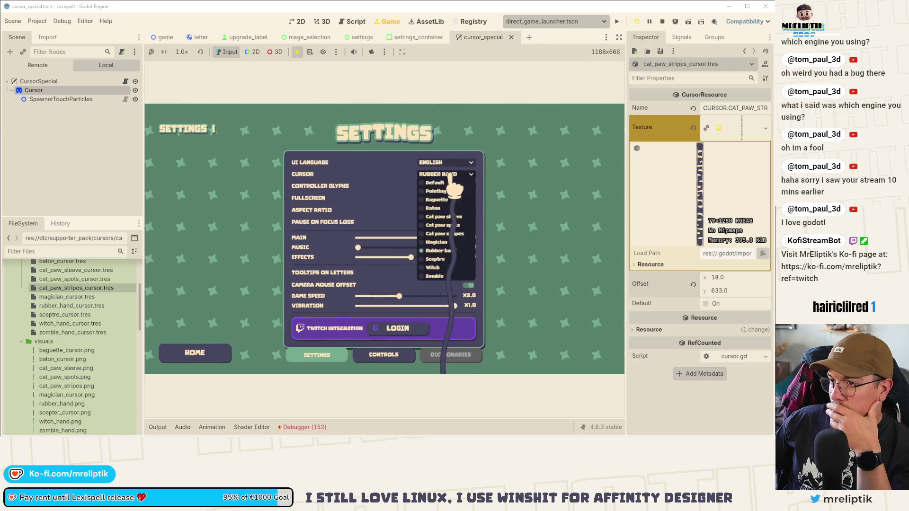
- Try the sceptre, zombie hand, pointing hand and baguette cursors in the game's Settings
click(441, 259)
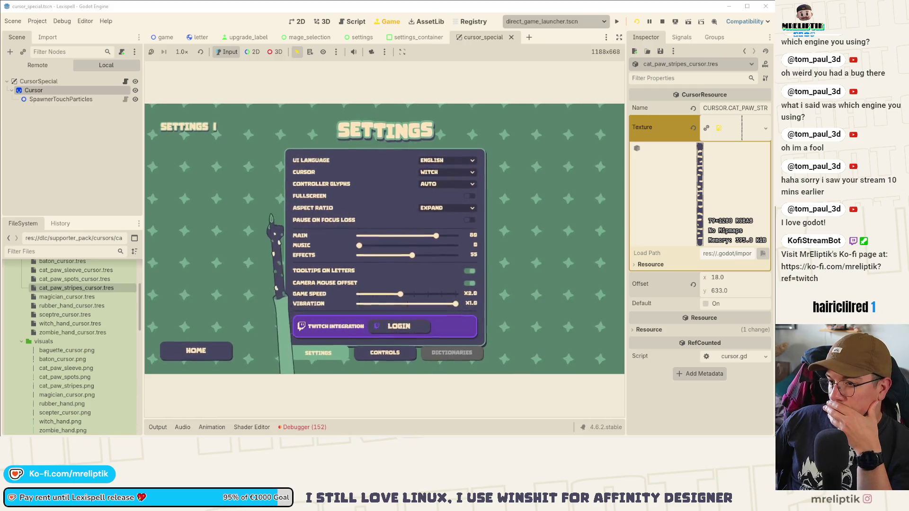
click(435, 174)
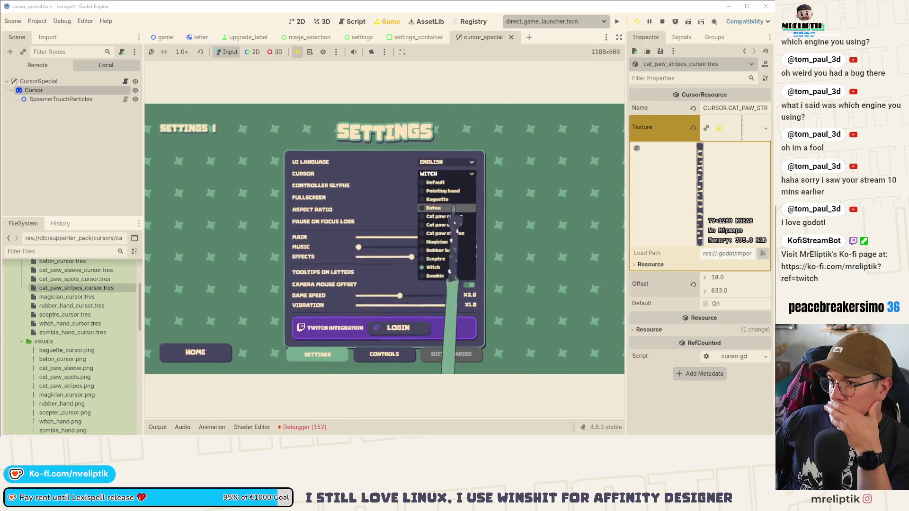
click(433, 276)
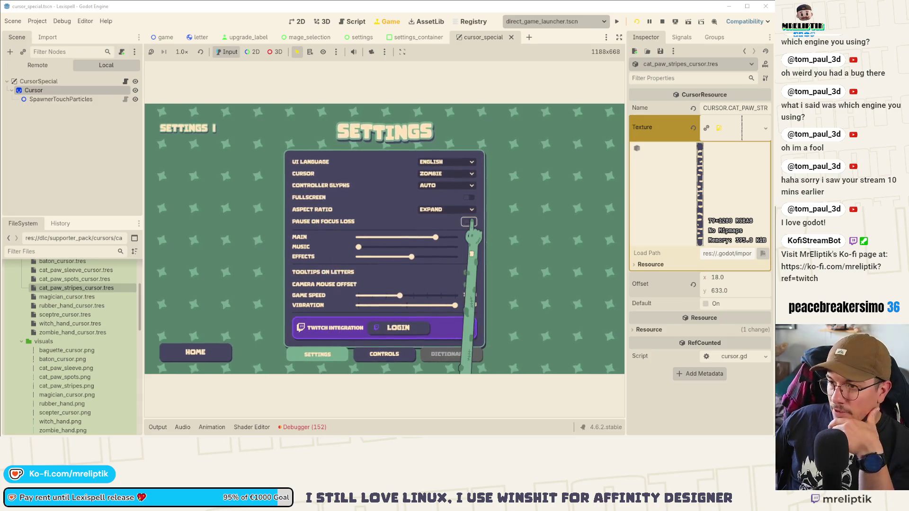
click(446, 175)
click(446, 191)
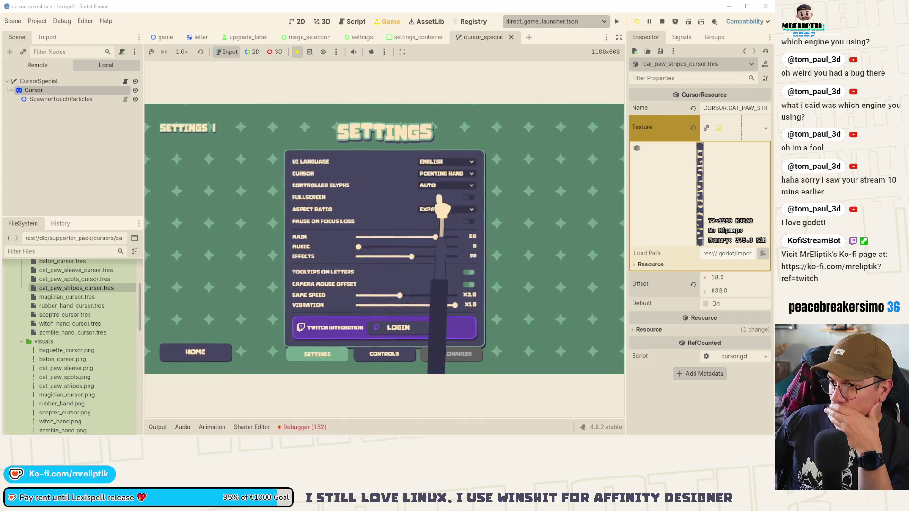
click(440, 175)
click(436, 183)
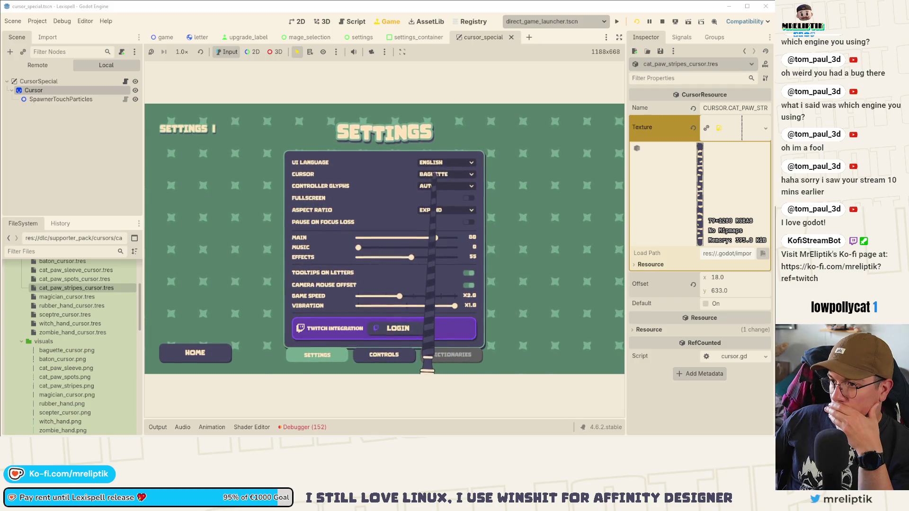
- Switch to a cat paw cursor, then return to the game's home Modes screen
click(436, 174)
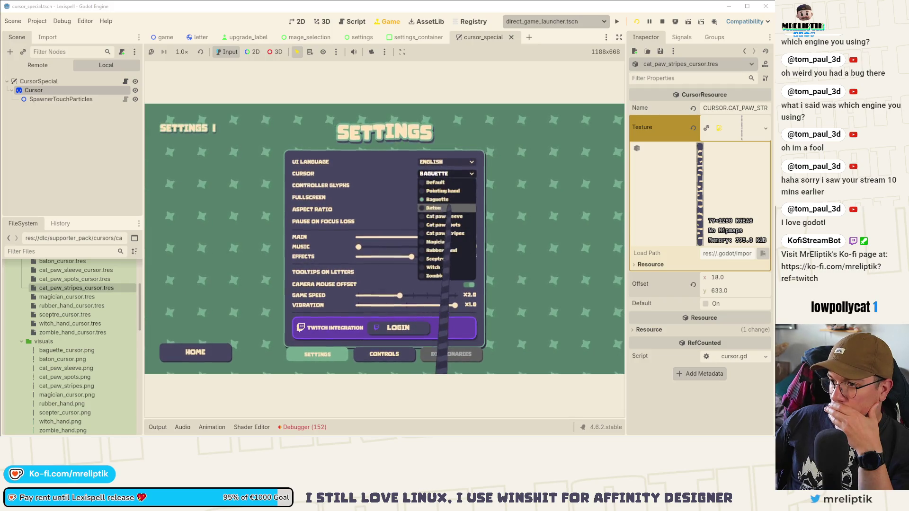
click(448, 174)
click(453, 225)
click(445, 174)
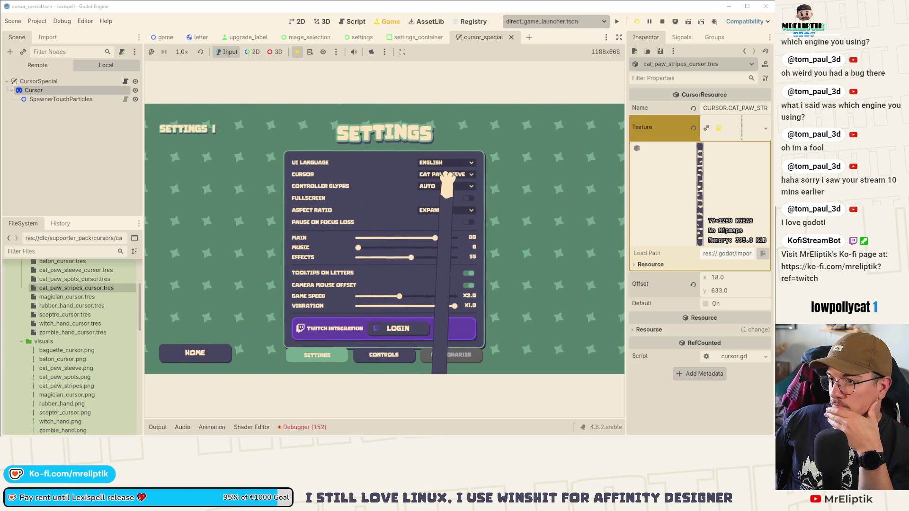
click(223, 352)
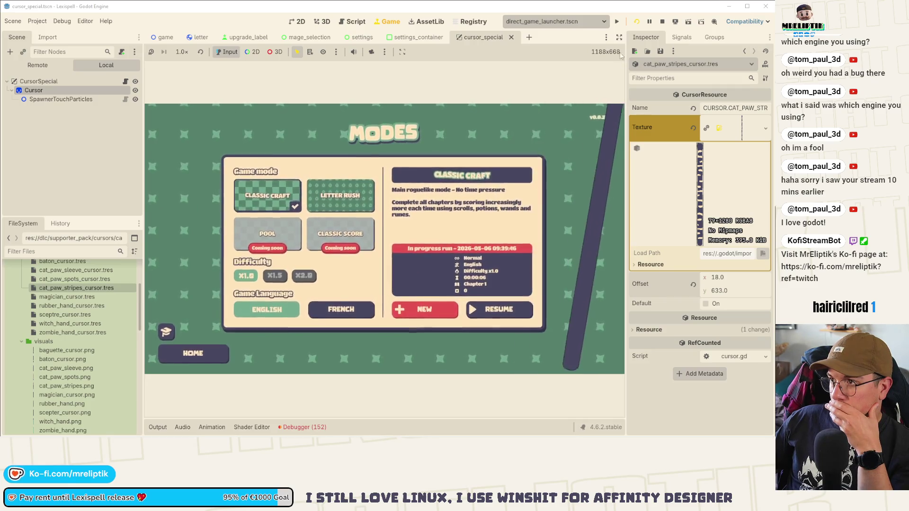
- Stop the game, untick Embed Game on Next Play, and relaunch it in a separate window
key(F8)
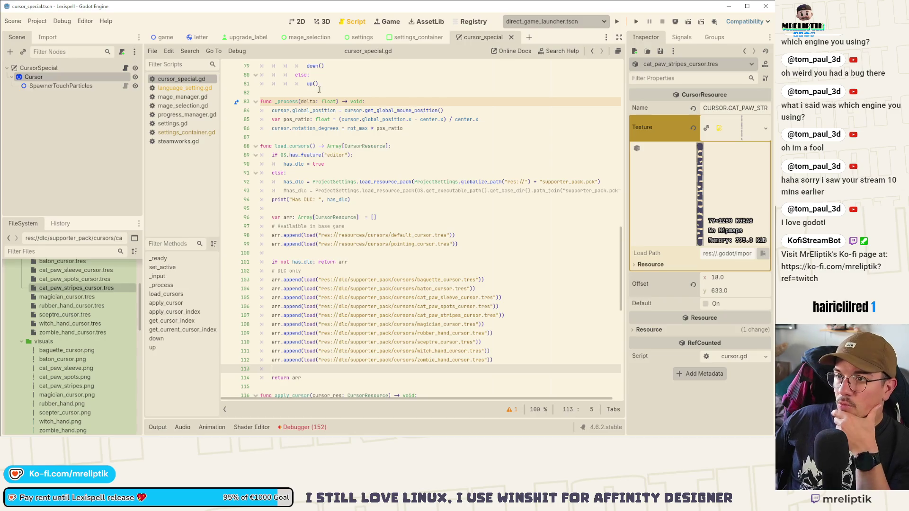
click(390, 22)
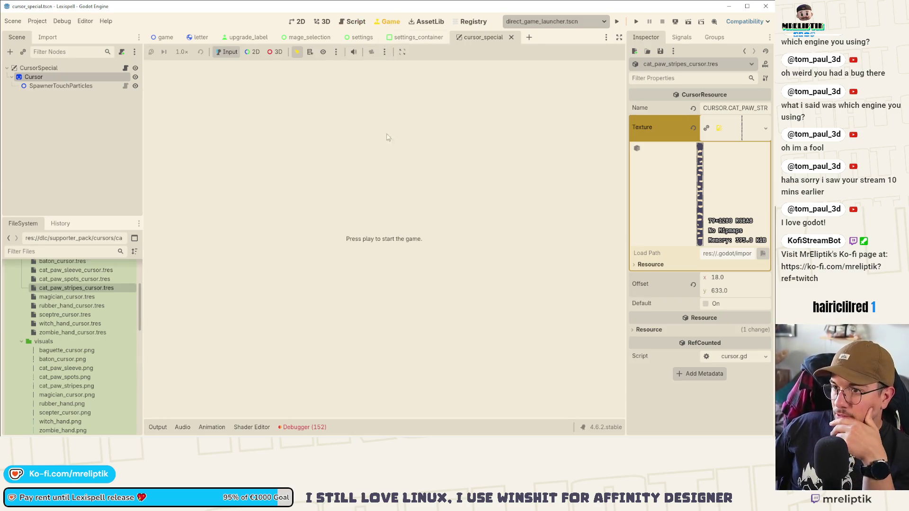
click(337, 52)
click(402, 52)
click(402, 52)
click(438, 67)
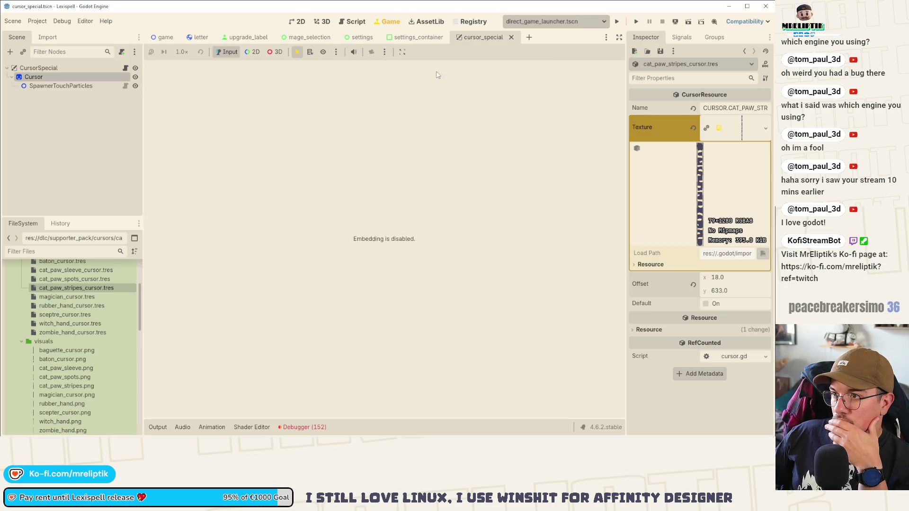
click(636, 21)
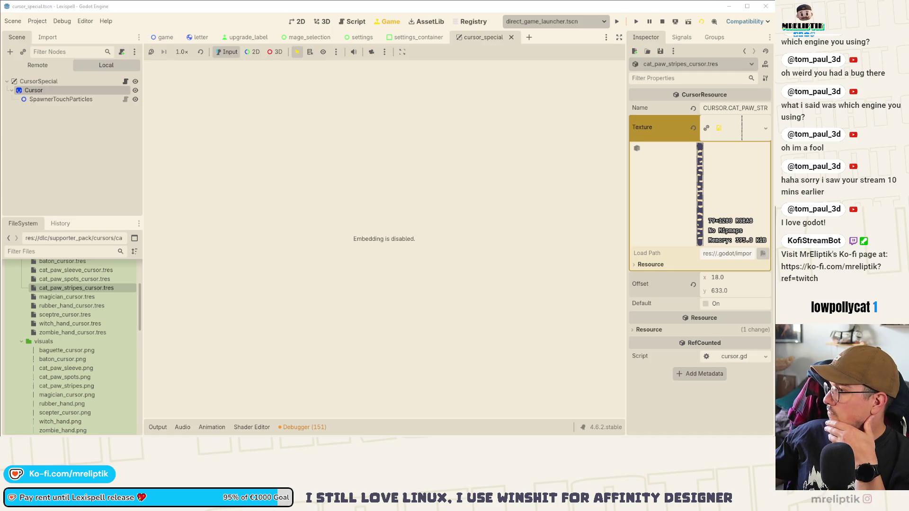
key(super+shift+s)
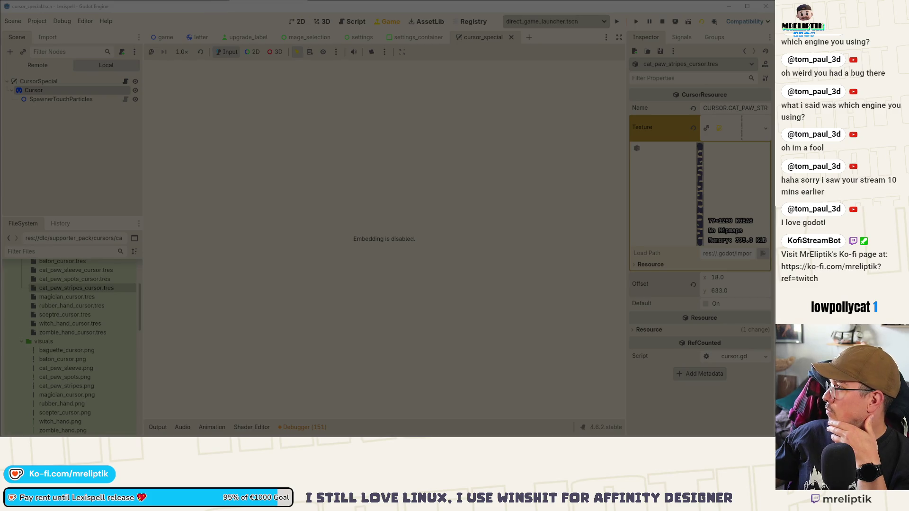
- Snip a small region of the running game to the clipboard, then cancel a second capture
drag(412, 218, 418, 225)
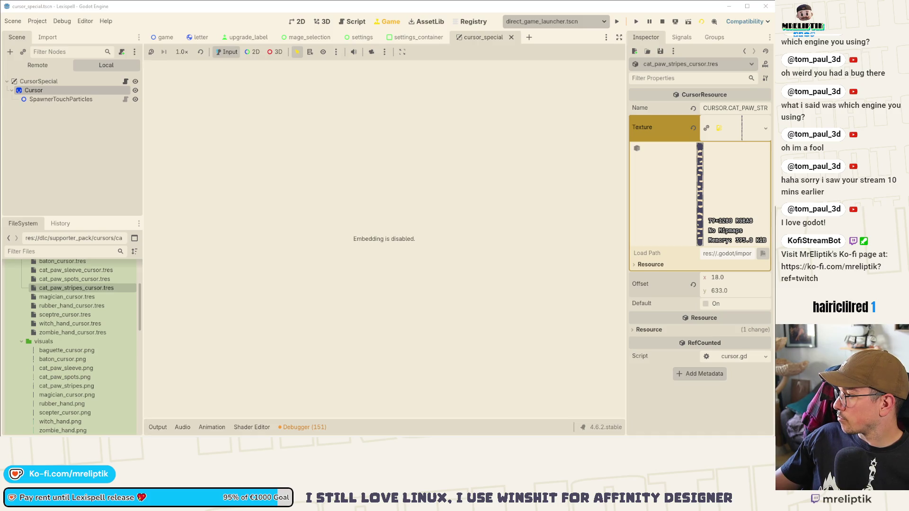
key(super+shift+s)
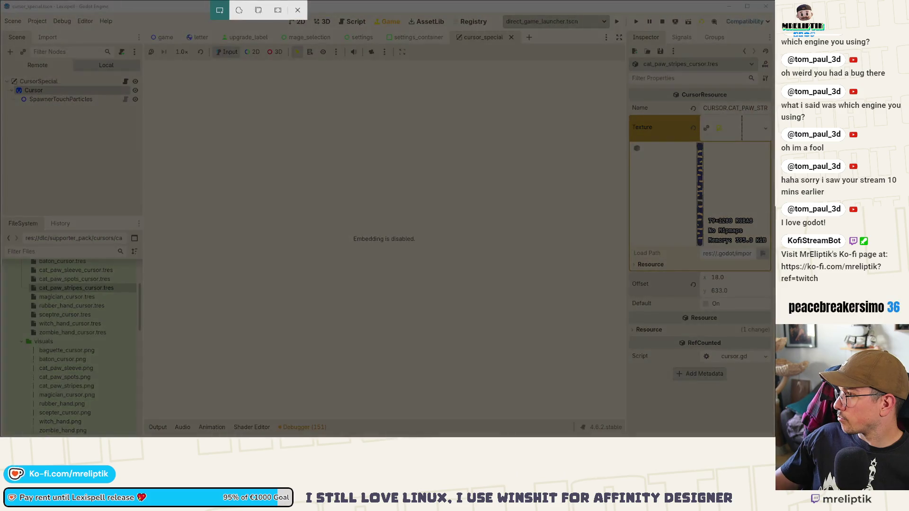
key(Escape)
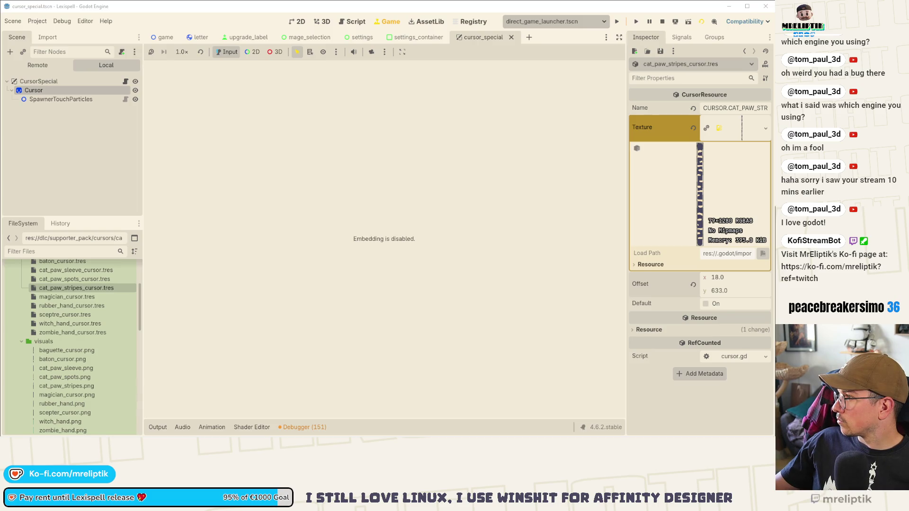
- Start a new screen snip while the Lexispell letter board is showing
key(super+shift+s)
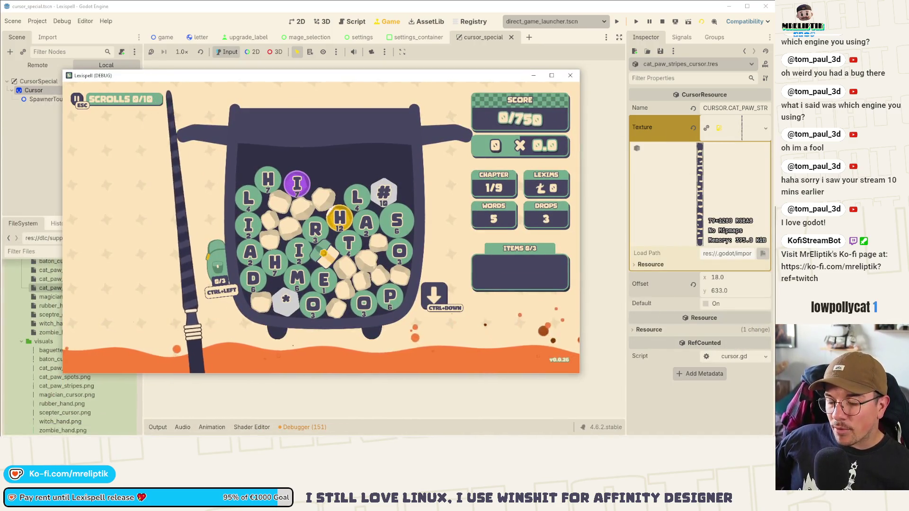
- Set the game cursor to Witch from the pause menu's settings, stop the game, and open settings.tscn
key(Escape)
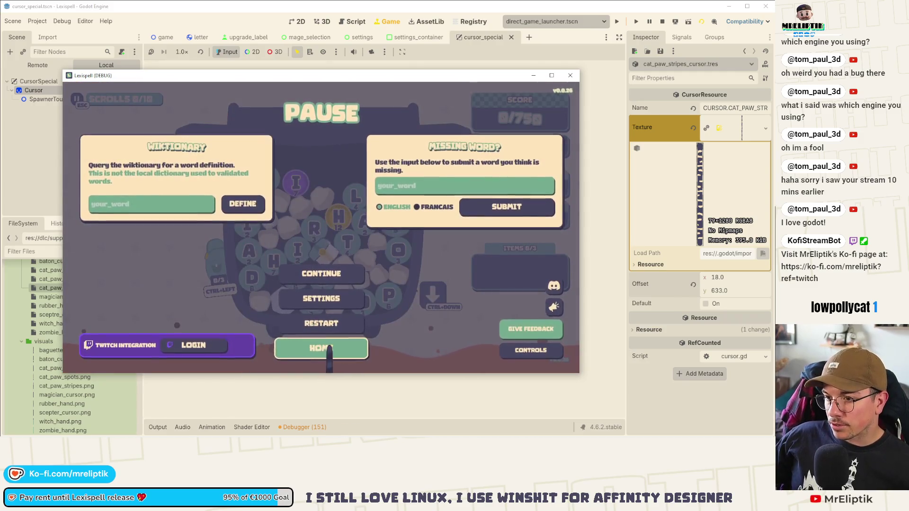
click(320, 300)
click(370, 144)
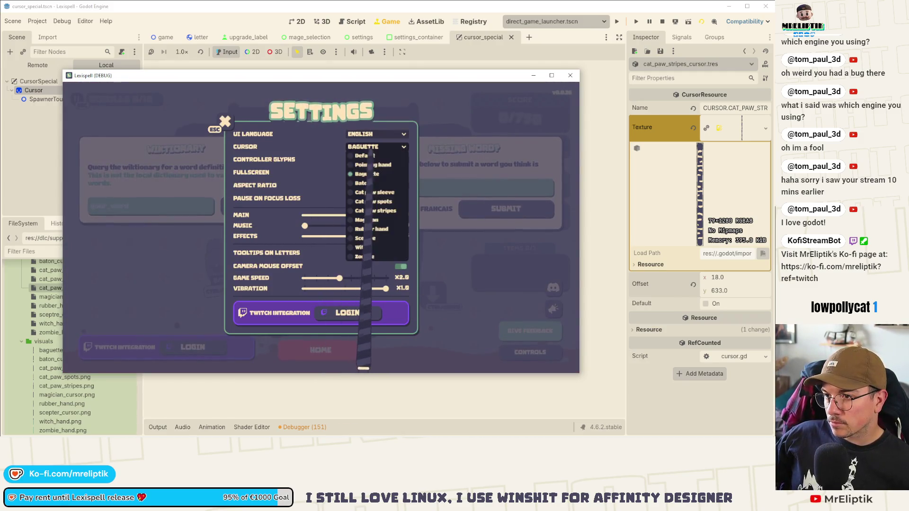
click(374, 256)
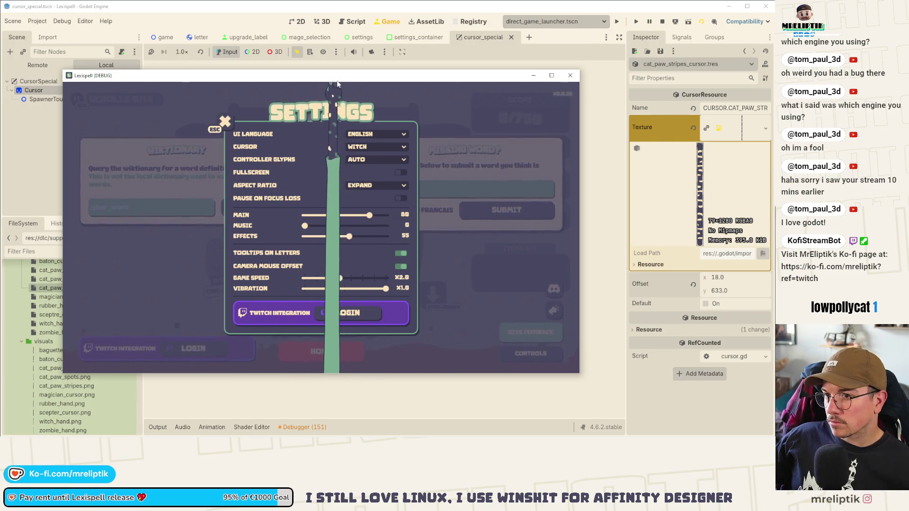
key(F8)
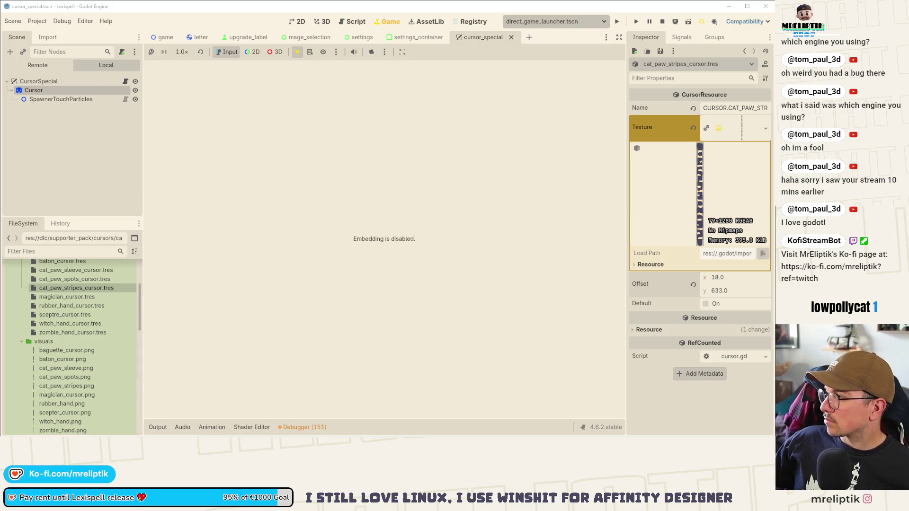
click(362, 37)
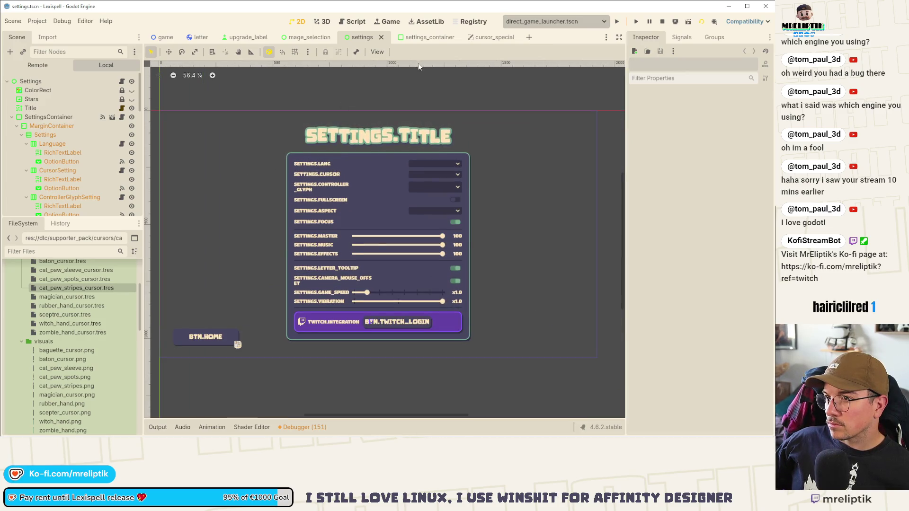
- Open the pause scene via quick search and select the settings scene's MarginContainer
key(ctrl+shift+o)
text(plause)
key(Return)
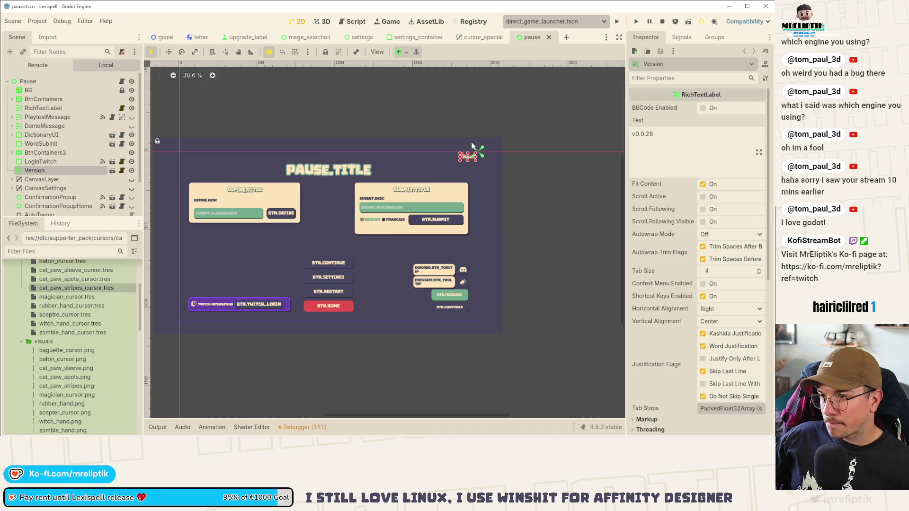
click(419, 39)
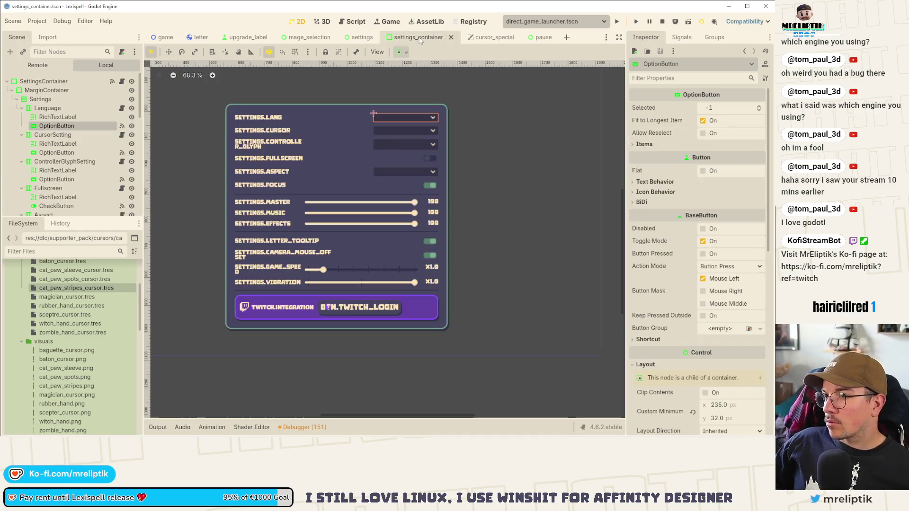
click(362, 37)
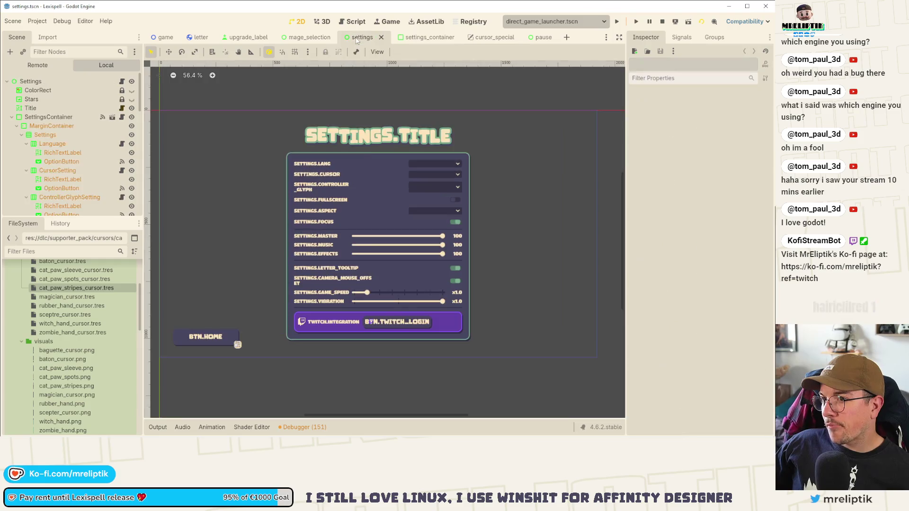
click(362, 158)
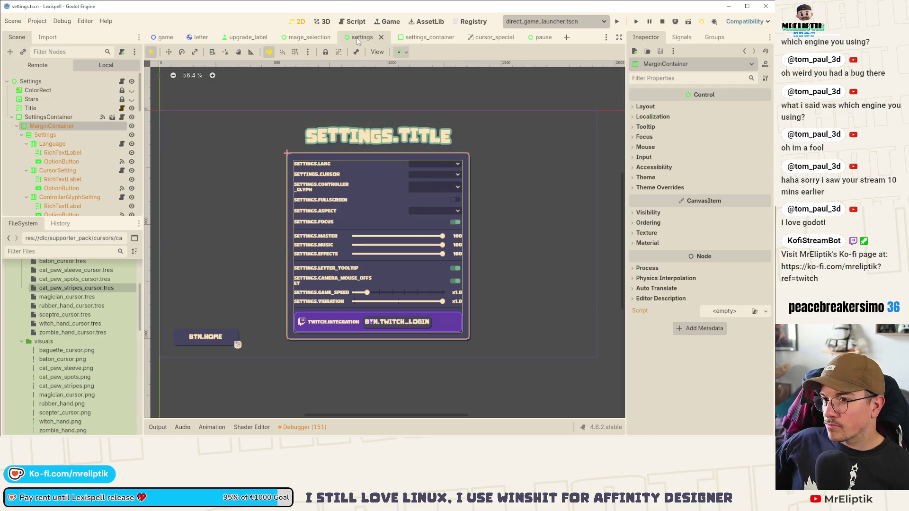
- Close the settings and settings_container scene tabs and return to the pause scene
click(381, 37)
click(391, 40)
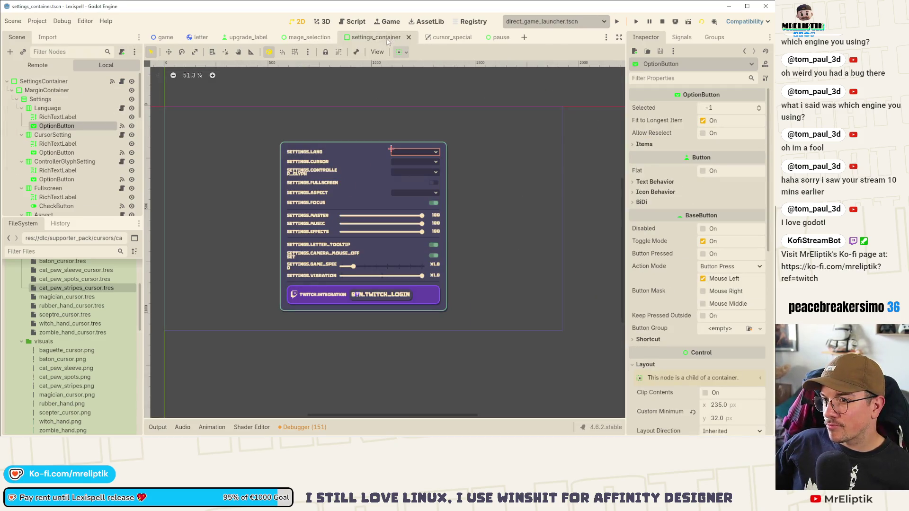
middle_click(381, 38)
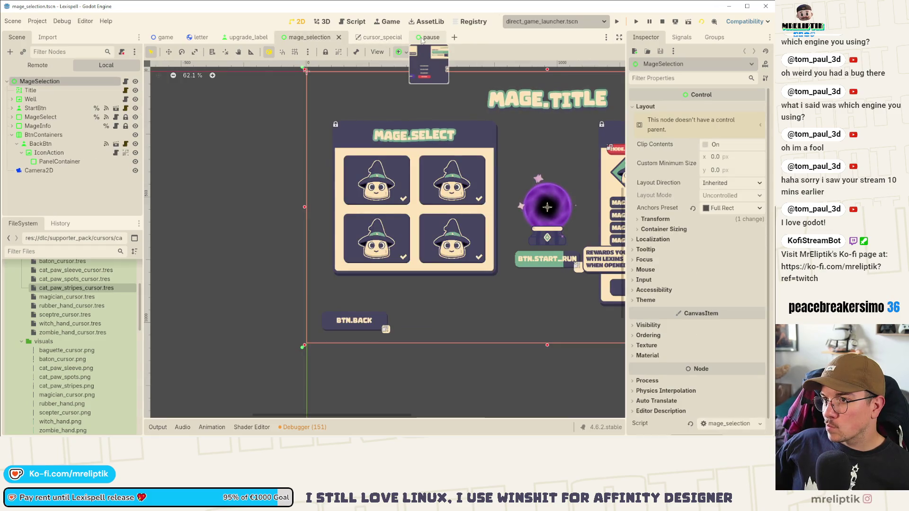
click(421, 38)
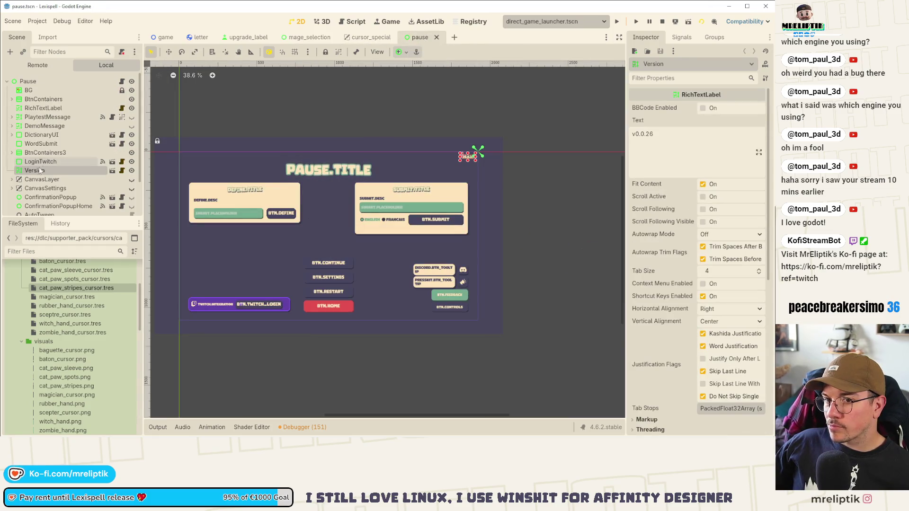
scroll(49, 175, down, 3)
scroll(50, 176, up, 3)
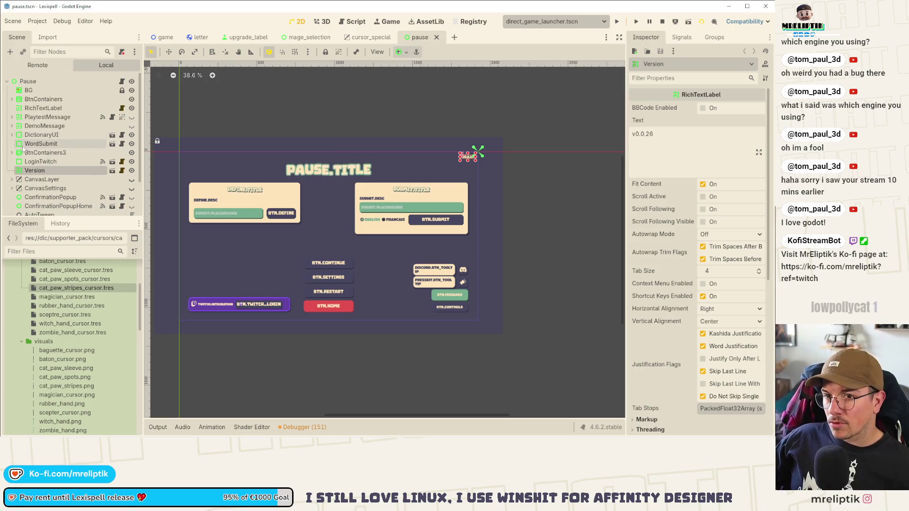
scroll(42, 138, down, 3)
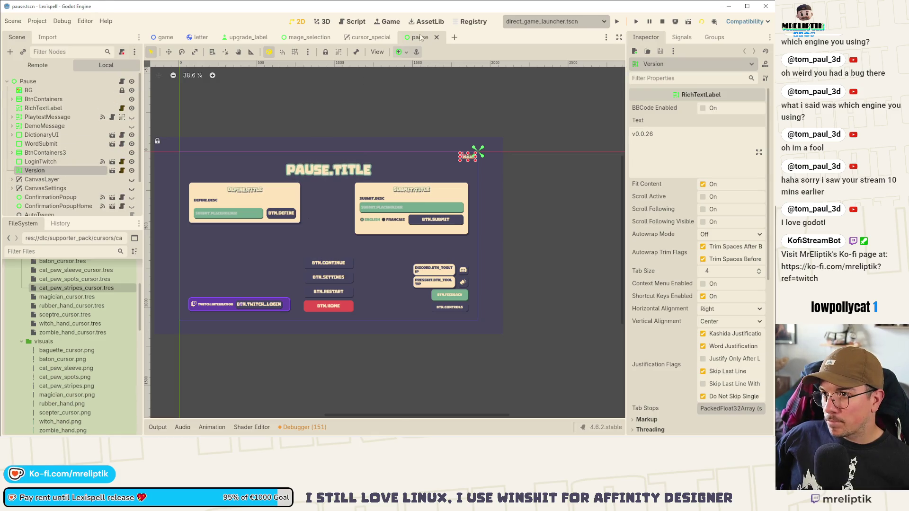
- Clear the Cursor sprite's texture in cursor_special, save the scene, and stop the running game
click(371, 37)
scroll(293, 159, down, 5)
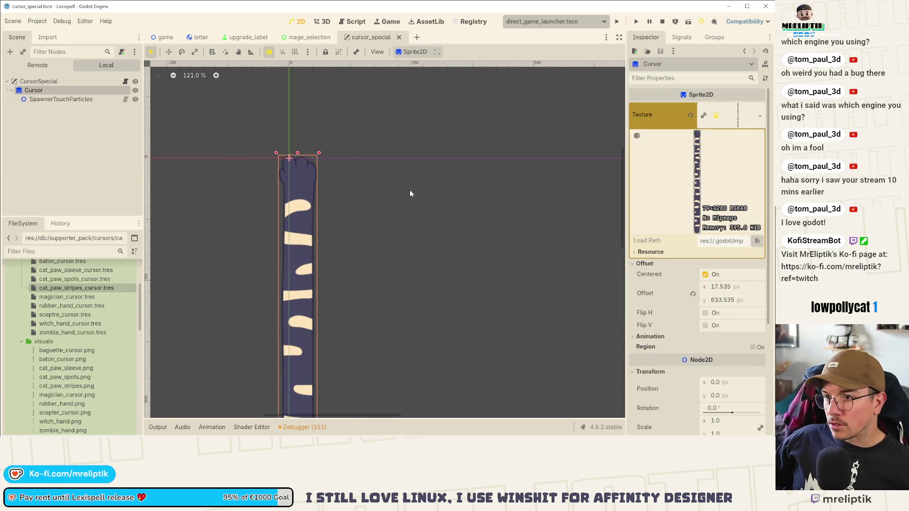
click(690, 115)
key(ctrl+s)
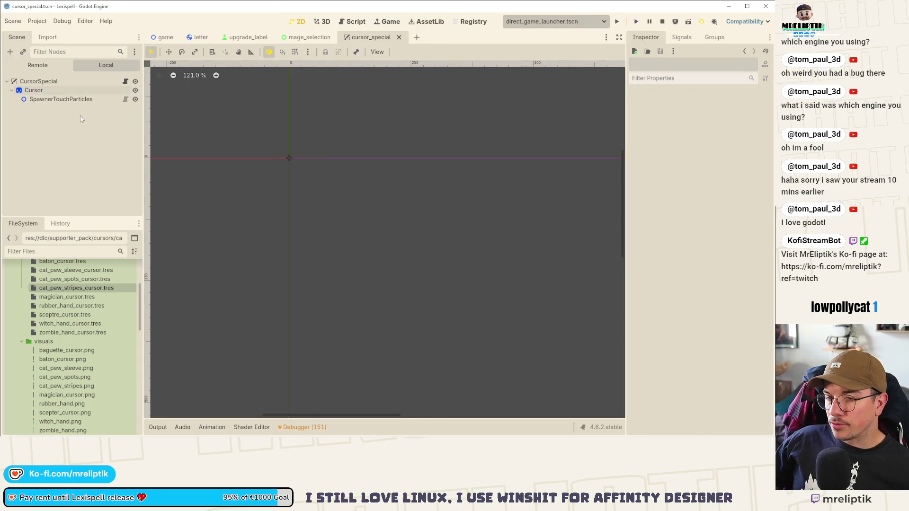
click(56, 82)
click(34, 90)
key(ctrl+s)
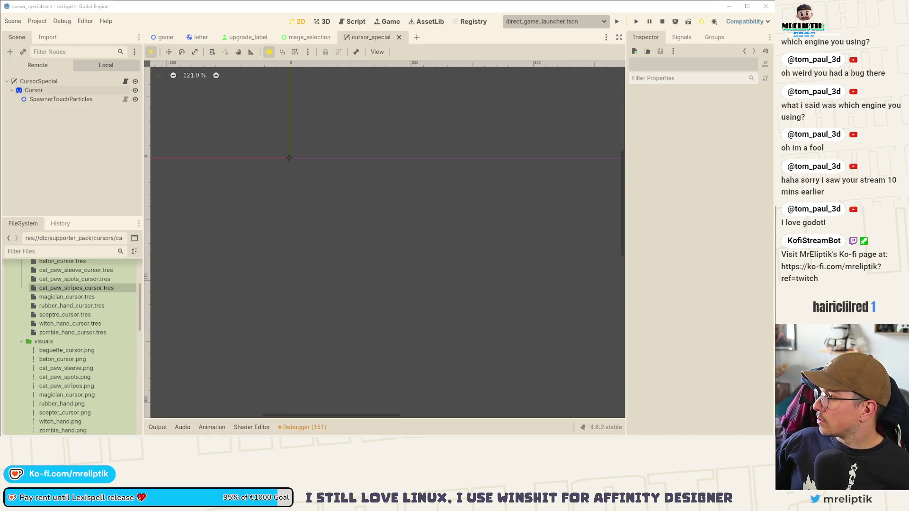
key(F8)
key(ctrl+s)
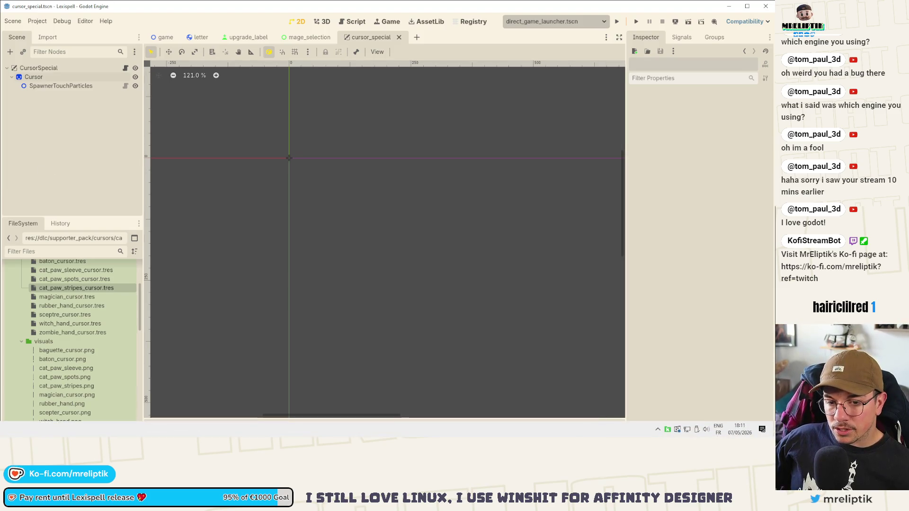
key(alt+Tab)
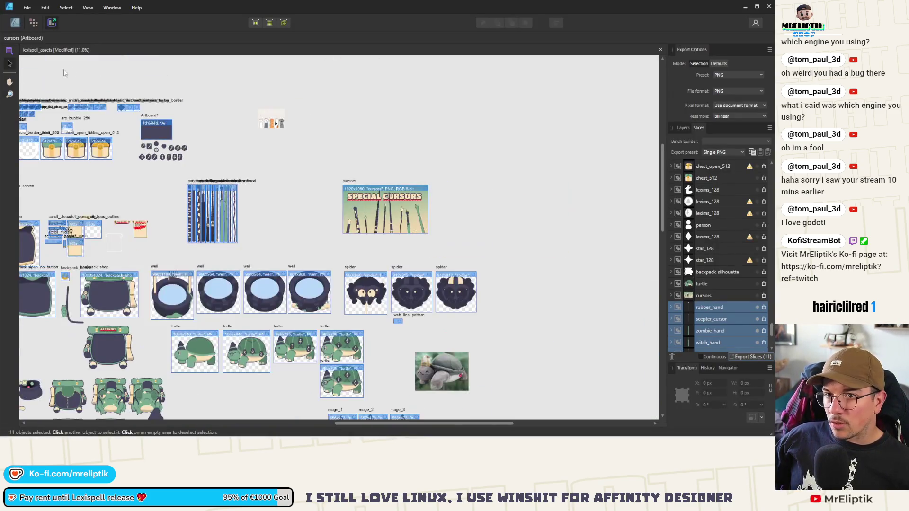
- In the Designer persona, move the Special Cursors artboard to X 9521 px and clone it alongside
click(16, 23)
scroll(232, 201, up, 3)
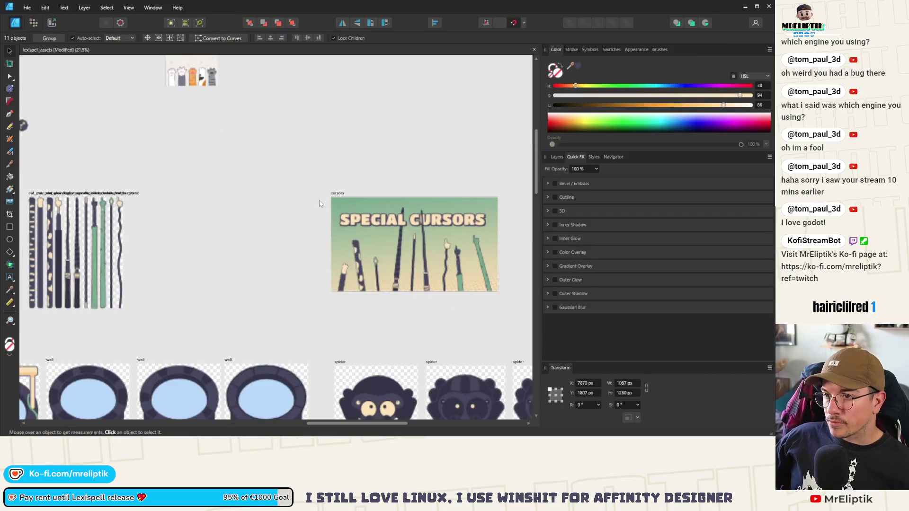
scroll(179, 213, down, 3)
drag(266, 204, 184, 205)
scroll(248, 279, up, 2)
click(587, 383)
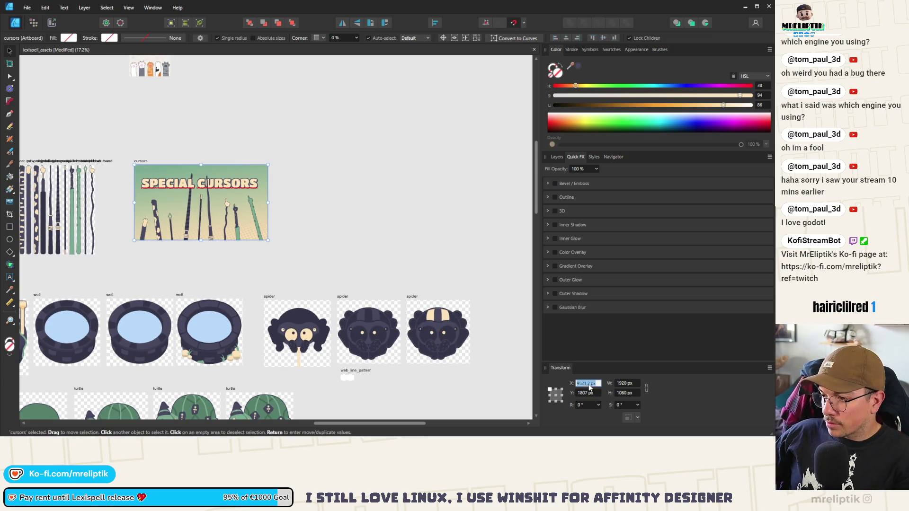
key(Return)
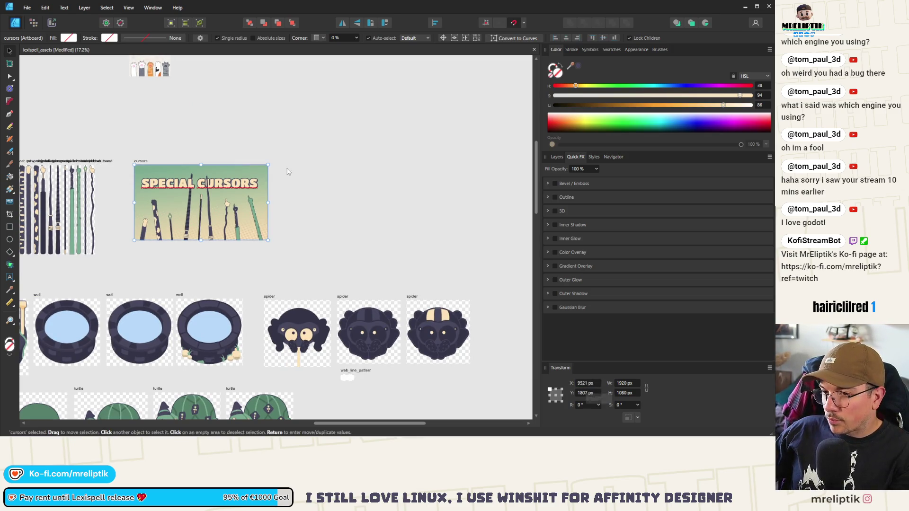
drag(140, 166, 289, 165)
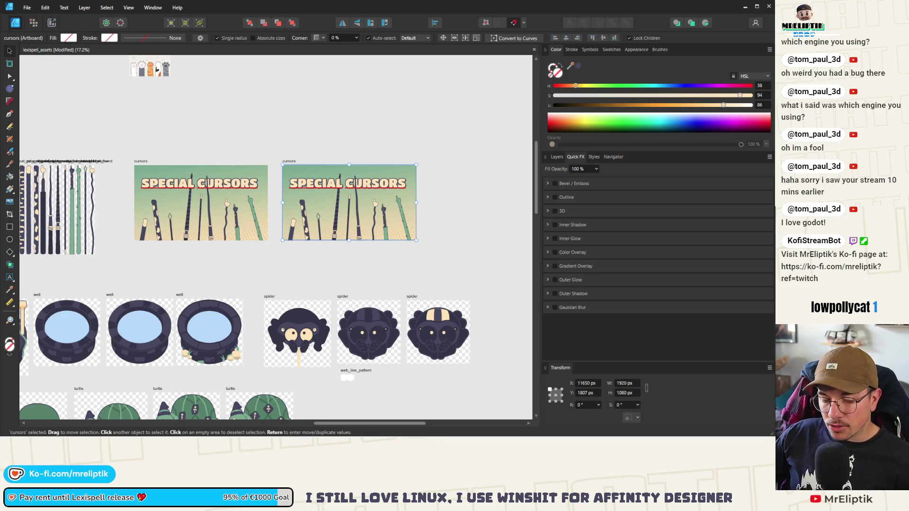
key(super+e)
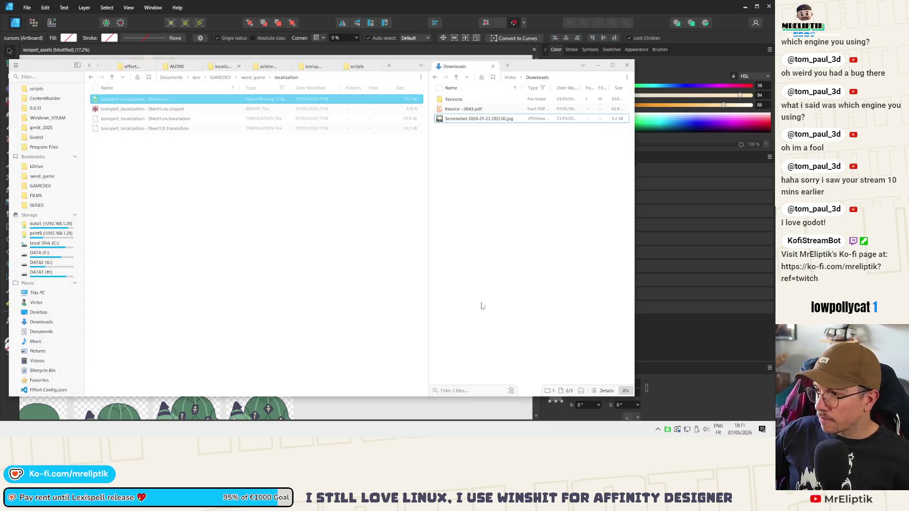
- Go from GAMEDEV to word_game/assets/steam/store/dlc, then minimise the file manager
click(305, 68)
click(222, 66)
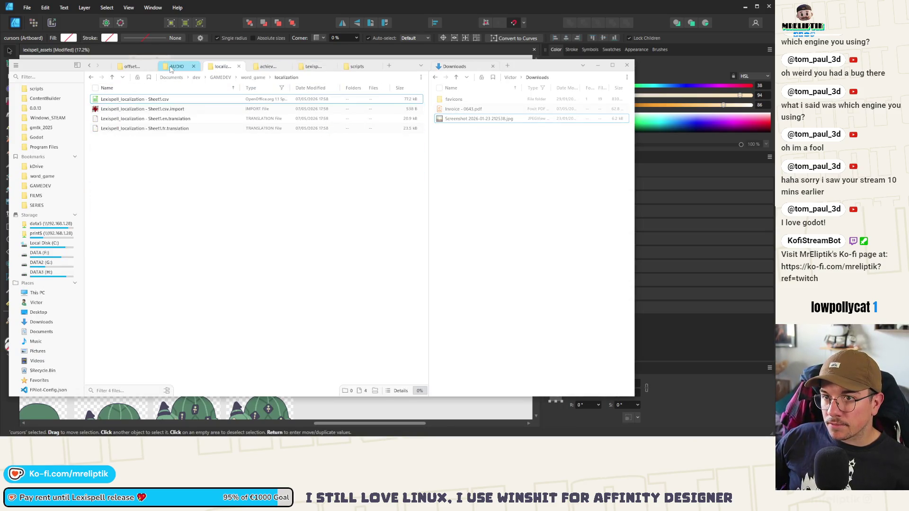
ctrl+click(49, 190)
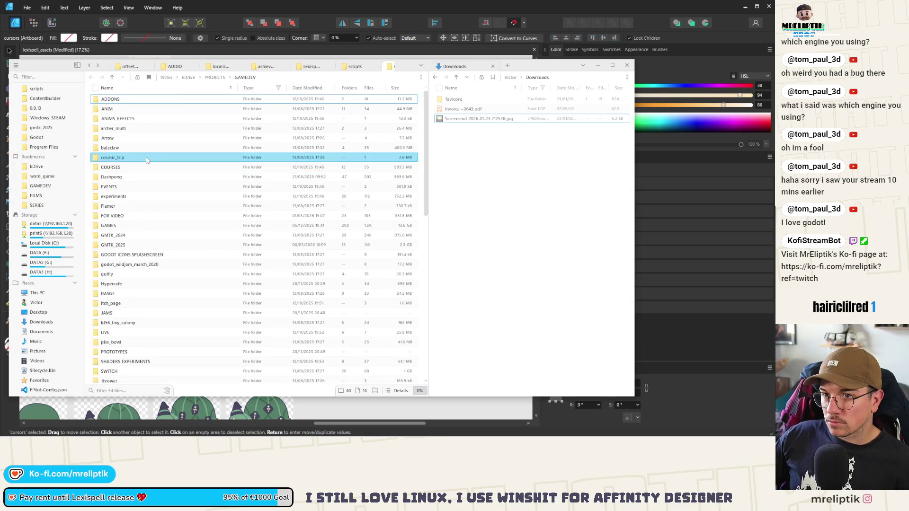
text(w)
key(Return)
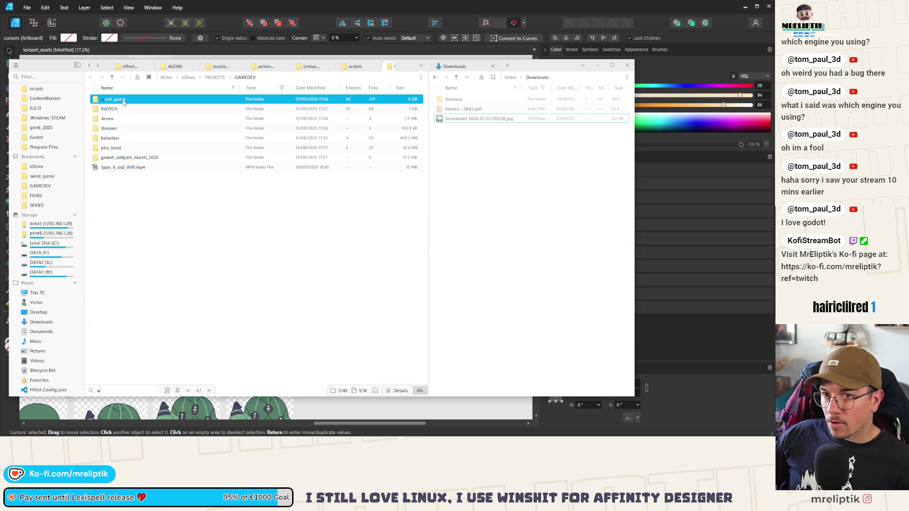
click(115, 113)
double_click(116, 114)
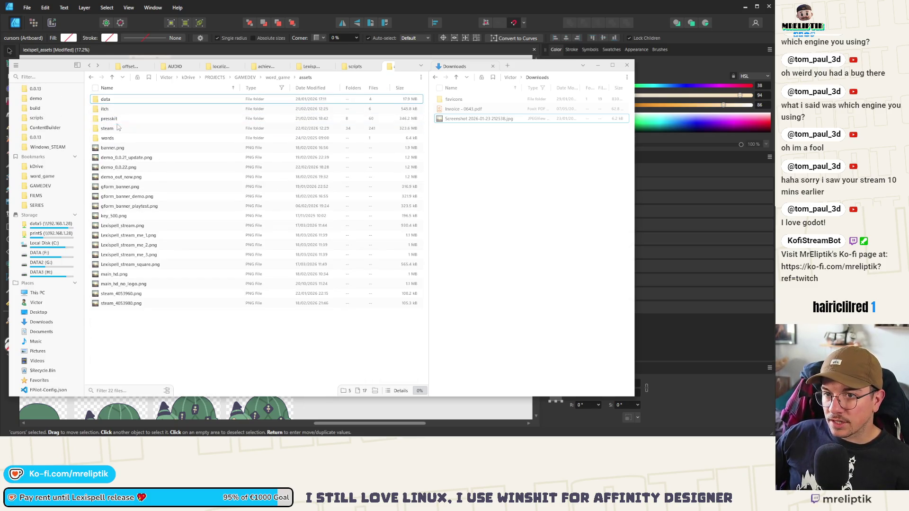
double_click(118, 119)
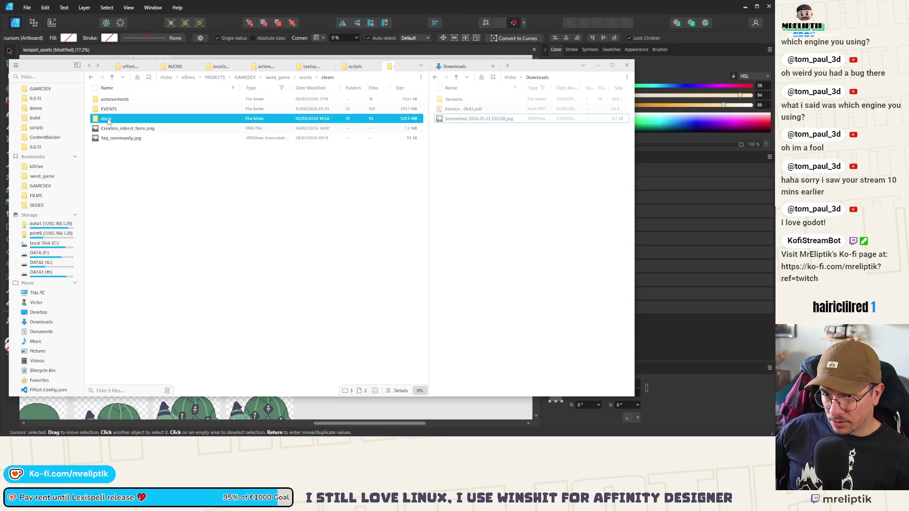
double_click(114, 117)
double_click(113, 112)
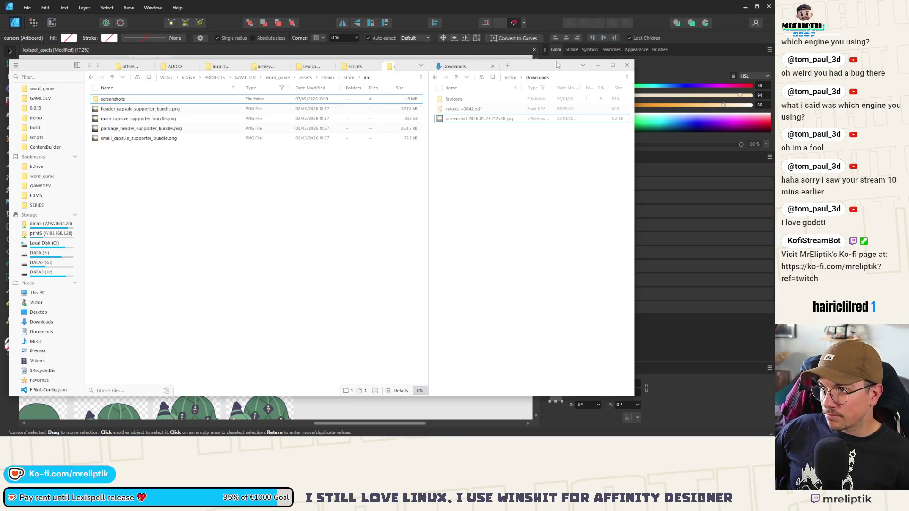
key(super+Down)
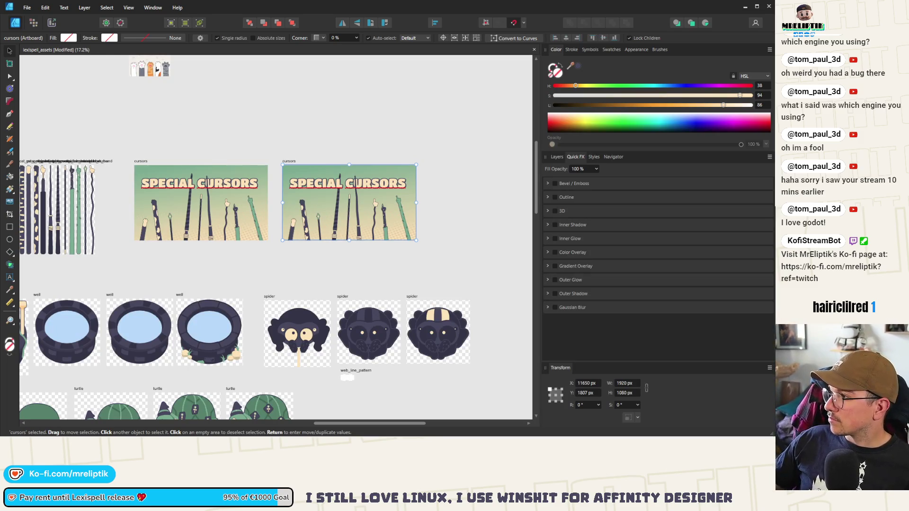
- Paste baguette.png and cat_paw_sleeve.png onto the canvas and position them side by side
scroll(219, 221, down, 4)
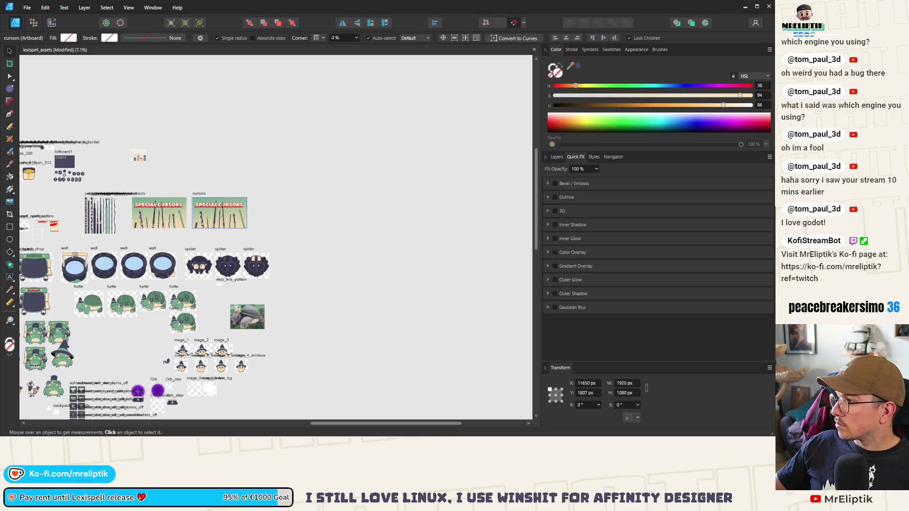
key(ctrl+v)
mouse_move(294, 141)
mouse_down()
mouse_move(237, 141)
mouse_move(232, 168)
mouse_move(305, 163)
mouse_up()
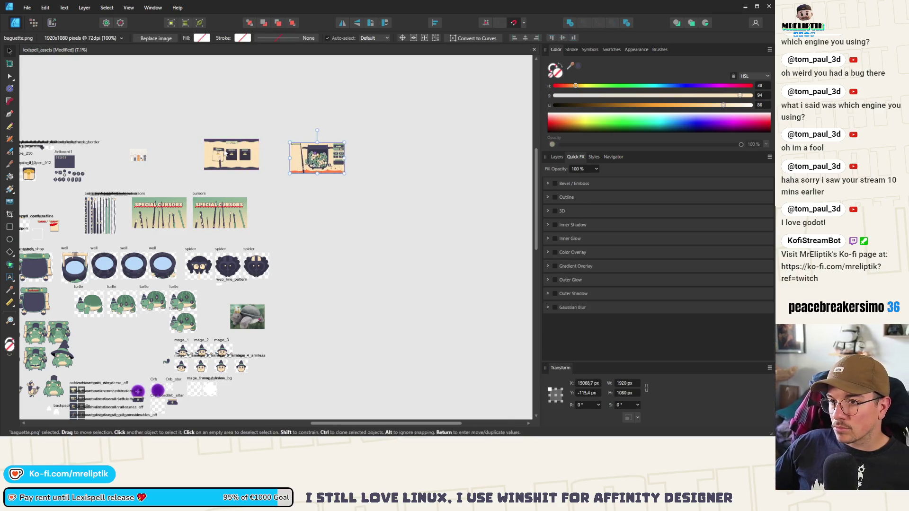
key(ctrl+v)
drag(241, 161, 374, 189)
- Delete all wand groups and the background Rectangle from the duplicated cursors artboard
scroll(259, 206, up, 3)
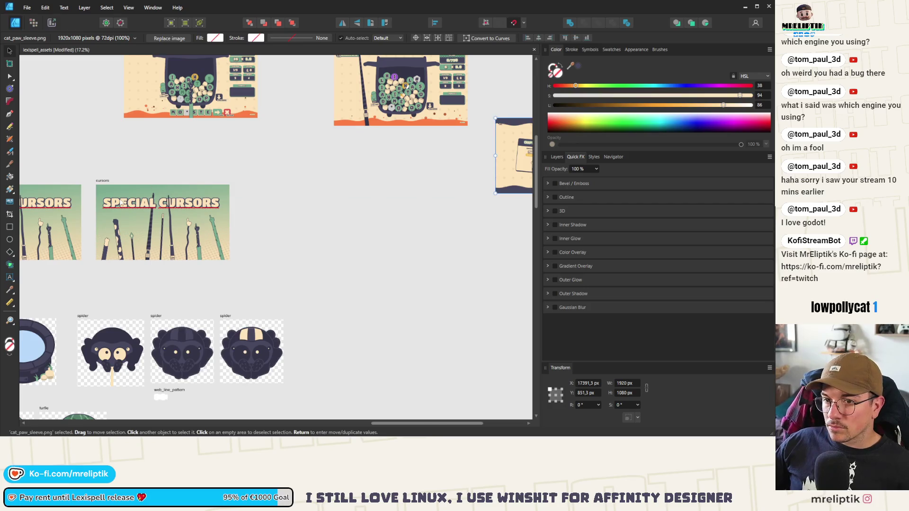
click(172, 214)
key(Escape)
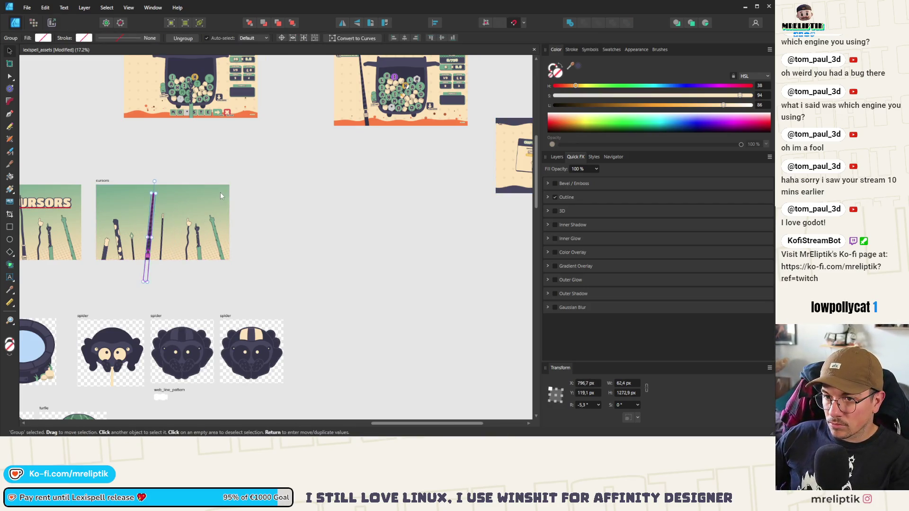
click(101, 181)
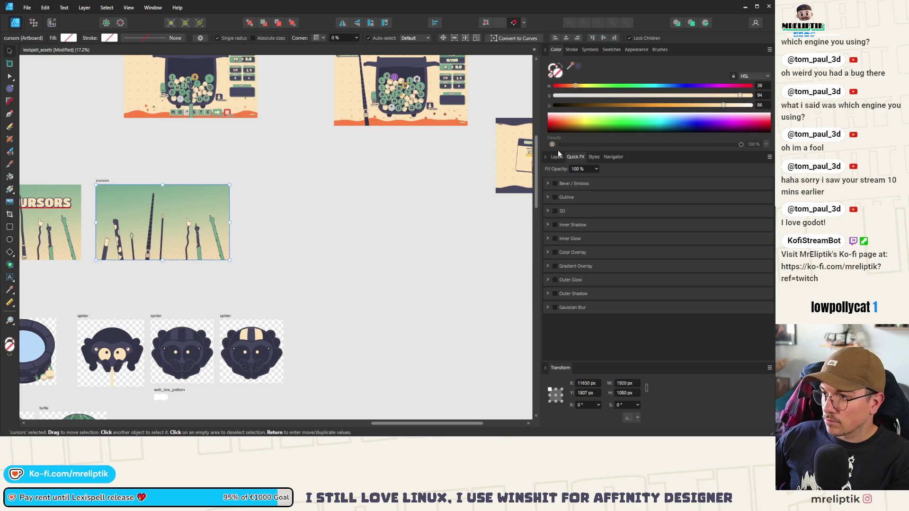
key(F7)
click(548, 235)
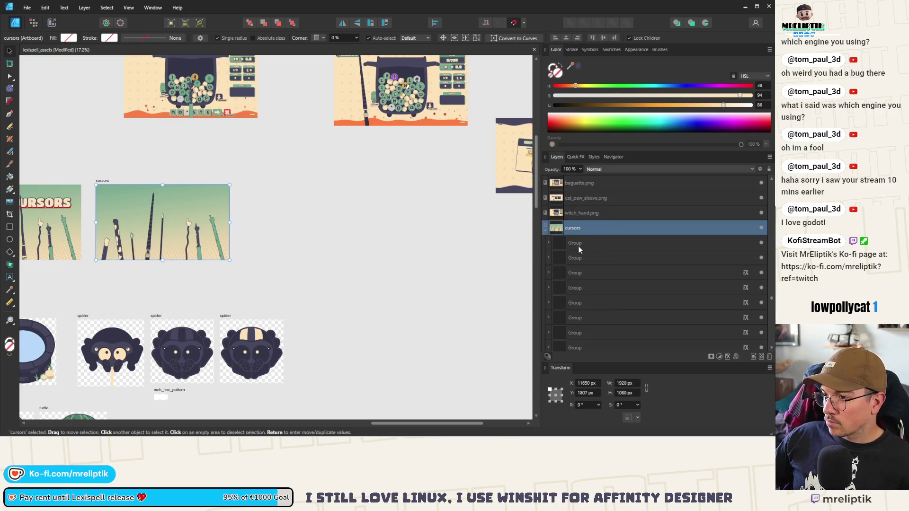
click(580, 244)
shift+click(583, 242)
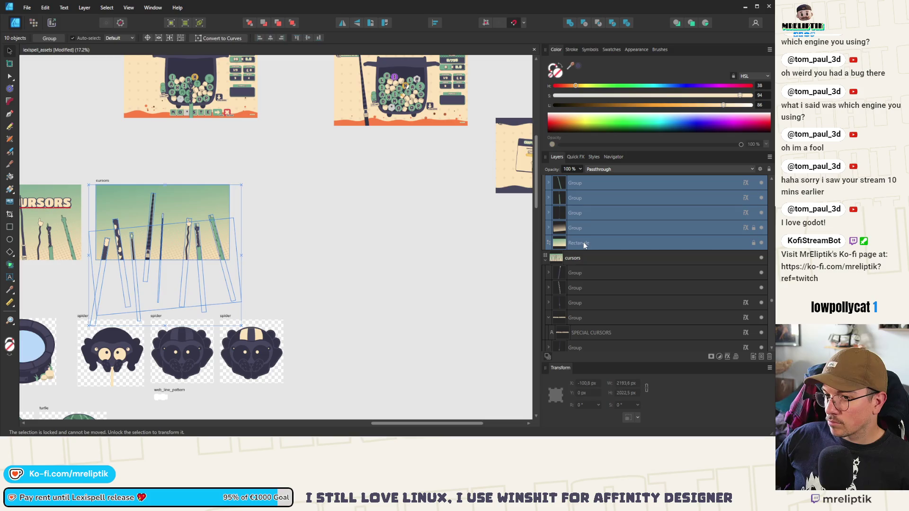
key(Delete)
scroll(188, 196, left, 3)
scroll(194, 196, up, 2)
scroll(202, 195, up, 1)
scroll(189, 213, left, 1)
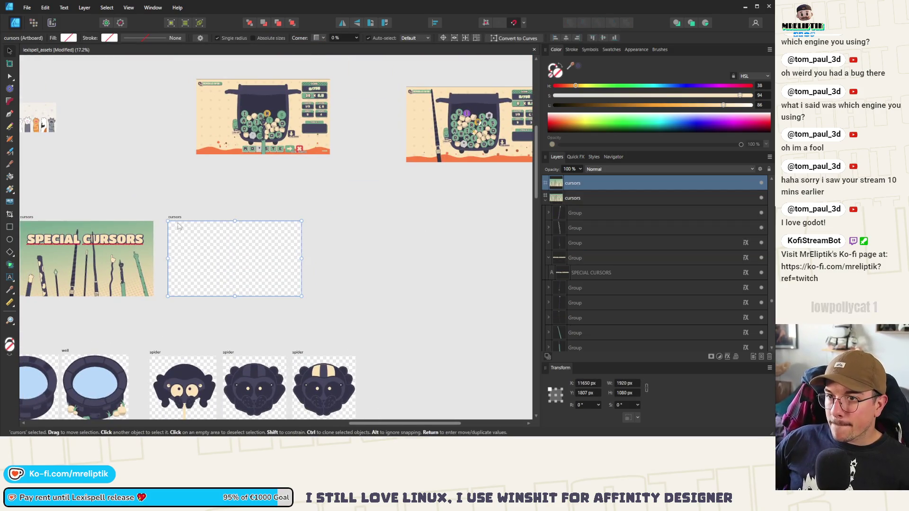
double_click(175, 219)
text(cat_paw_sleeve)
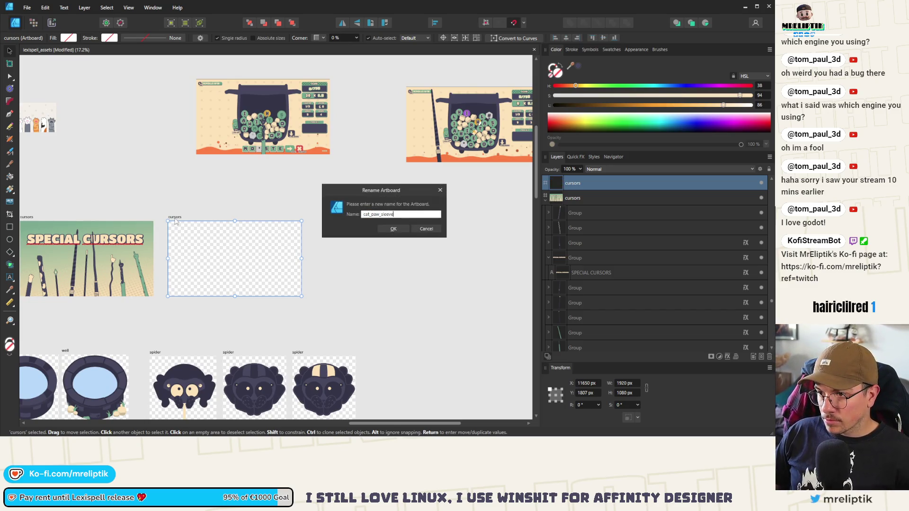
key(Return)
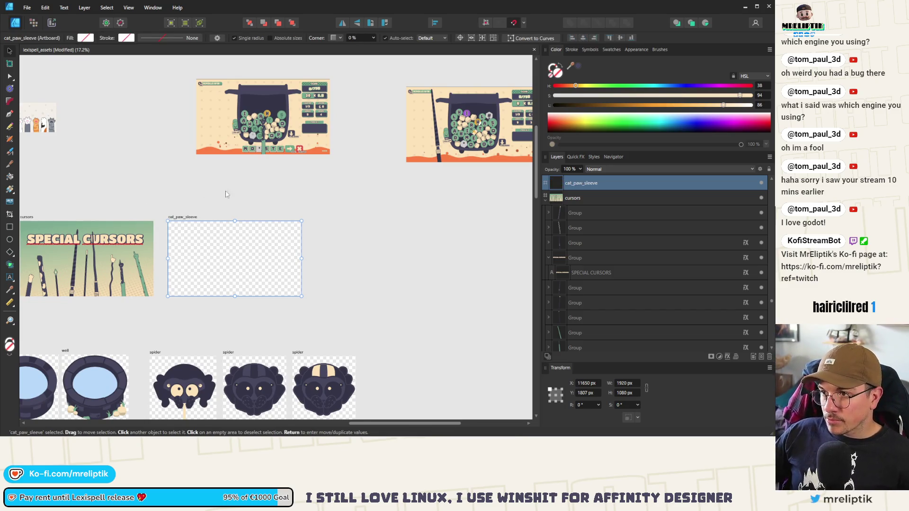
scroll(177, 194, down, 3)
drag(421, 190, 196, 213)
scroll(195, 215, up, 5)
click(199, 341)
drag(199, 342, 197, 207)
click(175, 159)
scroll(107, 217, up, 10)
scroll(107, 217, down, 5)
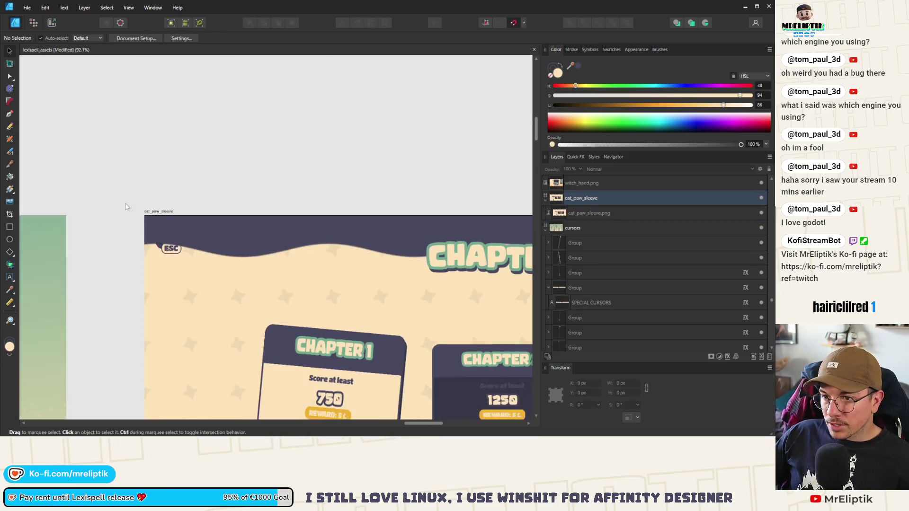
scroll(142, 218, up, 10)
scroll(119, 210, left, 3)
click(126, 207)
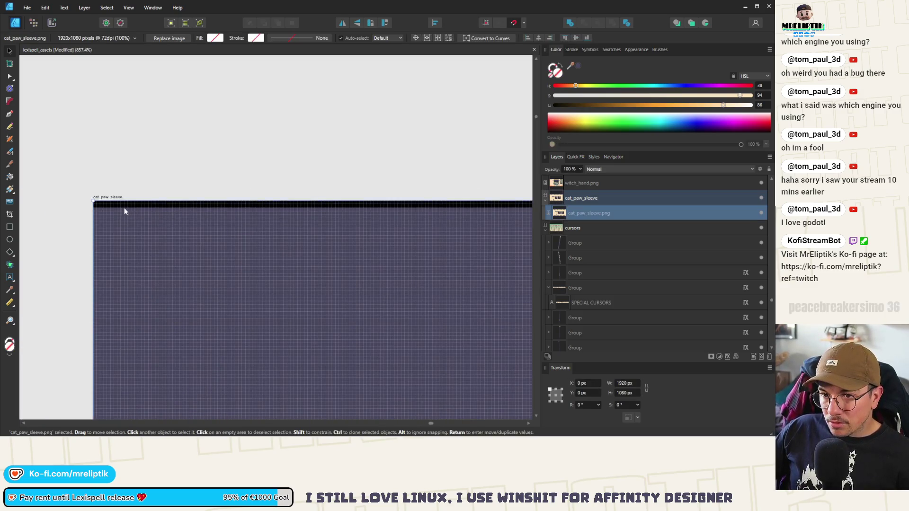
scroll(118, 207, up, 1)
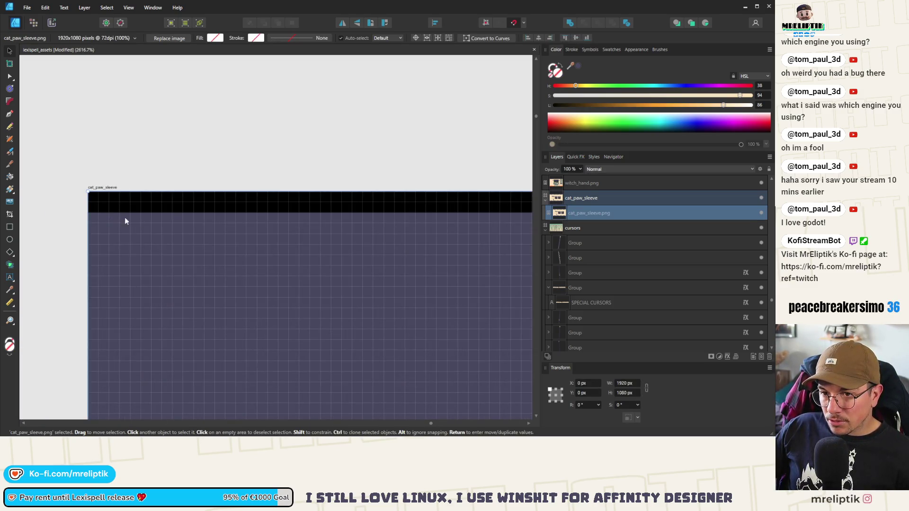
scroll(134, 217, down, 15)
scroll(183, 262, up, 8)
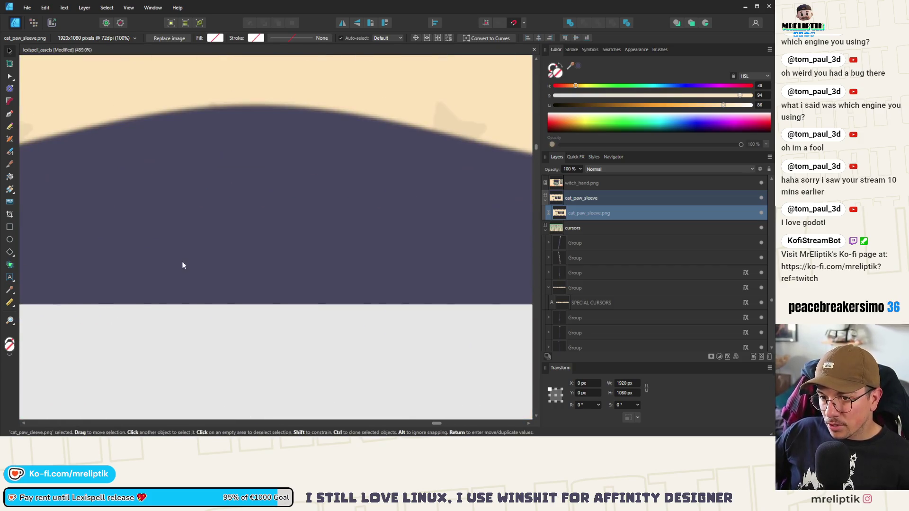
scroll(186, 300, down, 8)
scroll(203, 164, up, 5)
scroll(203, 164, up, 6)
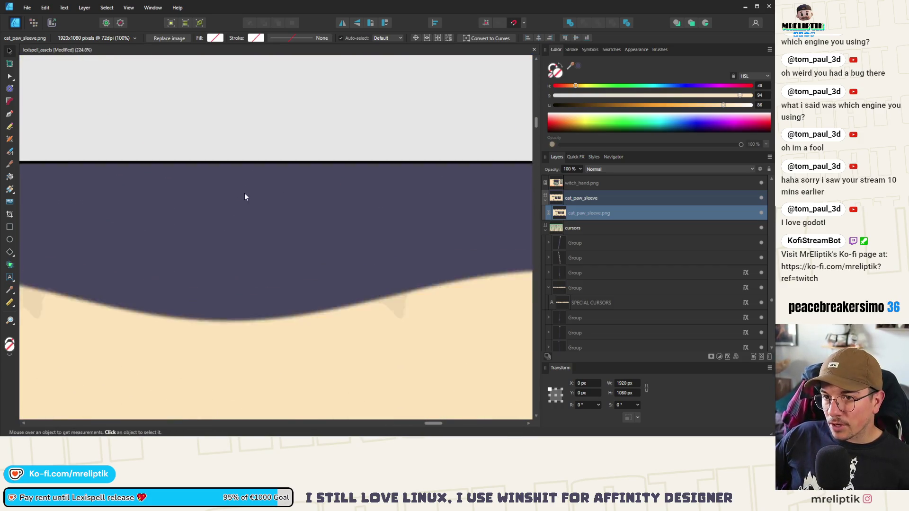
scroll(194, 223, up, 4)
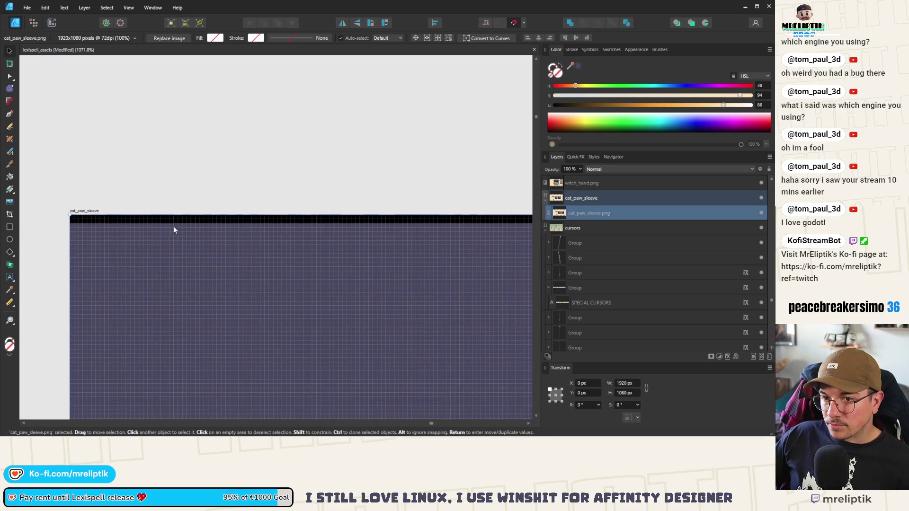
- Draw a thin rectangle at the artboard's top-left corner and fill it dark purple (HSL 240/15/33)
click(9, 228)
drag(74, 215, 145, 240)
drag(73, 240, 70, 230)
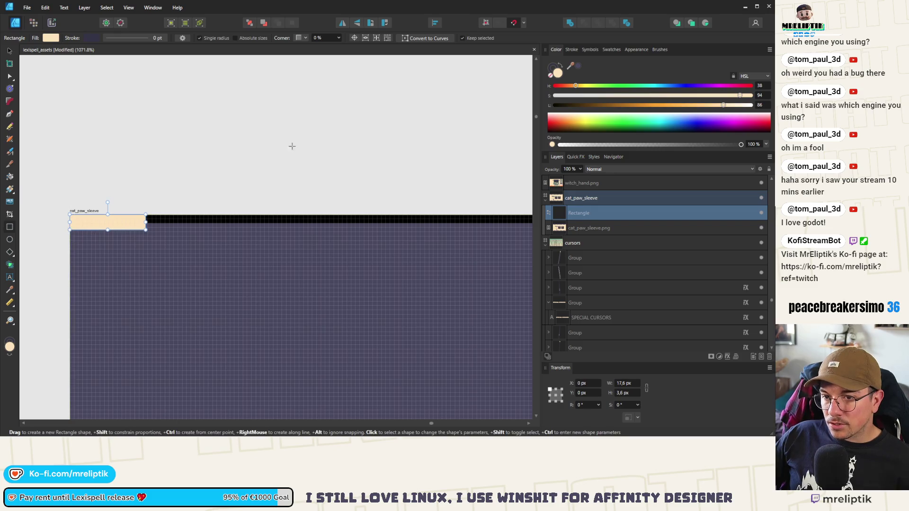
click(573, 66)
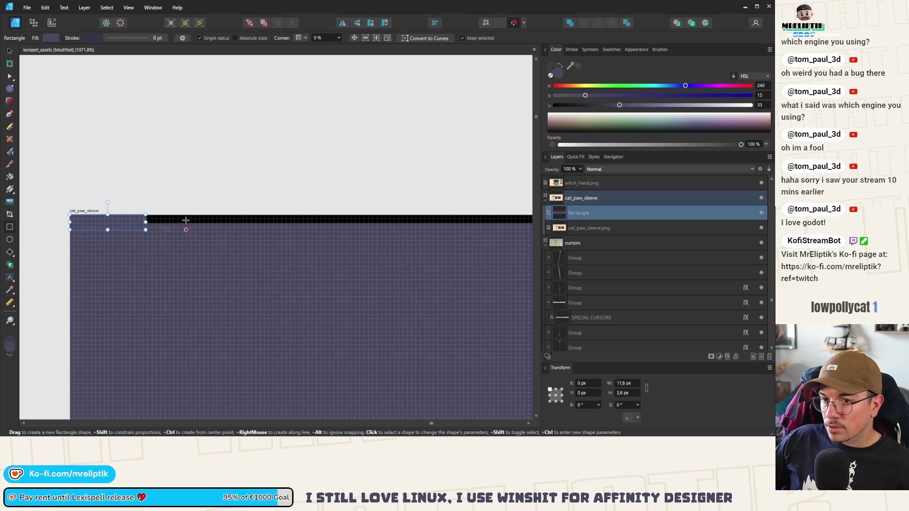
scroll(186, 222, down, 5)
scroll(101, 231, up, 3)
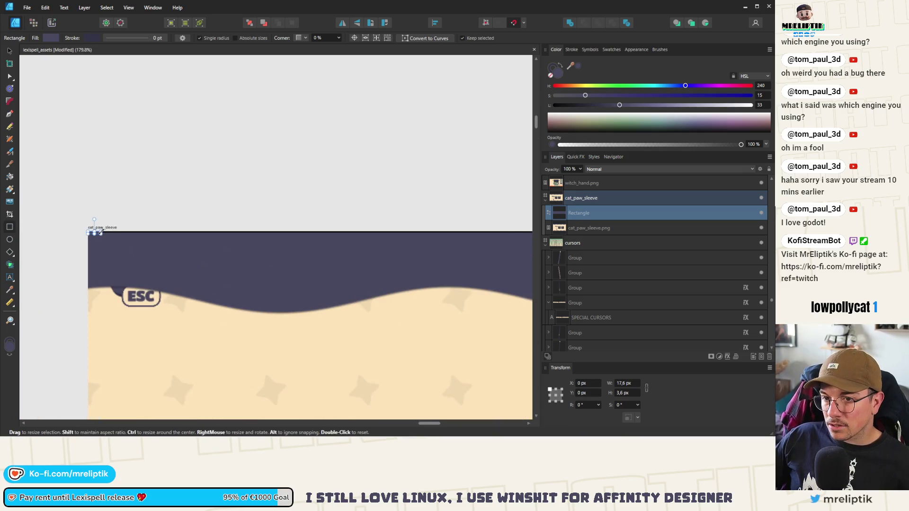
- Stretch the strip across the full 2160.2 px artboard width, snapping to the right edge
drag(101, 233, 502, 232)
scroll(267, 234, down, 4)
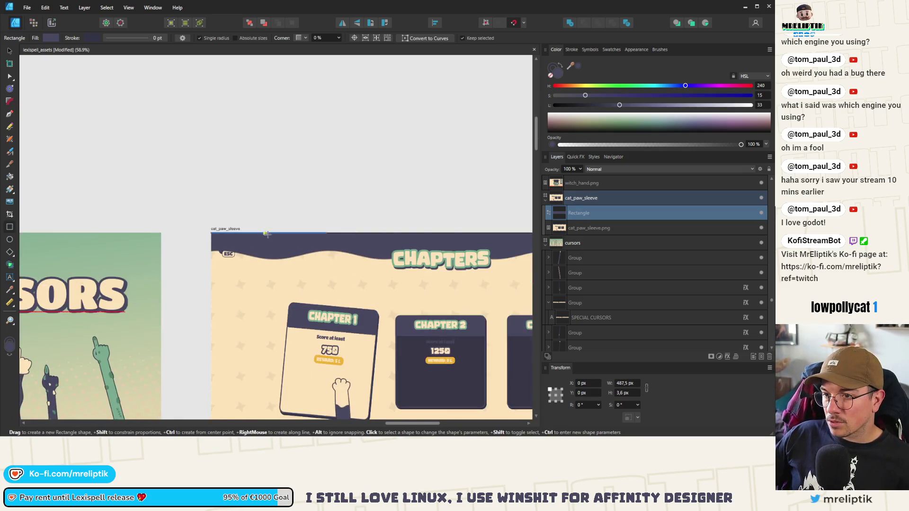
drag(339, 238, 207, 240)
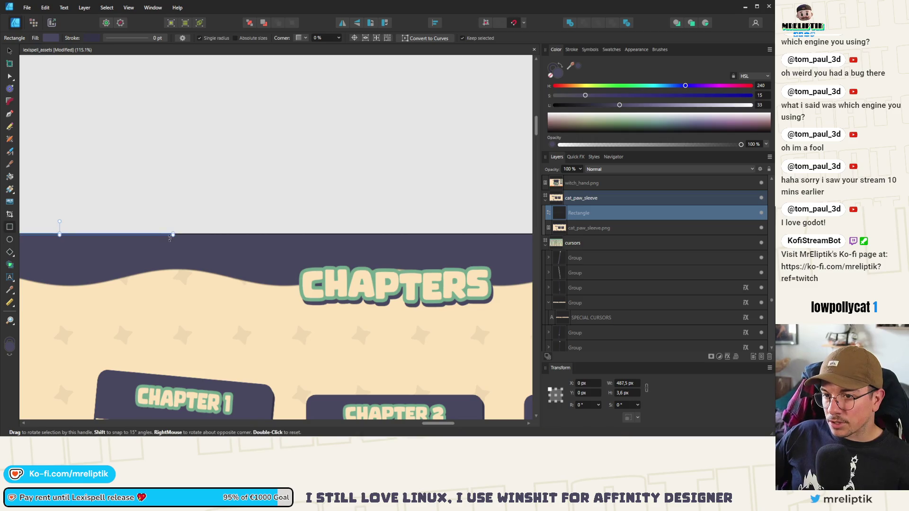
drag(57, 234, 467, 254)
scroll(467, 254, right, 5)
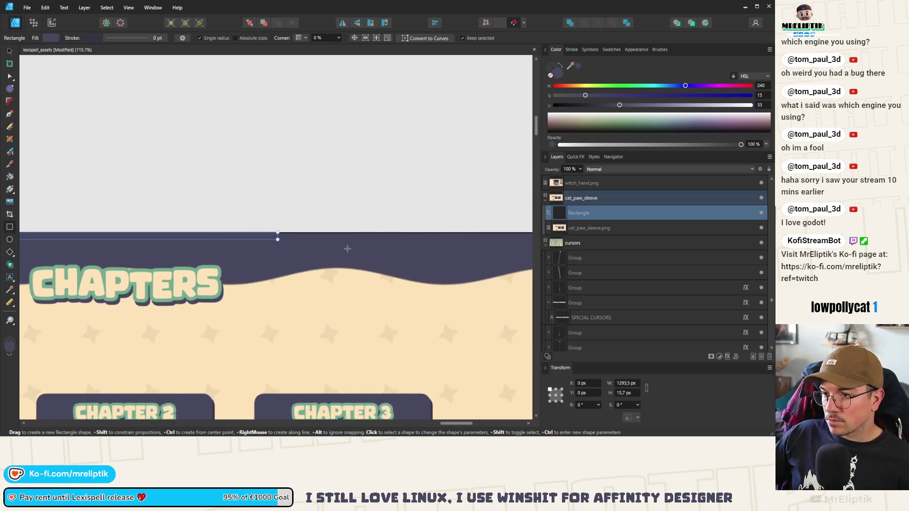
drag(279, 240, 642, 243)
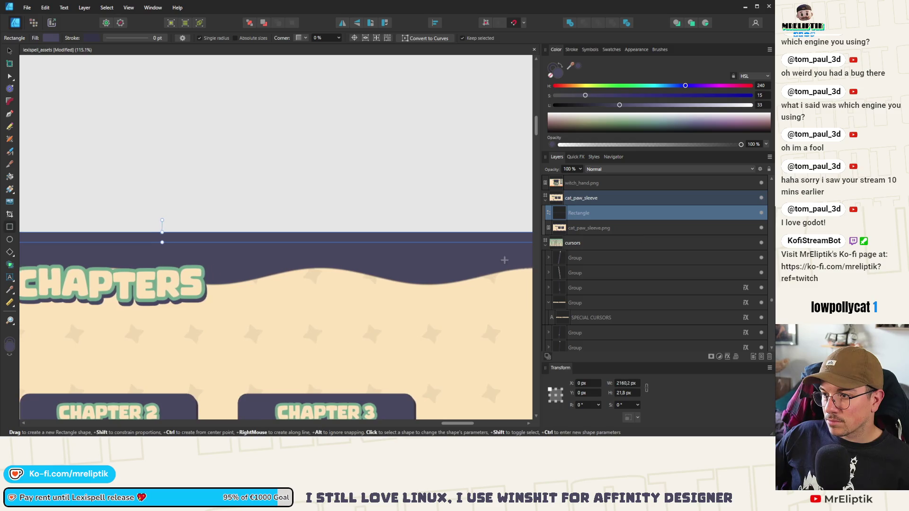
scroll(219, 263, up, 5)
drag(282, 241, 298, 241)
scroll(294, 239, down, 10)
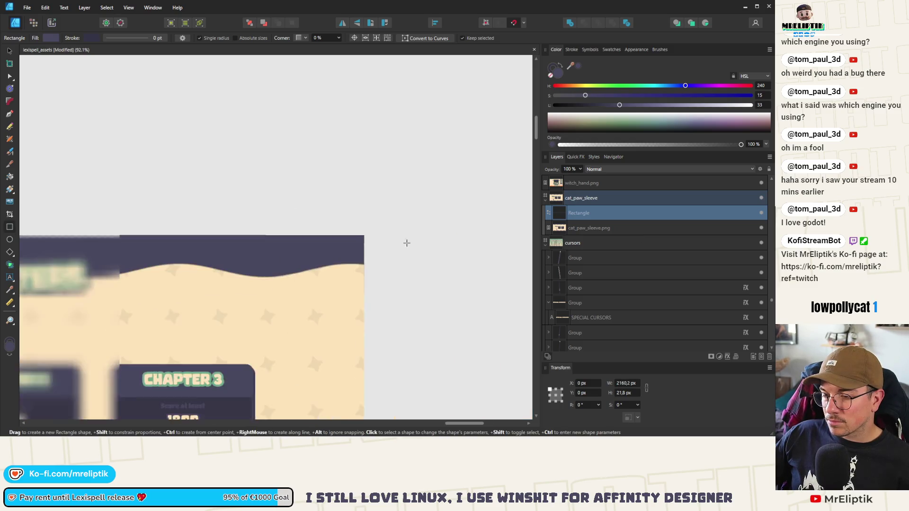
click(9, 51)
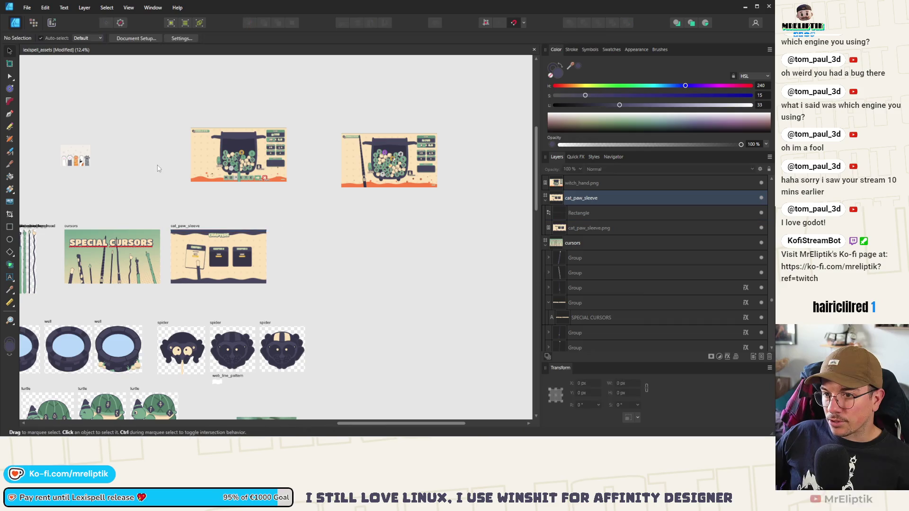
- Duplicate the cat_paw_sleeve artboard to the right, set the copy's X position and save
click(179, 228)
mouse_move(180, 228)
ctrl+mouse_down()
mouse_move(290, 231)
mouse_move(276, 230)
ctrl+mouse_up()
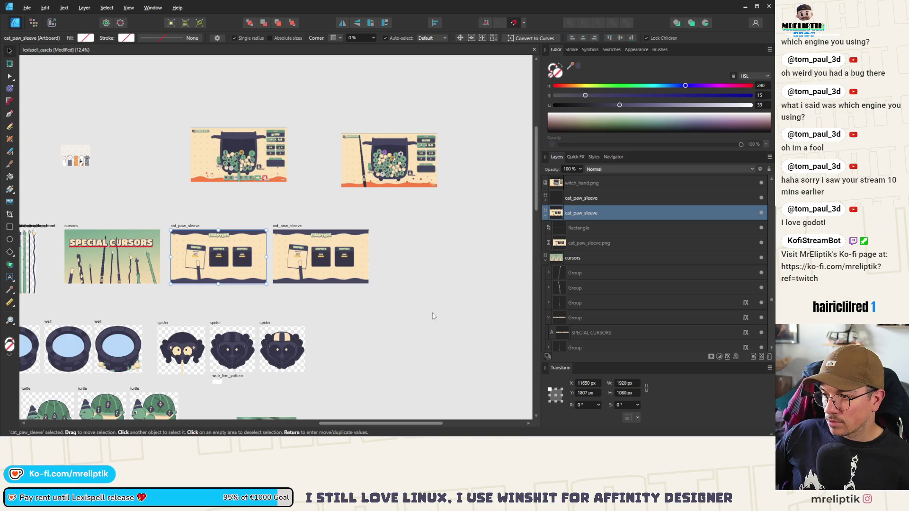
click(282, 225)
scroll(274, 244, up, 2)
click(591, 385)
key(Return)
key(ctrl+s)
- Delete the sleeve image and the leftover strip from the copied artboard
scroll(259, 213, right, 2)
scroll(259, 214, right, 2)
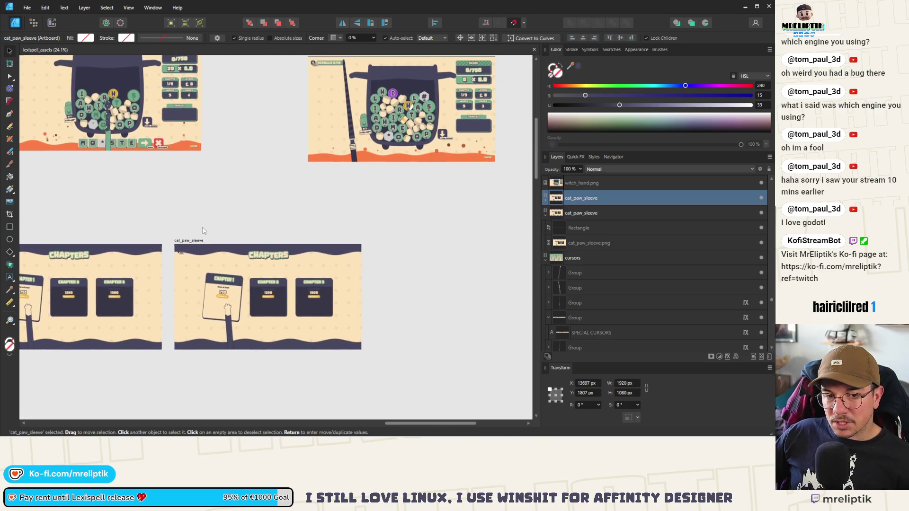
click(142, 116)
click(248, 294)
key(Delete)
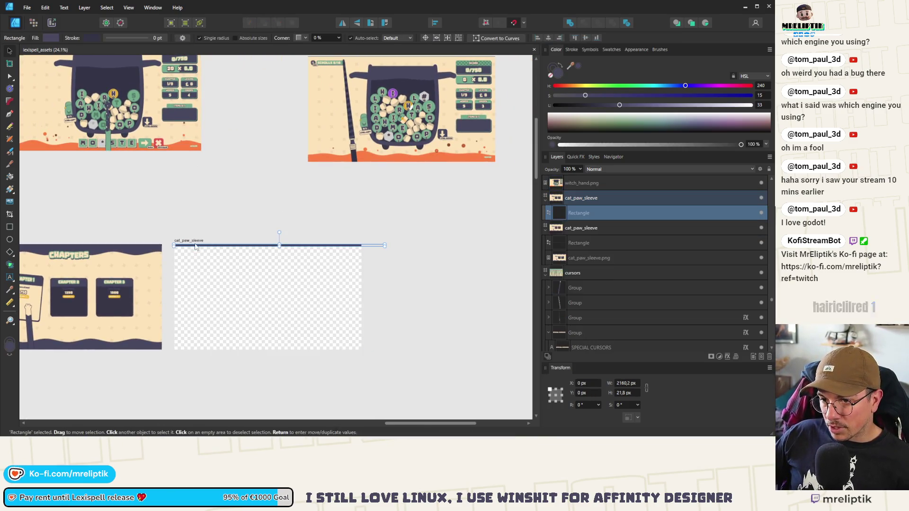
key(Delete)
- Move witch_hand.png into the copied artboard and align it to fill the artboard
click(142, 124)
key(ctrl+x)
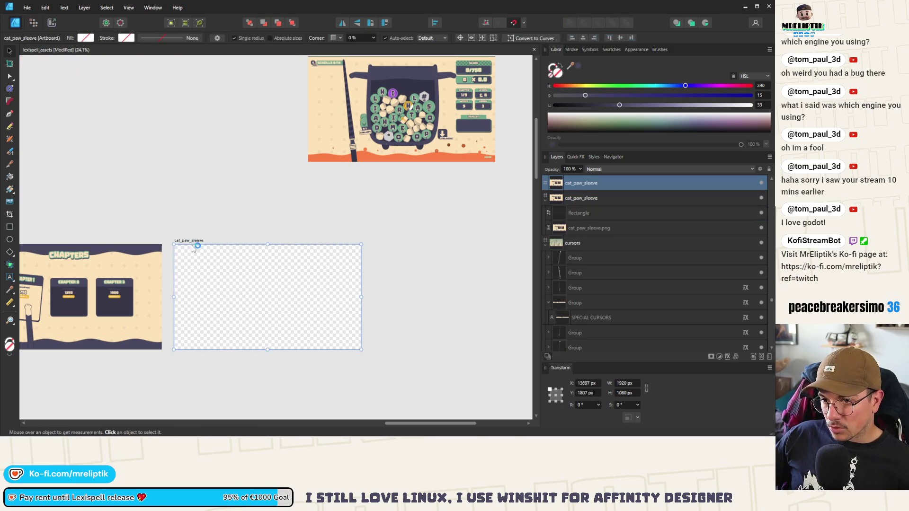
click(204, 262)
key(ctrl+v)
drag(224, 269, 224, 294)
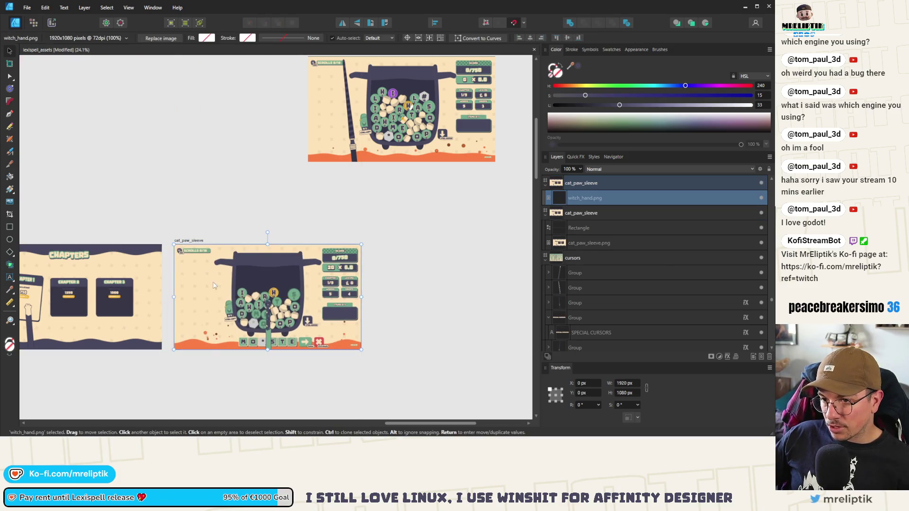
scroll(190, 250, up, 8)
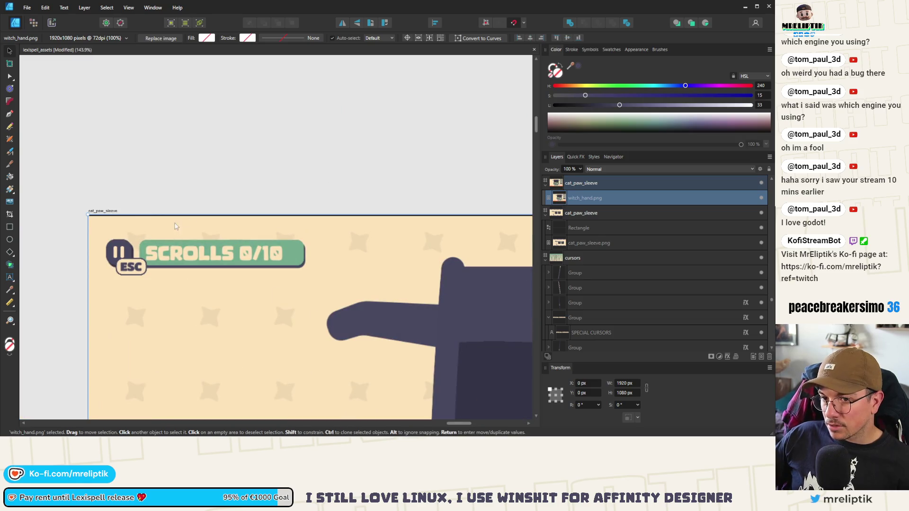
scroll(142, 227, down, 5)
- Copy the Rectangle strip above the witch_hand image and eyedrop a cream fill for it
click(144, 227)
click(141, 229)
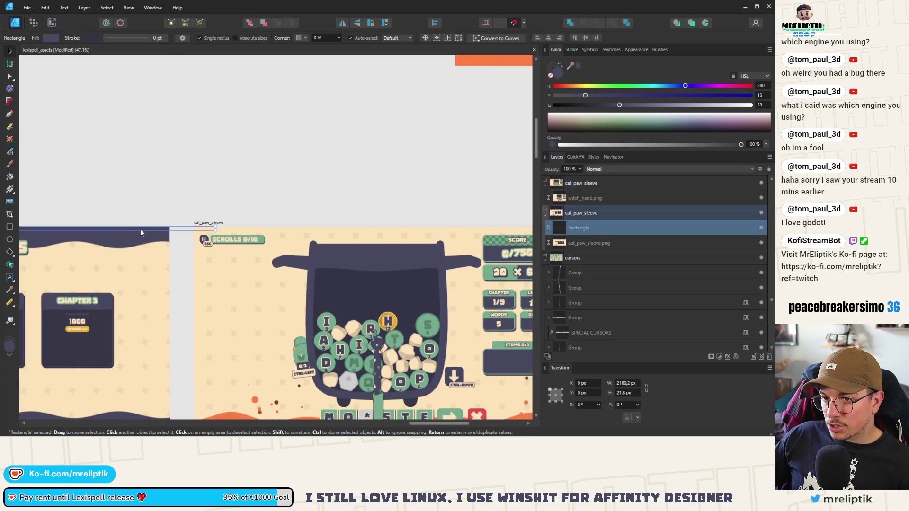
drag(222, 221, 222, 223)
mouse_move(571, 69)
mouse_down()
mouse_move(327, 258)
mouse_move(273, 273)
mouse_up()
click(192, 192)
scroll(192, 192, down, 3)
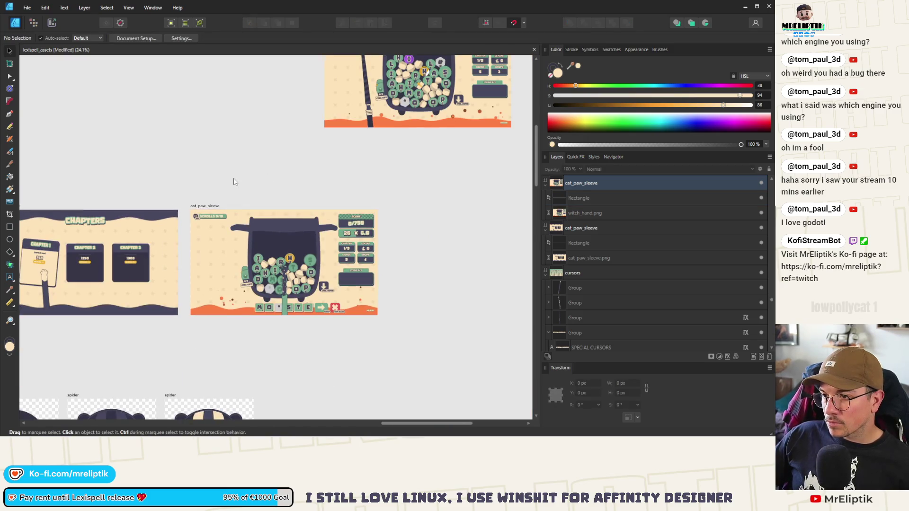
- Duplicate the witch hand artboard to the right and rename the middle artboard with_hand
scroll(234, 182, down, 3)
drag(192, 199, 267, 201)
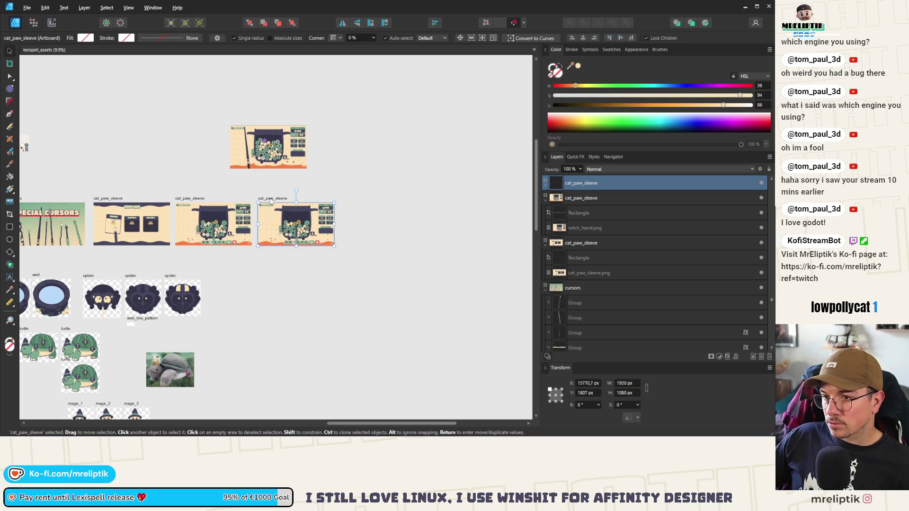
scroll(287, 200, up, 5)
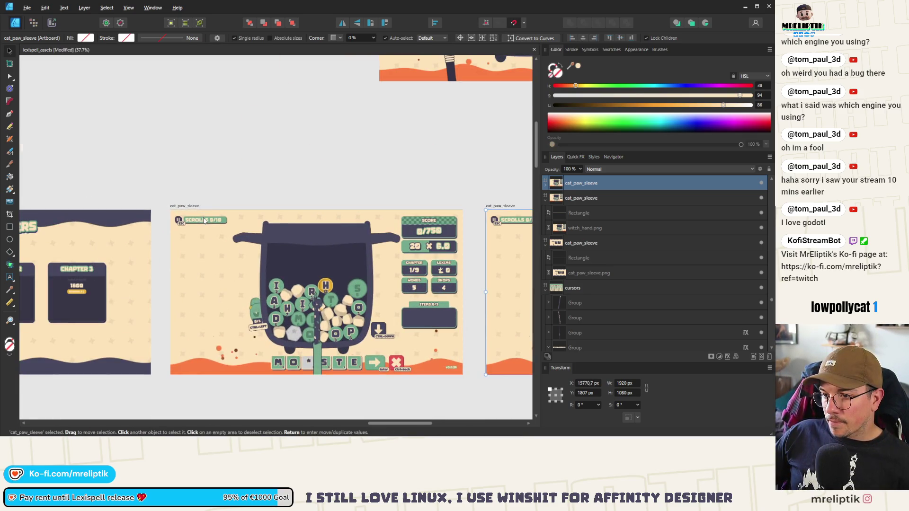
double_click(189, 206)
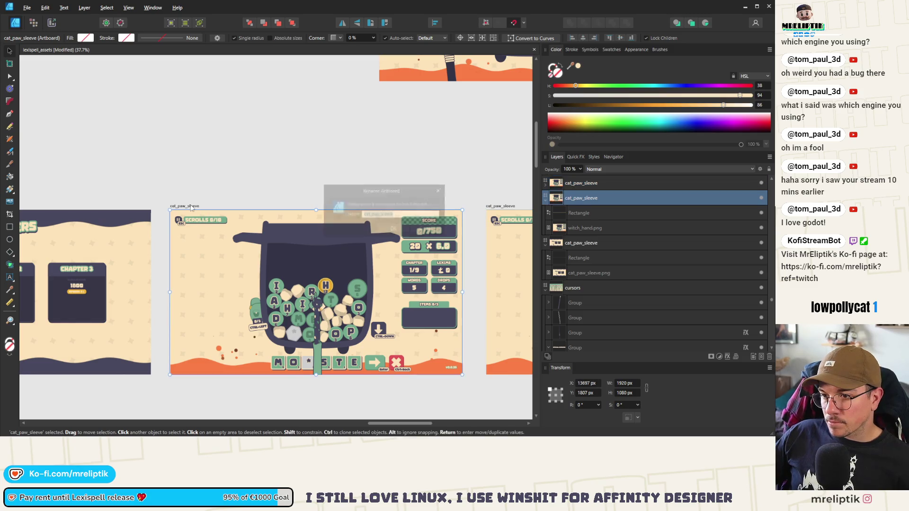
drag(399, 215, 349, 216)
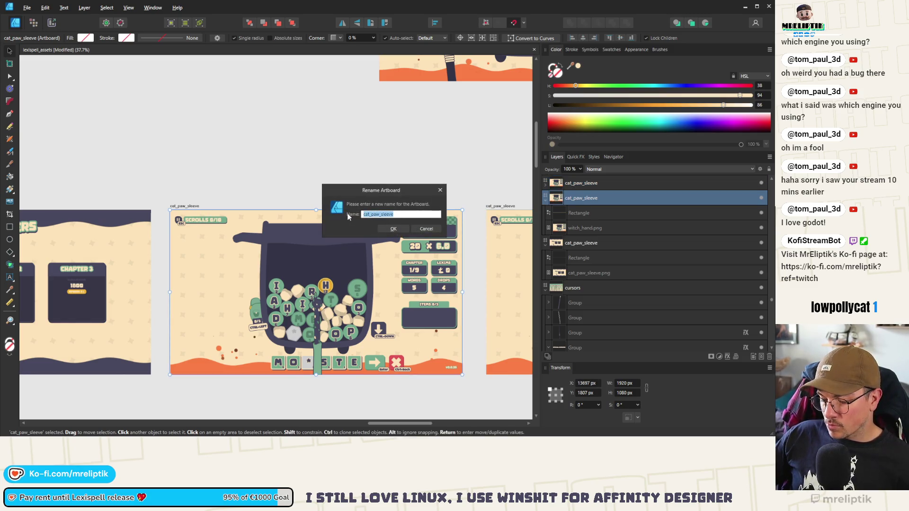
text(with_hand)
key(Return)
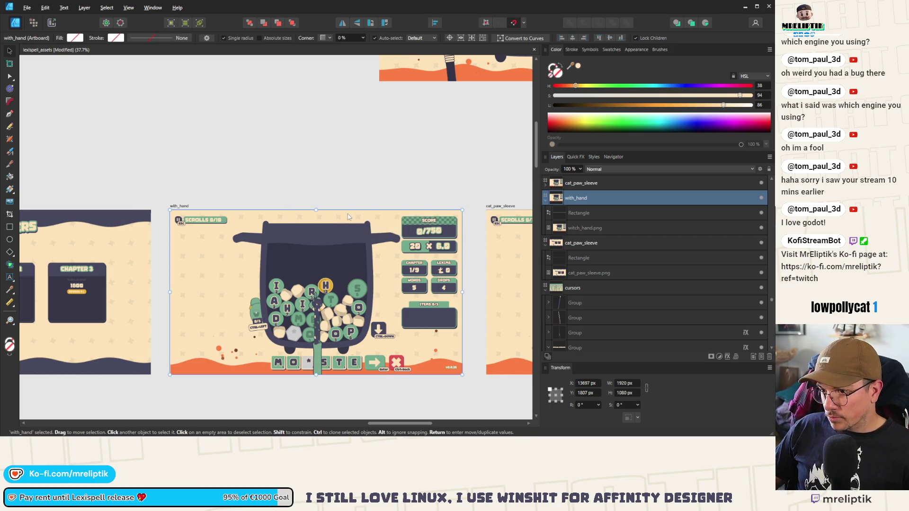
- Rename the new right-hand artboard to baguette
scroll(240, 232, down, 3)
scroll(350, 223, up, 2)
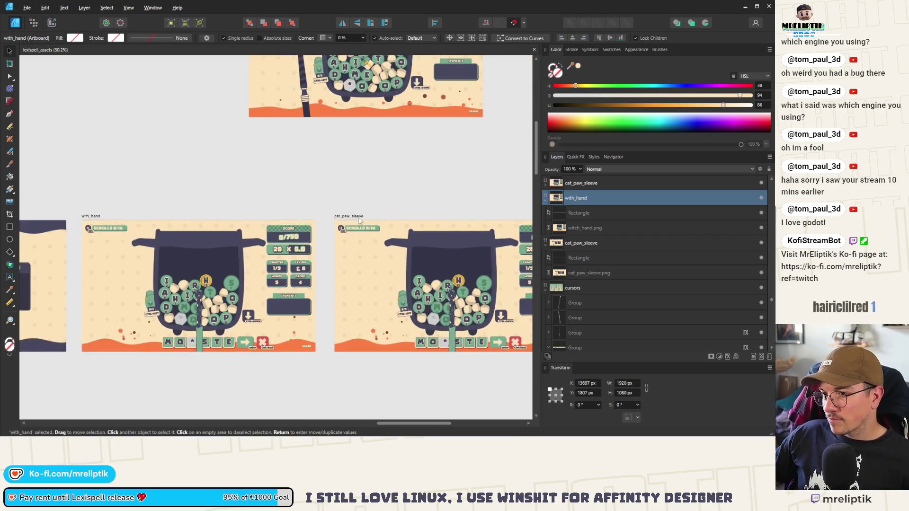
click(354, 218)
double_click(355, 217)
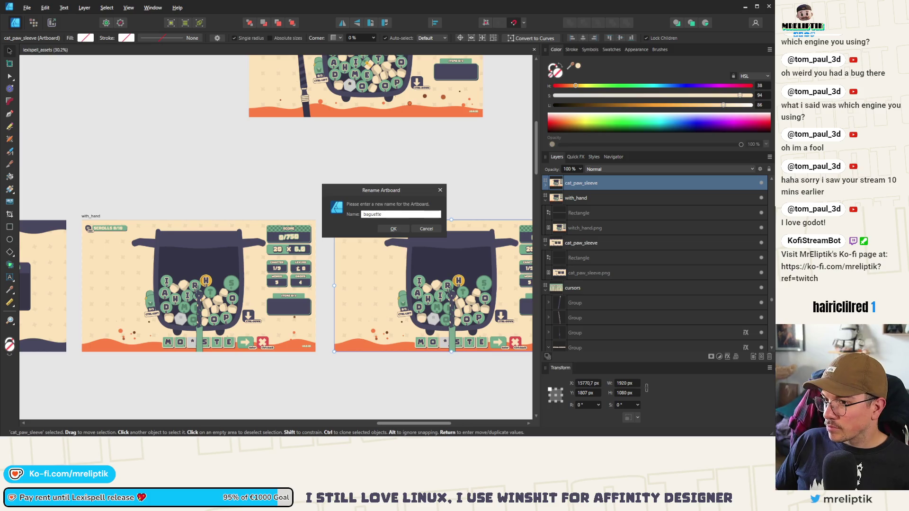
key(Return)
- Cut and paste baguette.png into the baguette artboard
scroll(299, 232, down, 2)
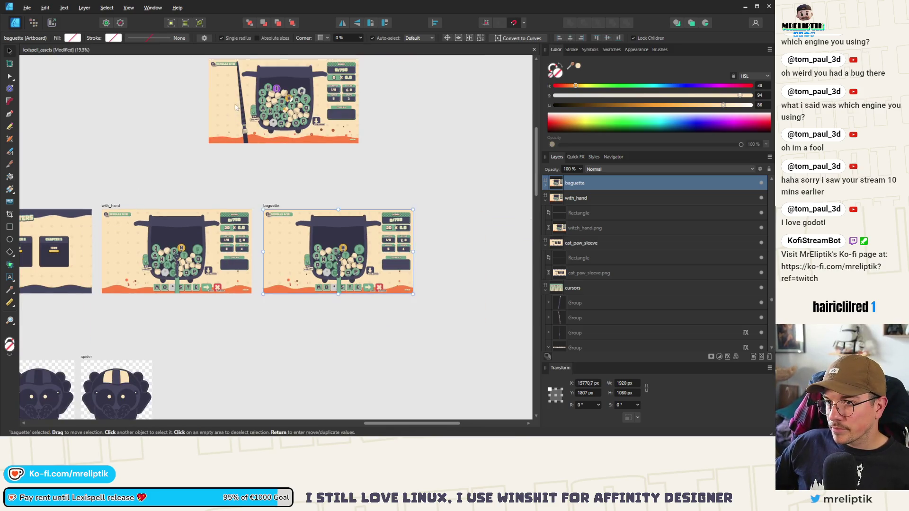
key(ctrl+x)
click(298, 232)
key(ctrl+v)
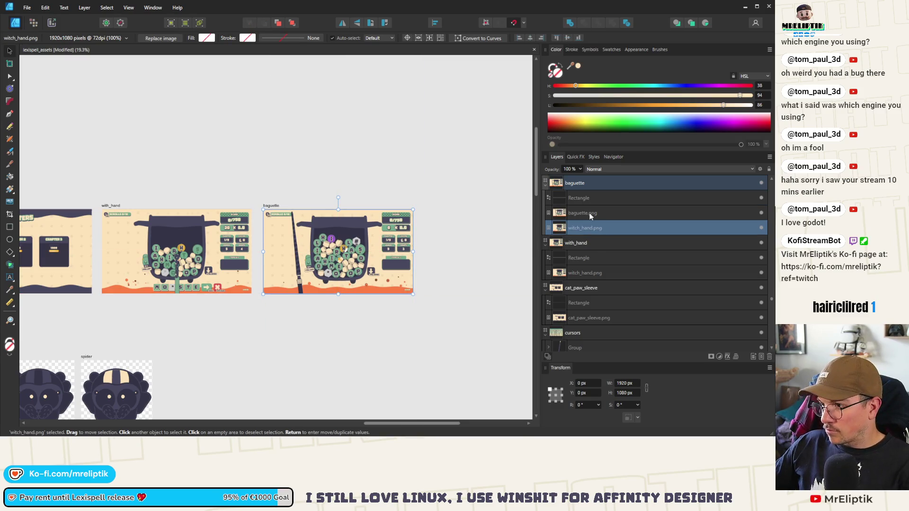
click(326, 186)
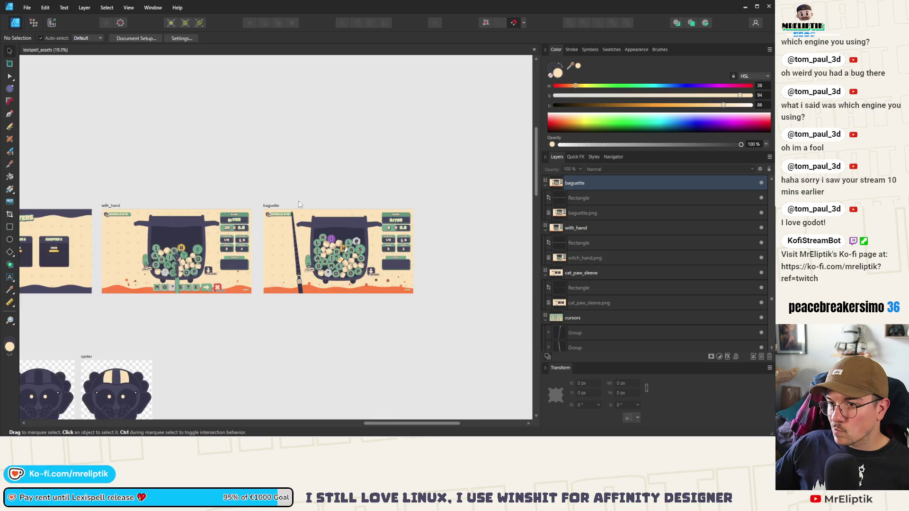
scroll(326, 207, up, 5)
scroll(327, 207, down, 8)
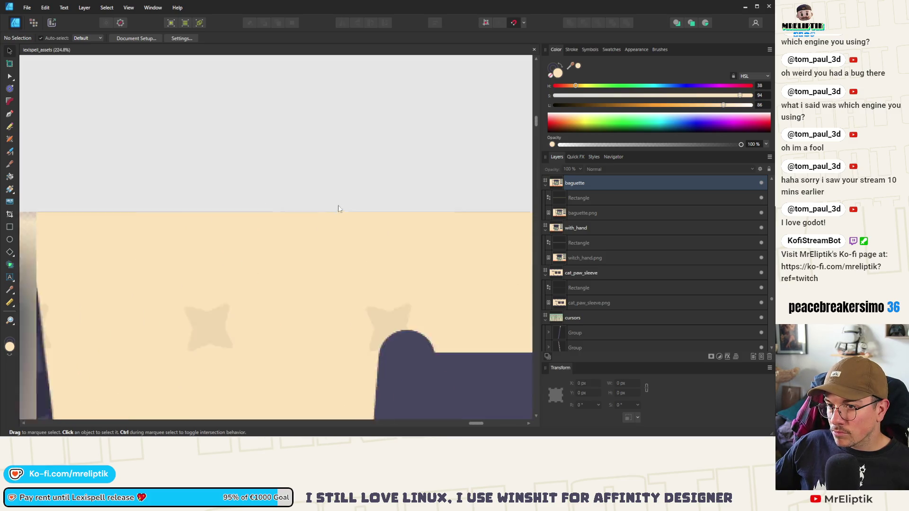
- Switch to the Export persona to show the slices
key(ctrl+3)
scroll(736, 318, down, 5)
scroll(758, 303, down, 2)
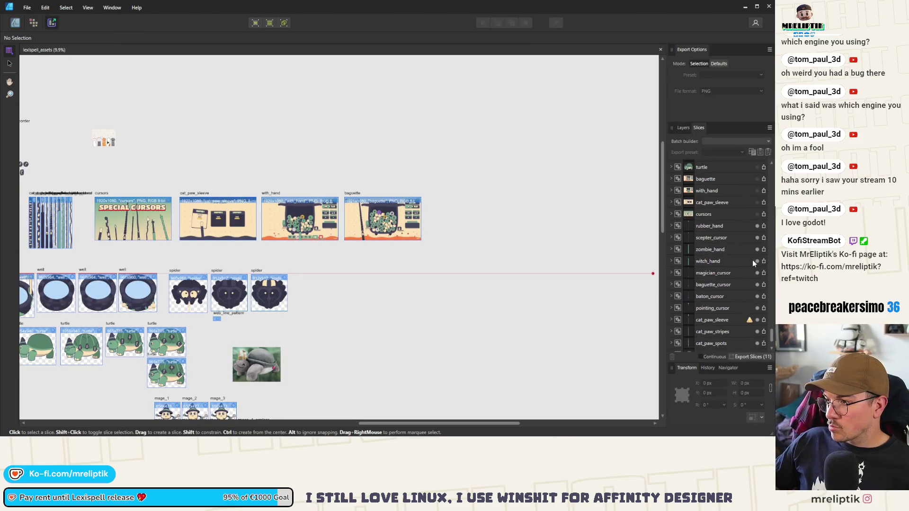
- Select the baguette, with_hand and cat_paw_sleeve slices and export them
click(721, 229)
scroll(725, 246, down, 2)
shift+click(758, 300)
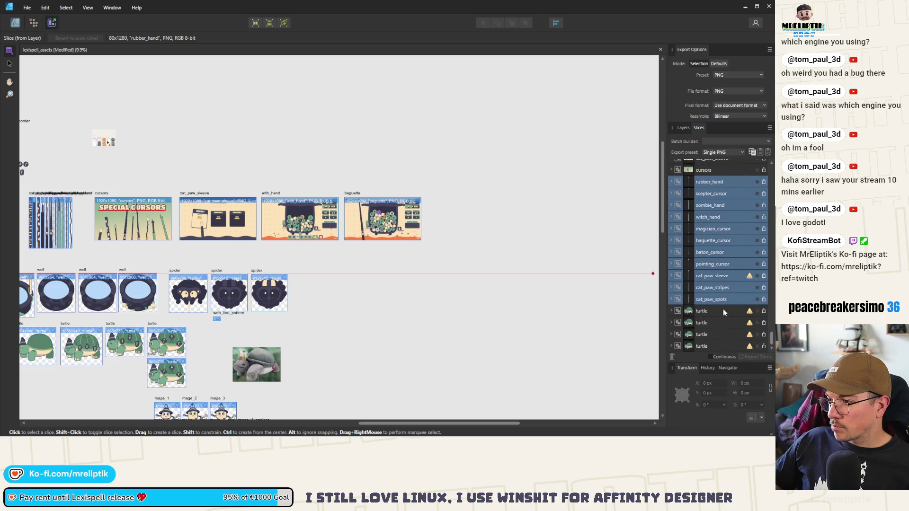
click(9, 63)
drag(462, 173, 173, 266)
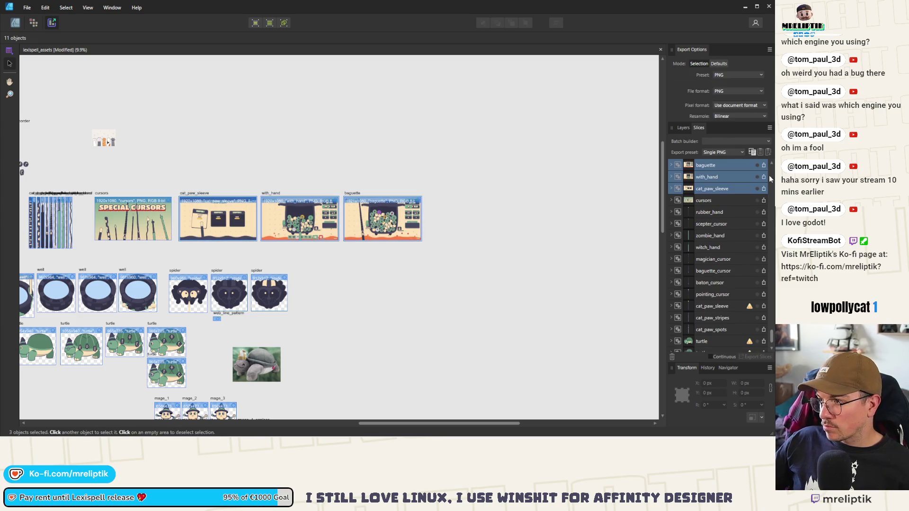
click(753, 357)
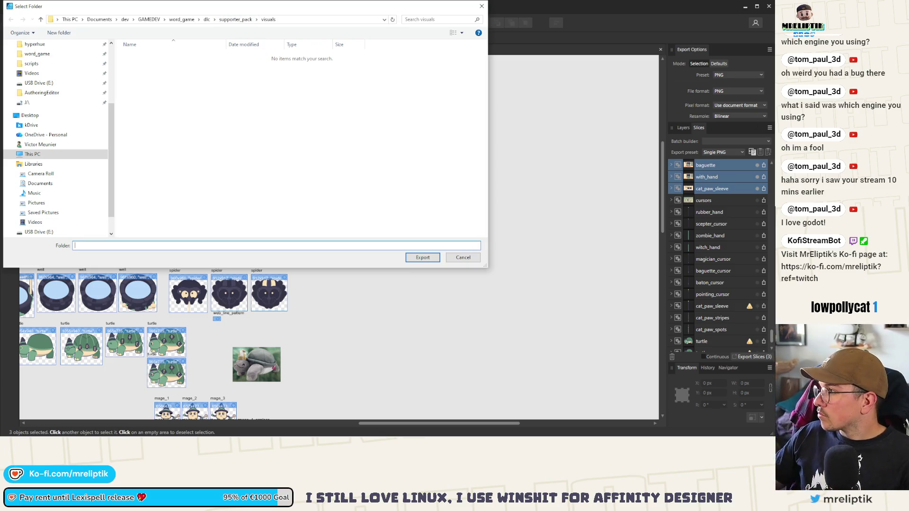
- Save the PNGs into the dlc screenshots folder, overwriting existing files, then return to drawing
click(236, 19)
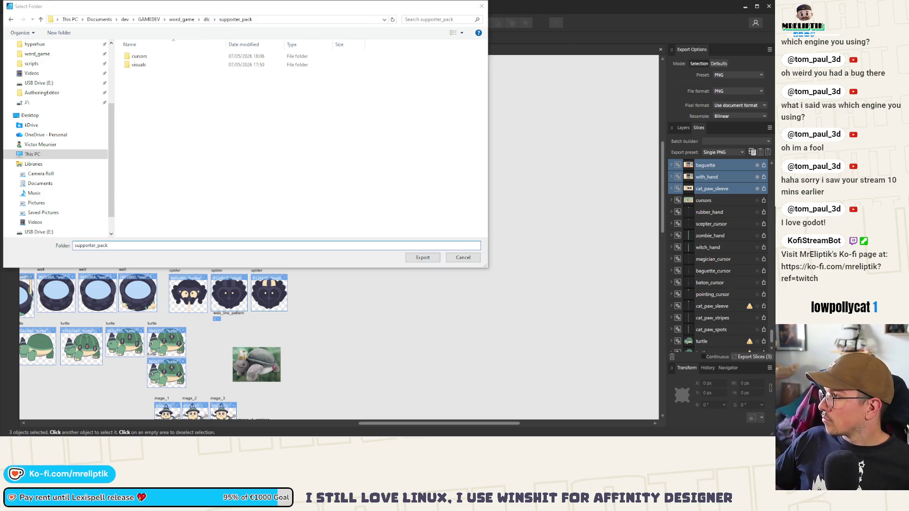
click(273, 20)
key(ctrl+v)
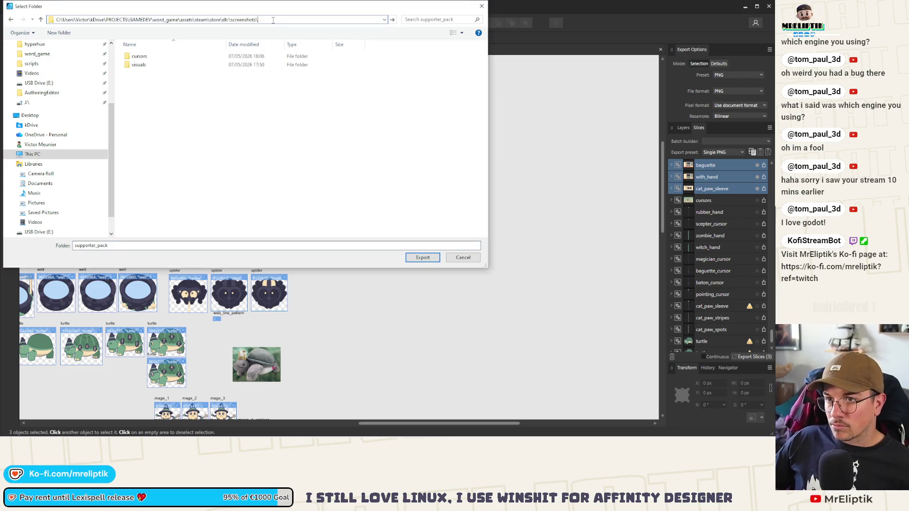
key(Return)
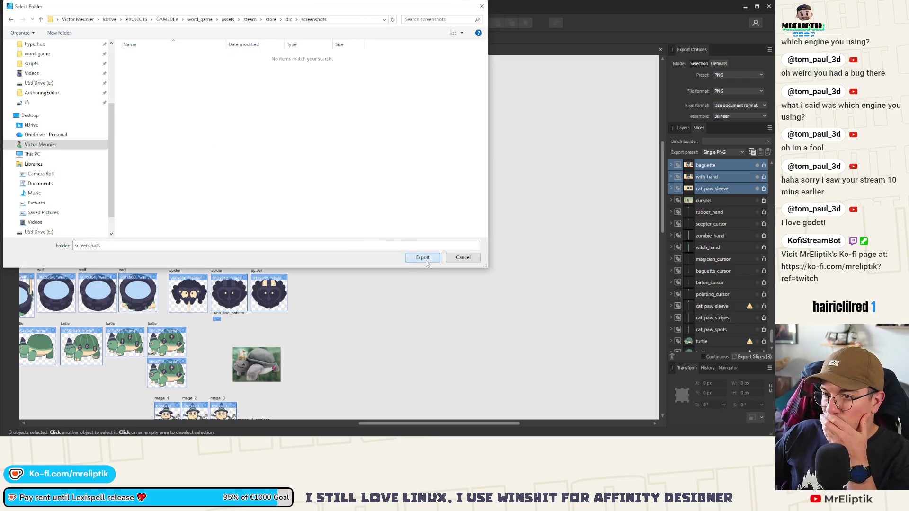
click(415, 258)
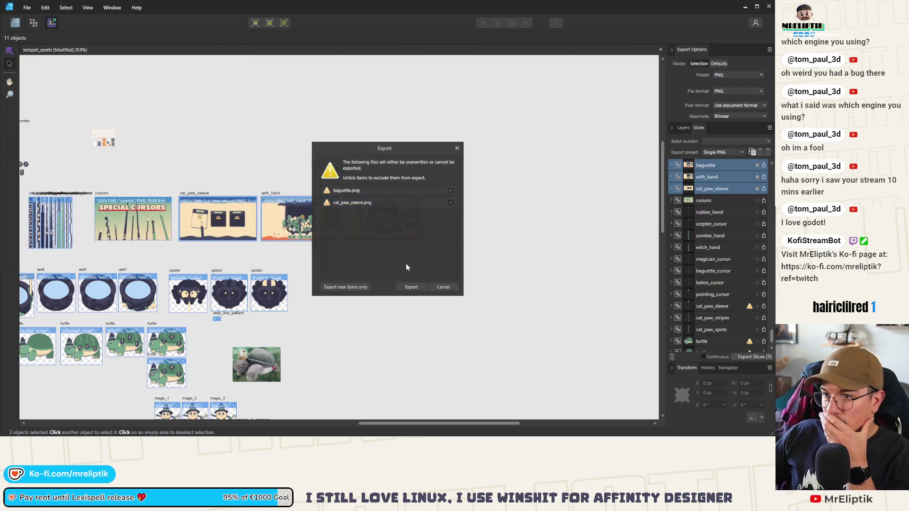
click(411, 288)
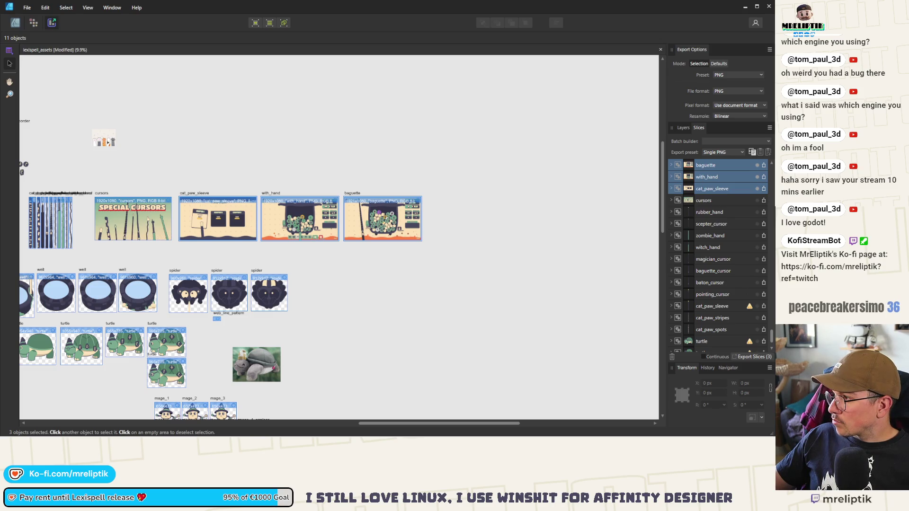
click(535, 138)
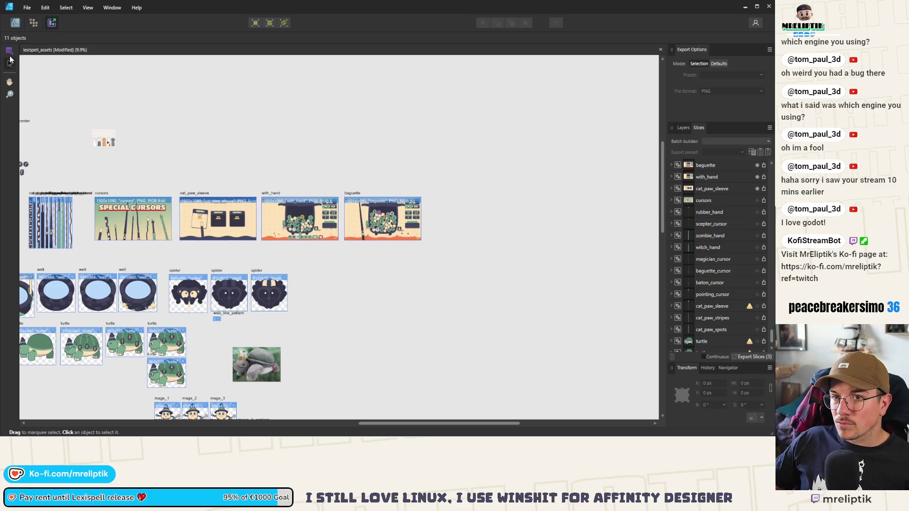
click(16, 22)
- Minimize Affinity Designer and open the Home - Steamworks dashboard in the browser
scroll(272, 215, down, 3)
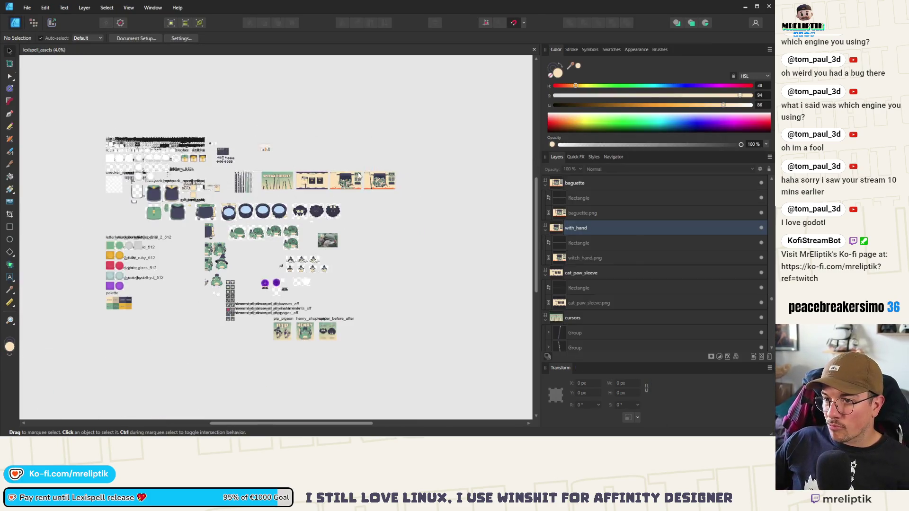
scroll(272, 216, up, 2)
click(746, 6)
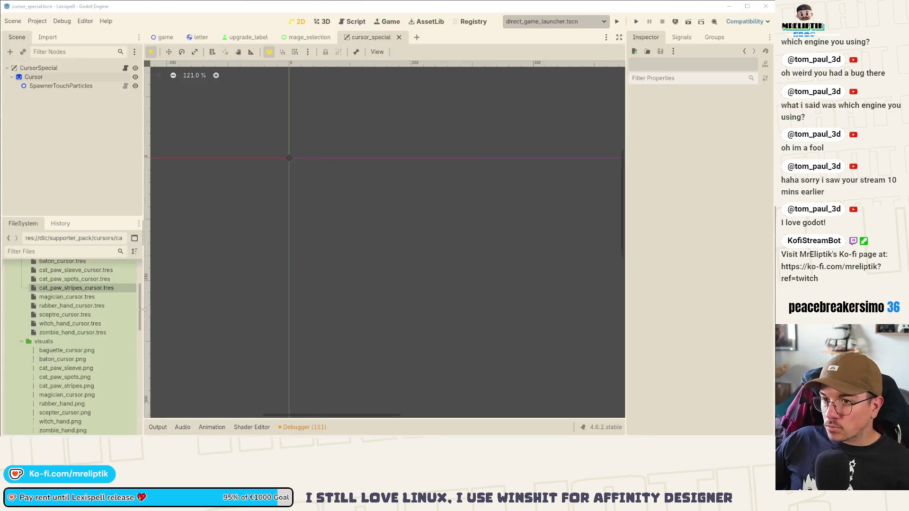
key(alt+Tab)
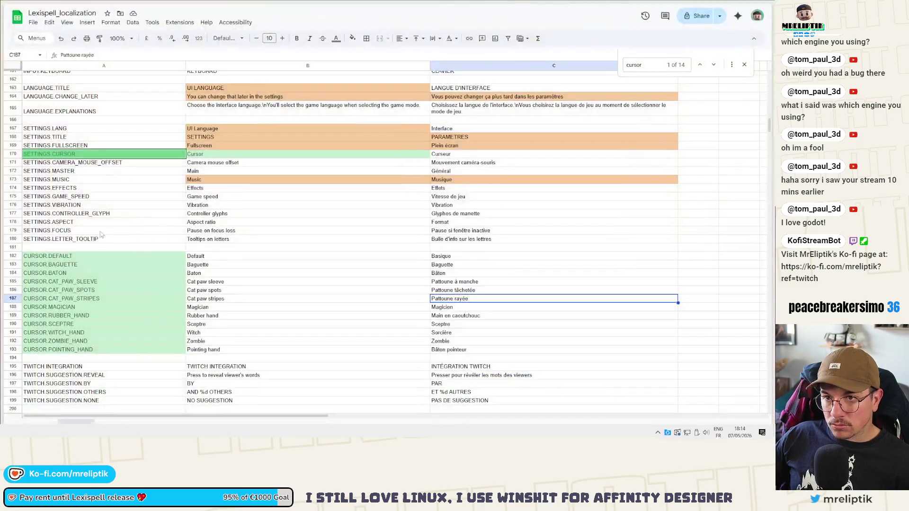
mouse_move(1, 127)
click(26, 106)
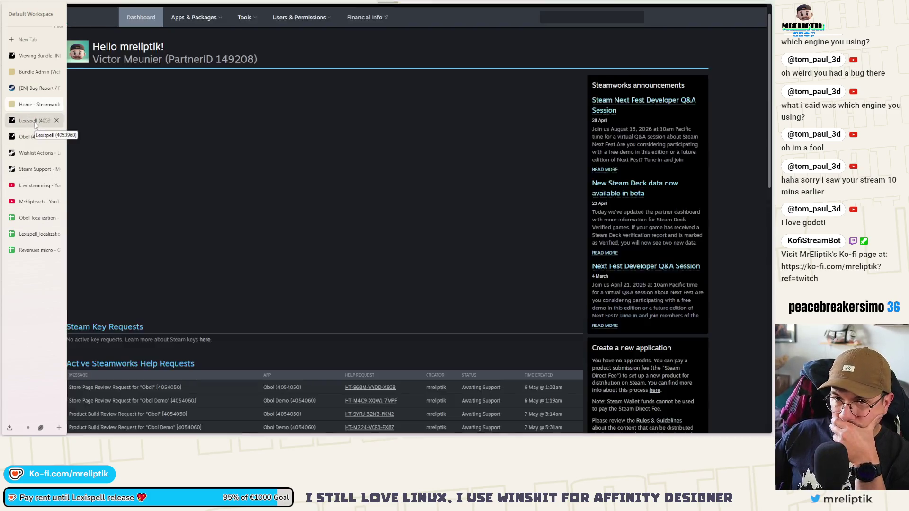
- Open the store page editor for Lexispell: Supporter Pack (4697300) at Graphical Assets
scroll(254, 239, down, 4)
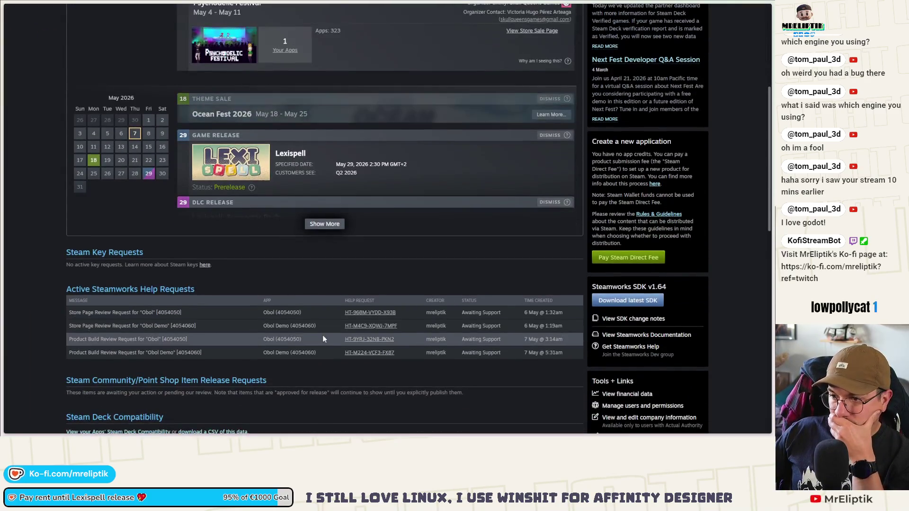
scroll(300, 304, up, 3)
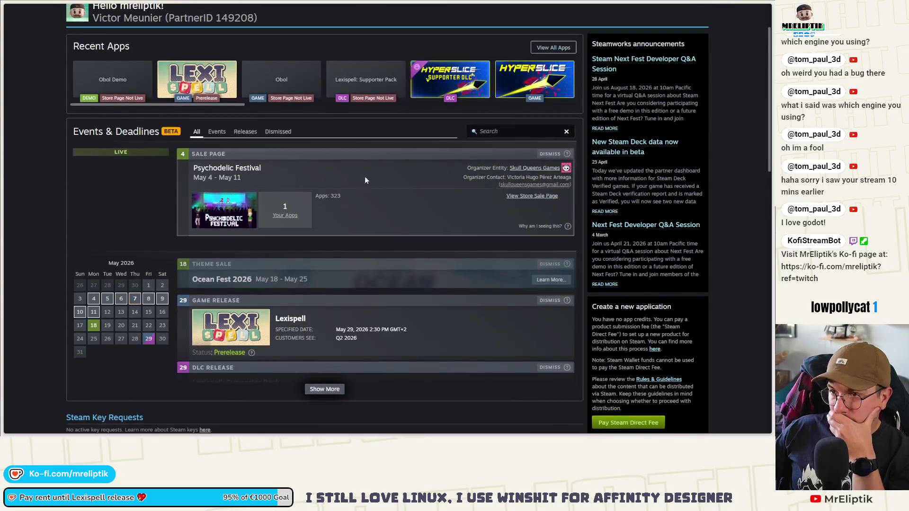
click(341, 79)
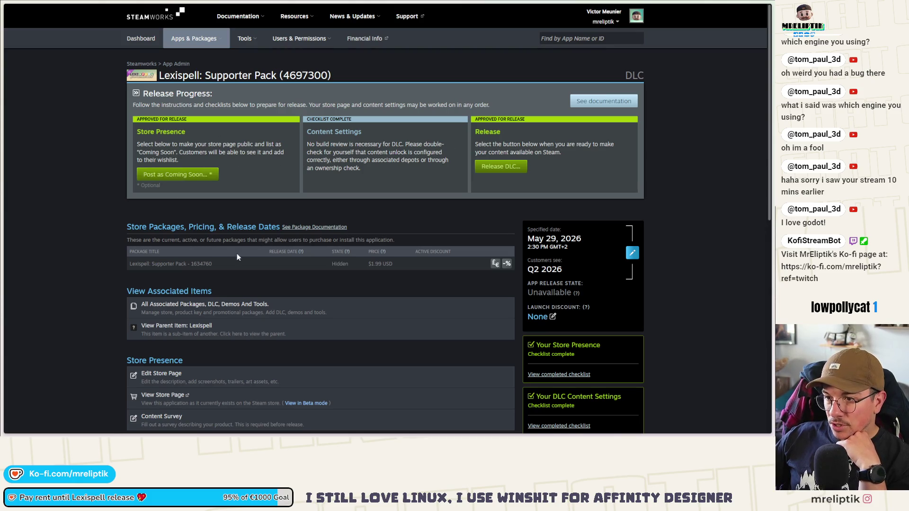
scroll(237, 254, down, 3)
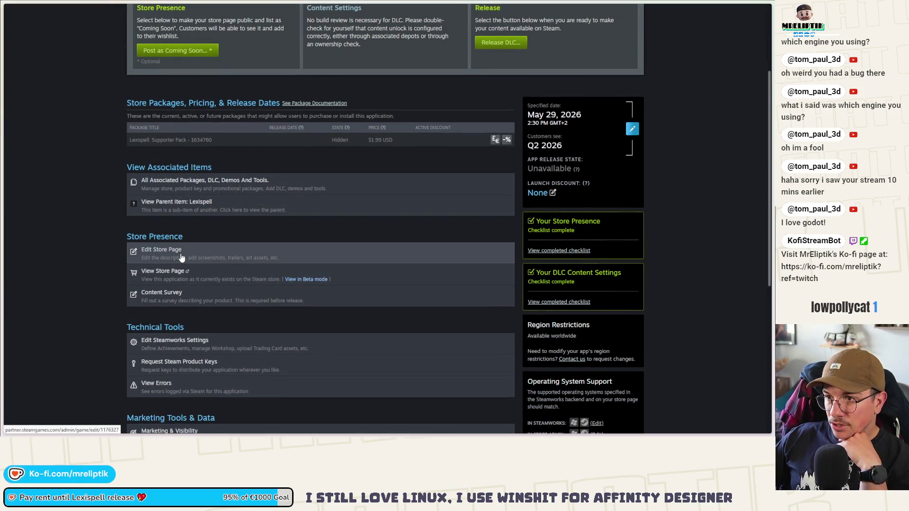
click(229, 305)
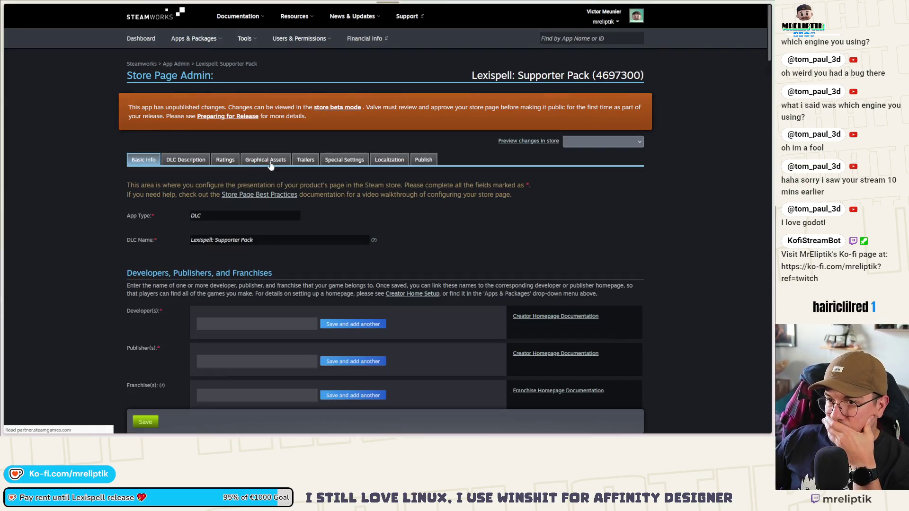
click(265, 161)
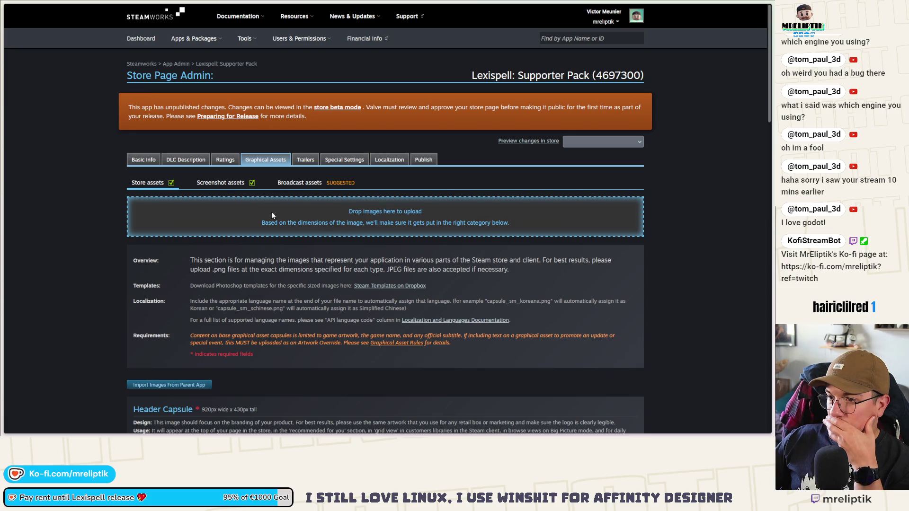
- Upload cursors, baguette, cat_paw_sleeve and witch_hand PNGs as screenshots, marked suitable for all ages
click(220, 182)
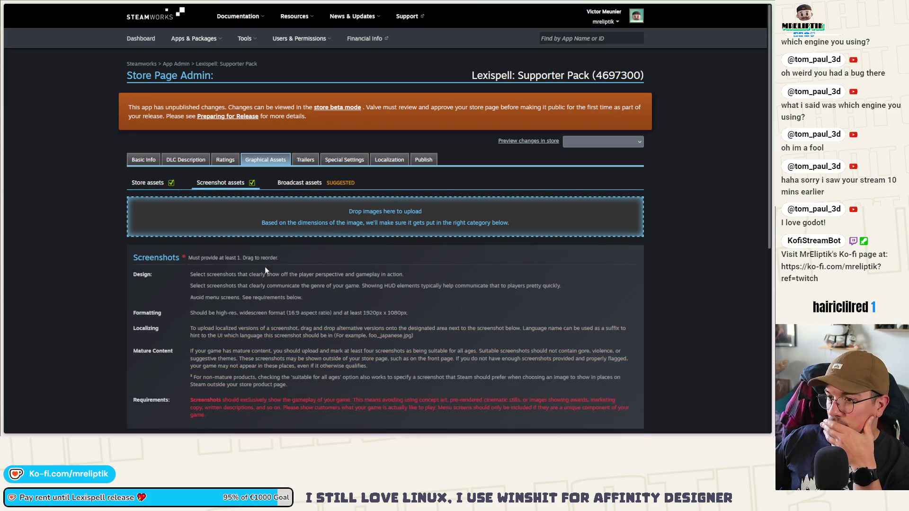
scroll(236, 263, down, 10)
scroll(236, 263, up, 2)
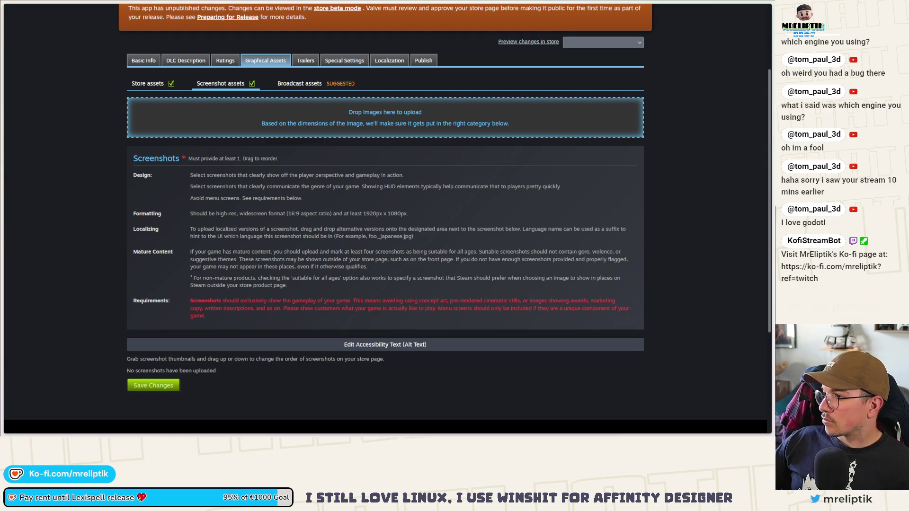
drag(351, 108, 401, 174)
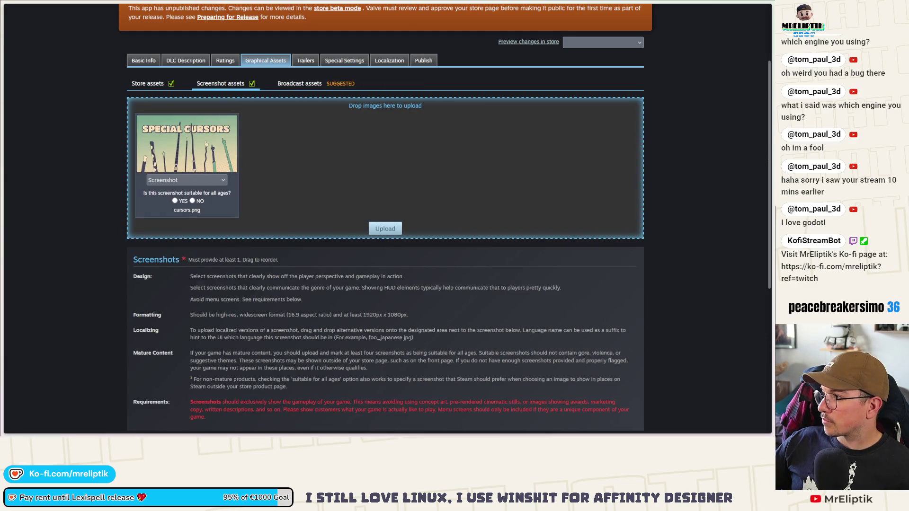
drag(769, 142, 512, 151)
click(286, 200)
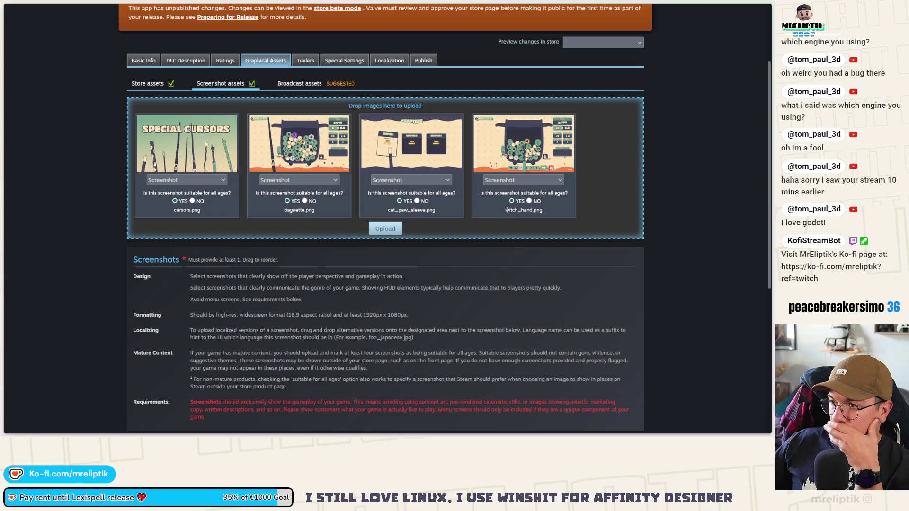
click(385, 229)
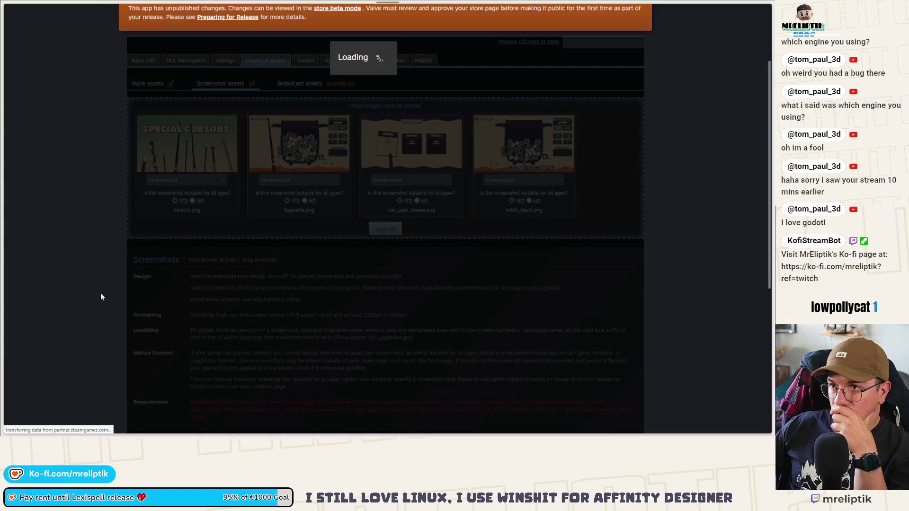
- Reorder the screenshots, moving the Chapters one to second place, and reload the page
scroll(100, 296, down, 7)
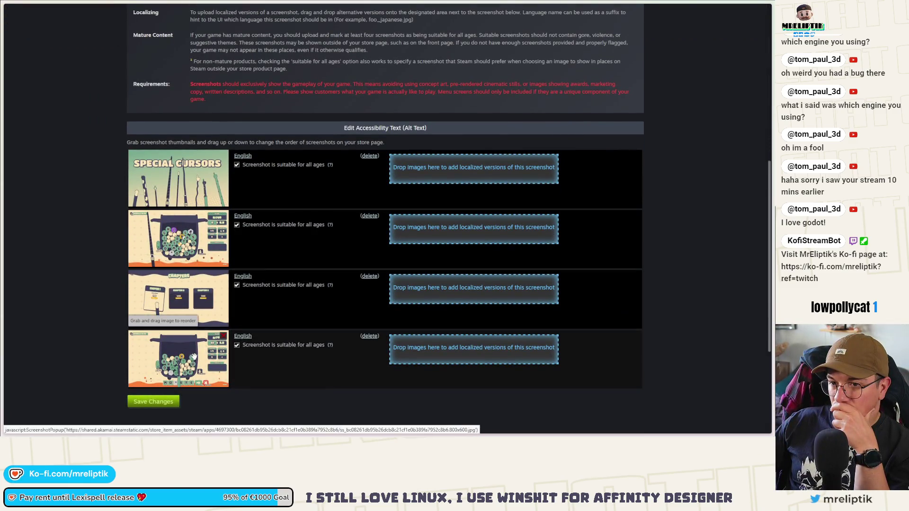
drag(178, 312, 175, 237)
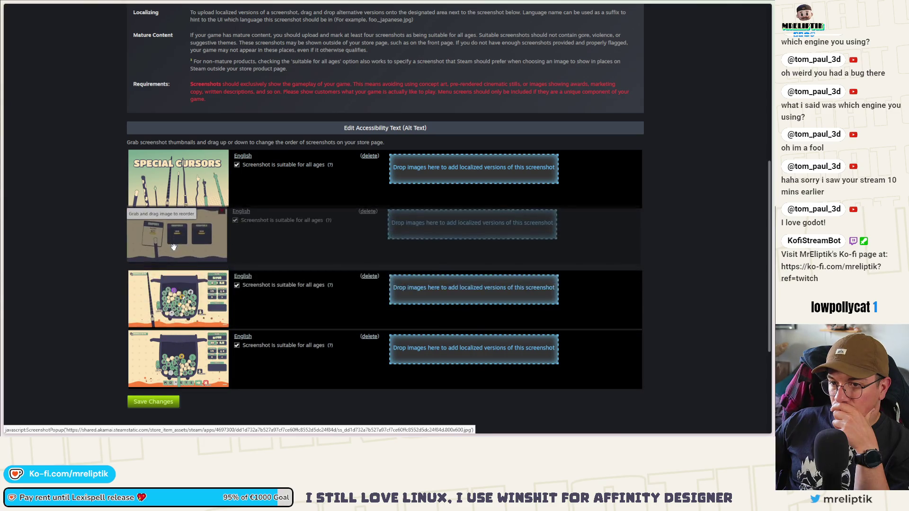
mouse_move(184, 365)
mouse_down()
mouse_move(185, 307)
mouse_move(263, 308)
mouse_up()
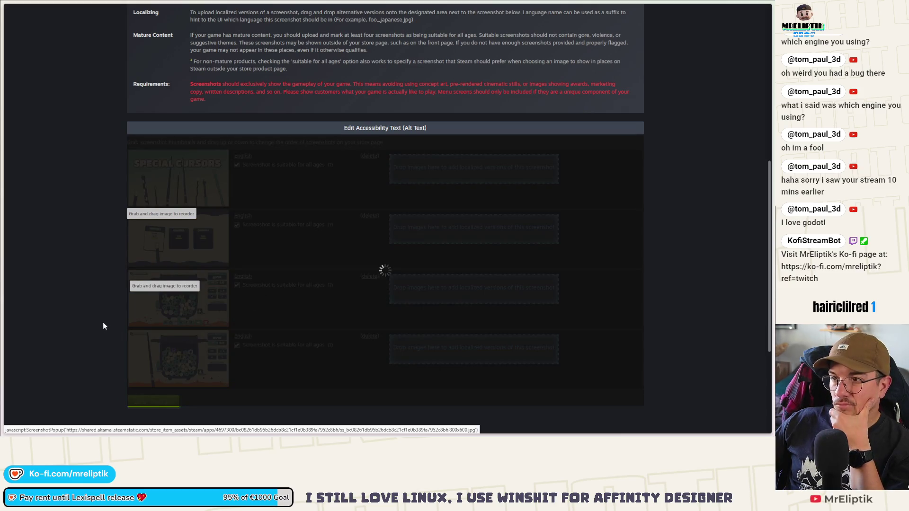
scroll(101, 325, down, 3)
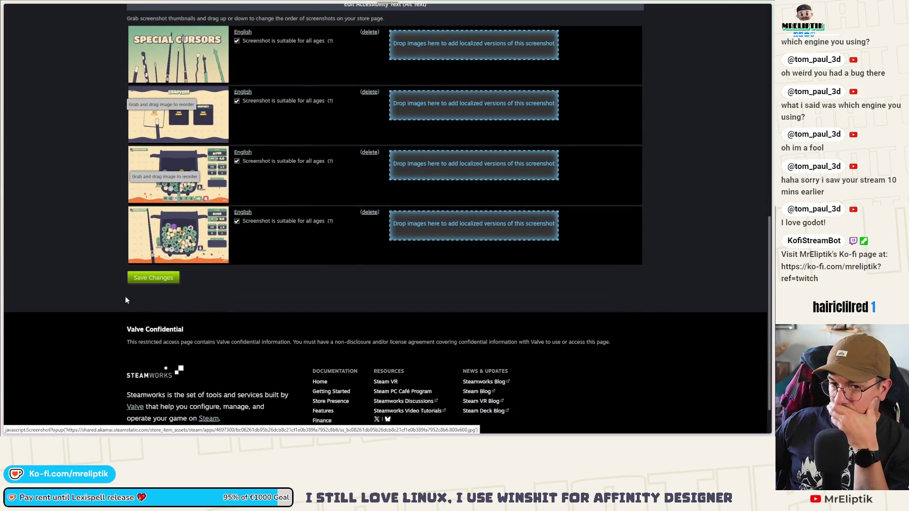
key(F5)
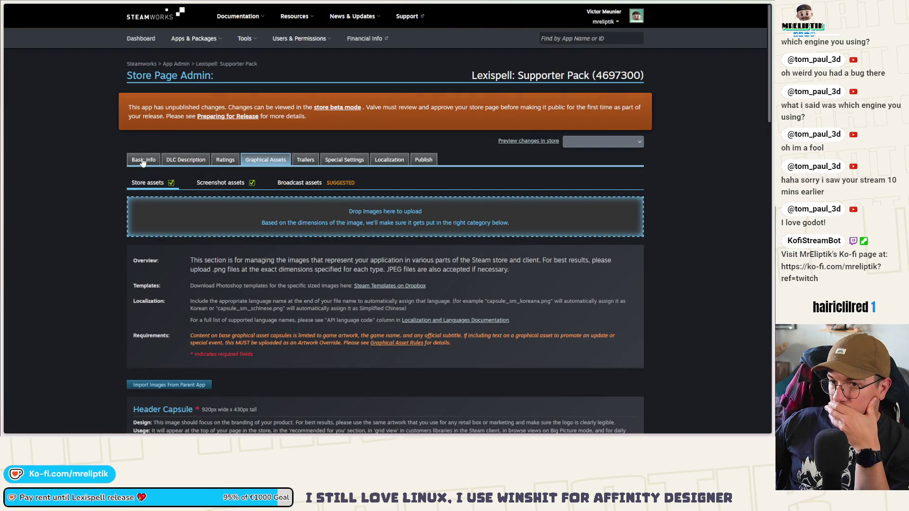
- Open the DLC description and start editing the big mouse cursors bullet
click(143, 161)
click(184, 159)
scroll(134, 294, down, 10)
scroll(135, 299, down, 3)
scroll(119, 303, up, 2)
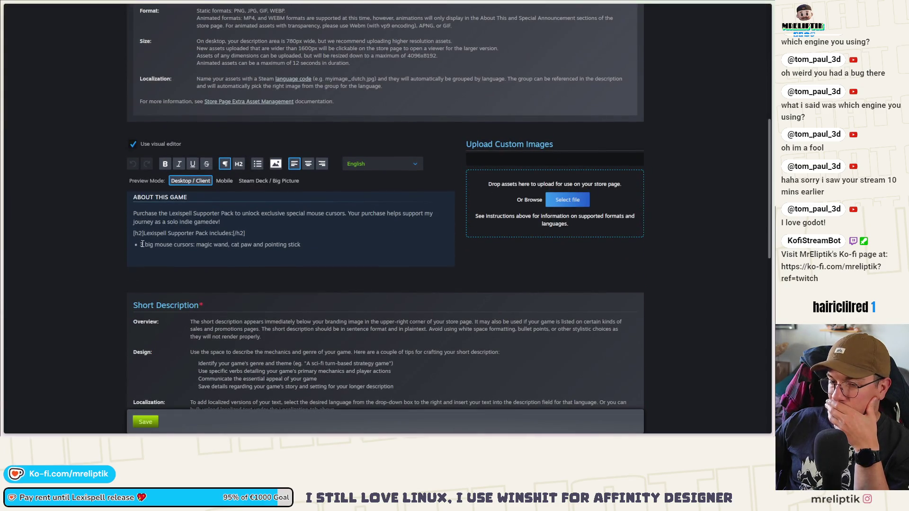
click(142, 244)
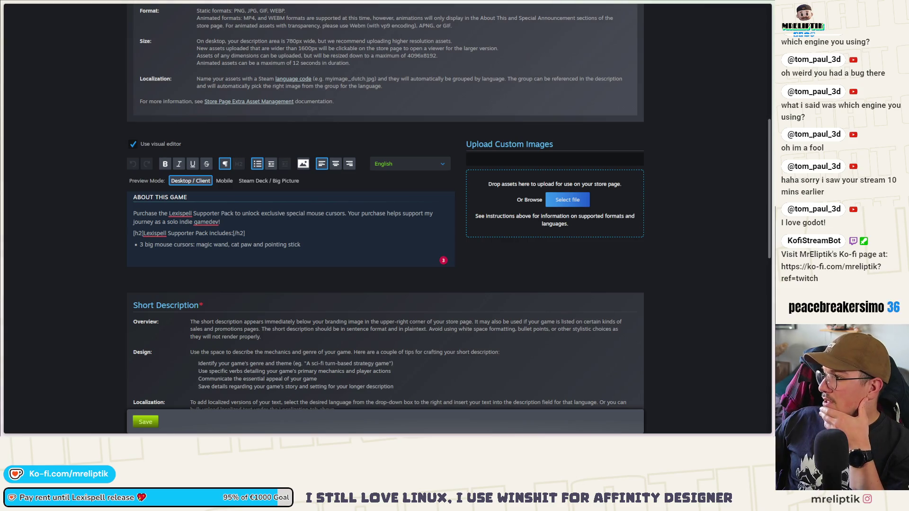
key(alt+Tab)
key(alt+Tab)
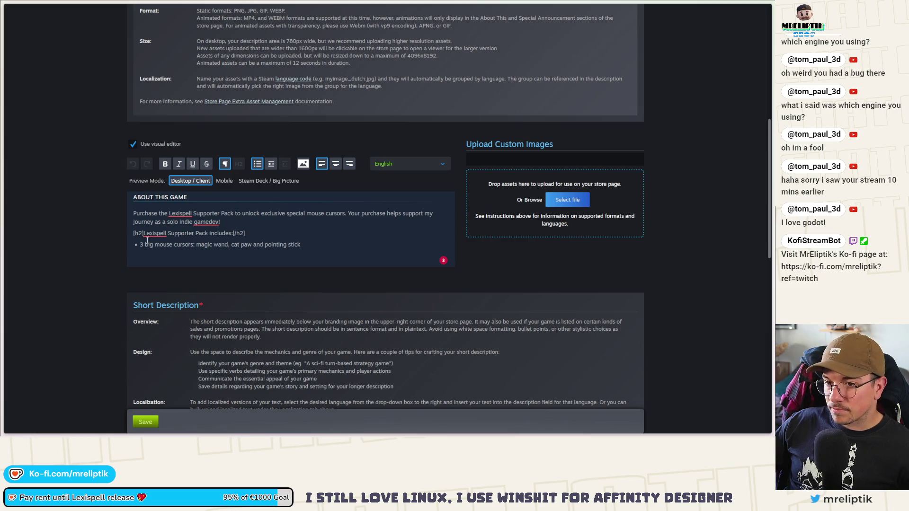
- Change the cursor count from 3 to 9 and replace the old names, starting with 'cat paw'
key(BackSpace)
text(9)
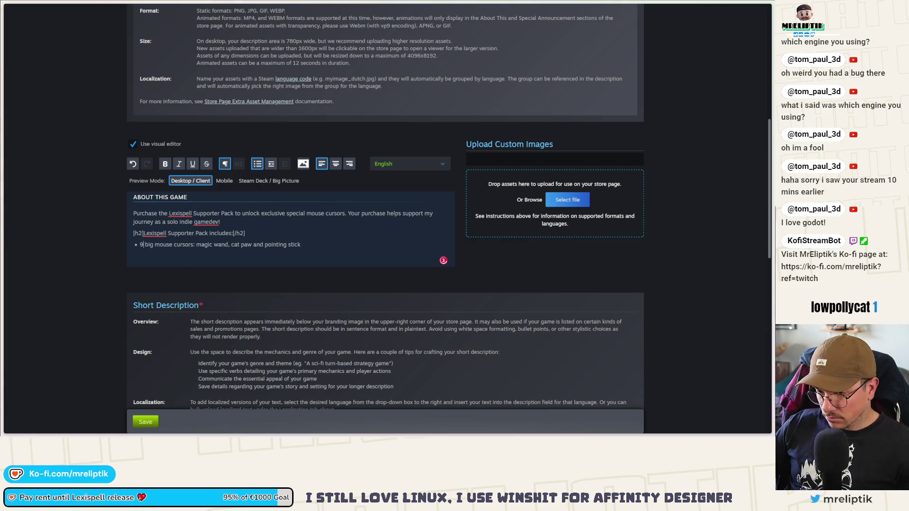
drag(198, 246, 311, 245)
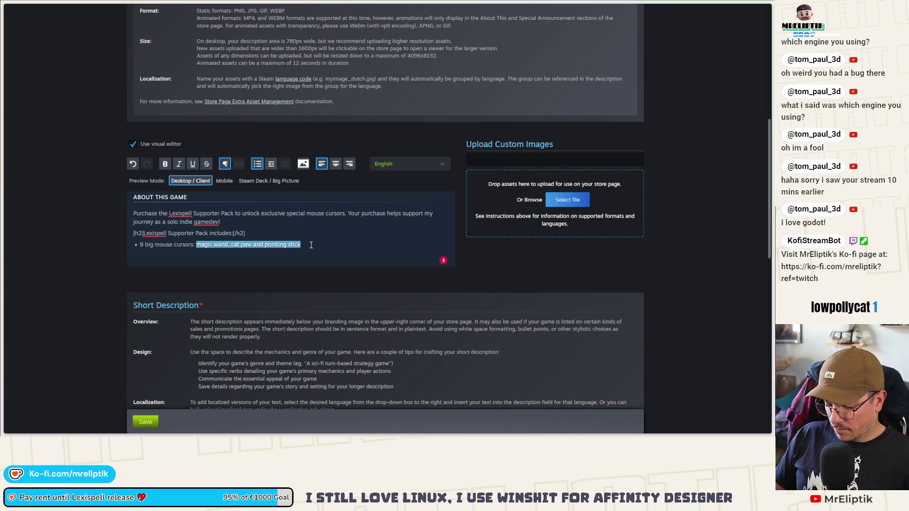
text(cat)
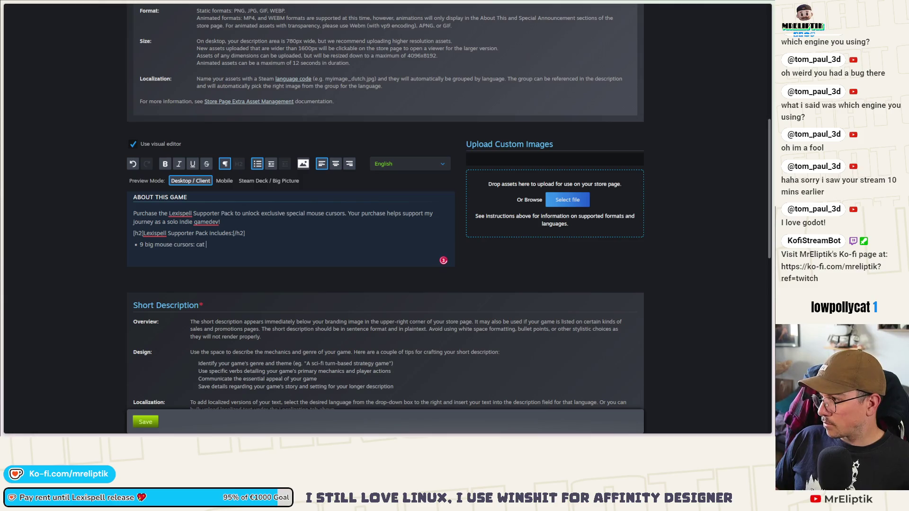
key(BackSpace)
key(BackSpace)
key(BackSpace)
text(s)
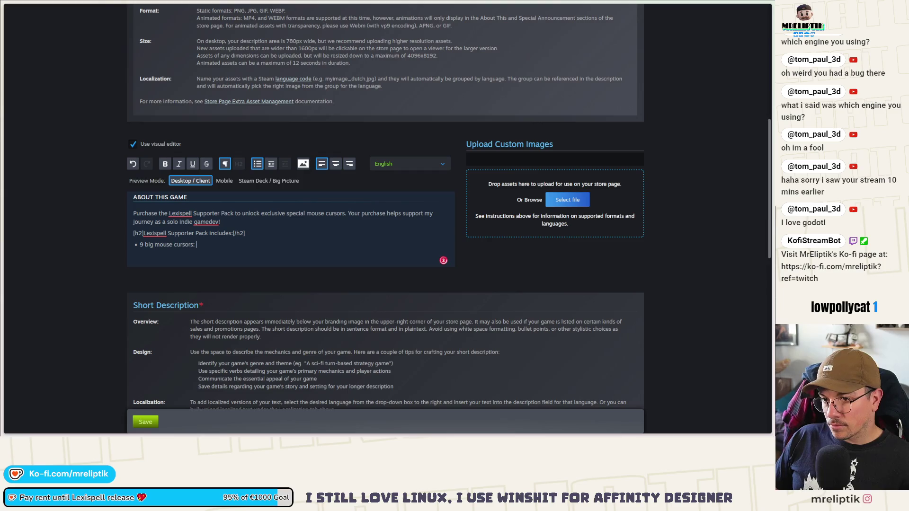
text(w)
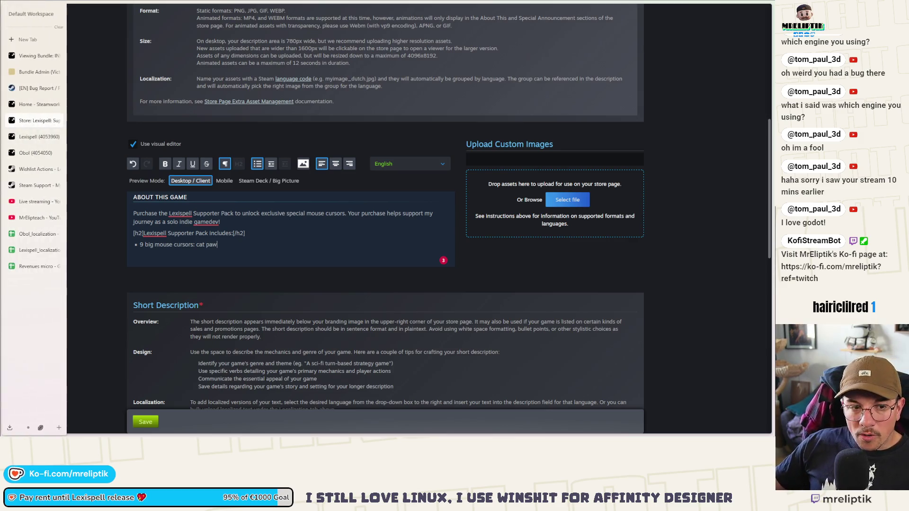
key(alt+Tab)
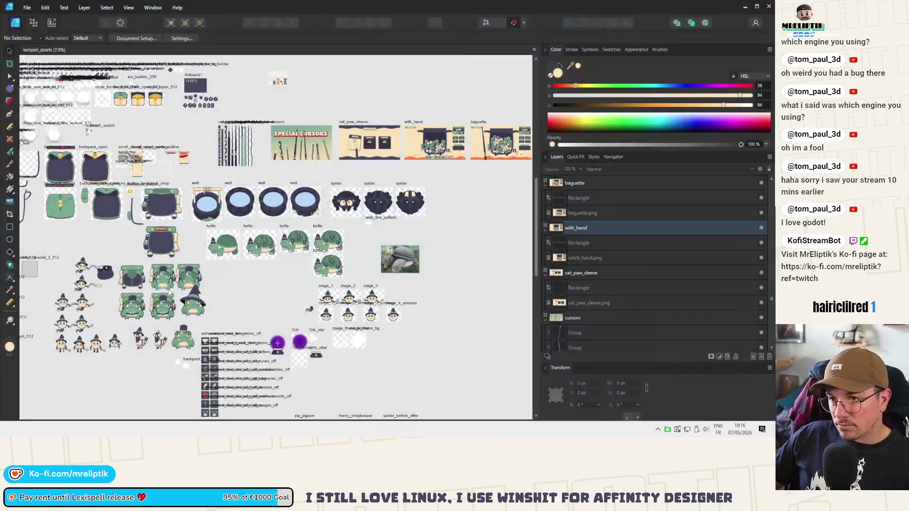
- Zoom into the cursor art strips, then back out to the Special Cursors artboard
scroll(232, 137, up, 3)
scroll(133, 152, up, 2)
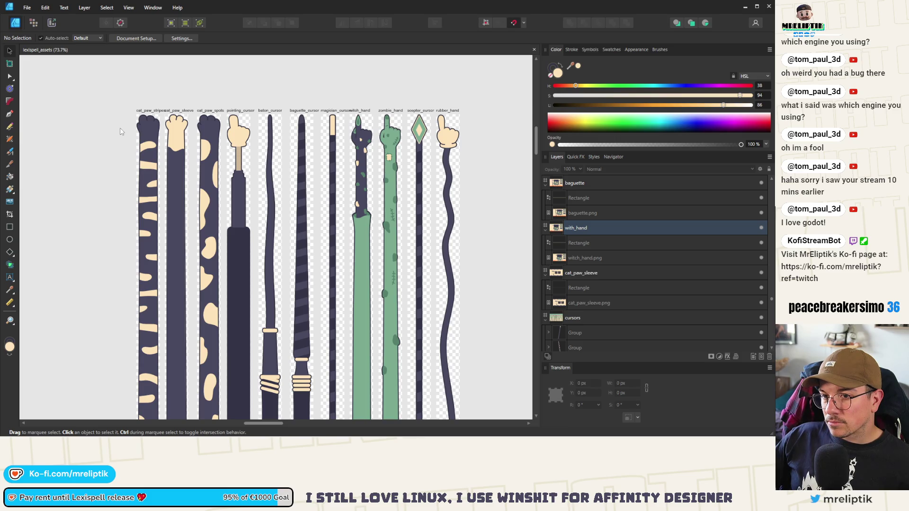
scroll(121, 131, down, 2)
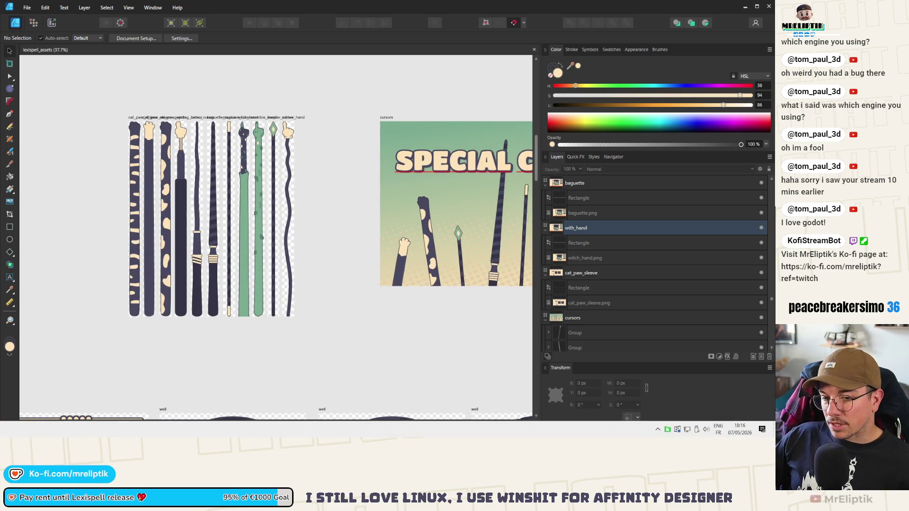
click(100, 432)
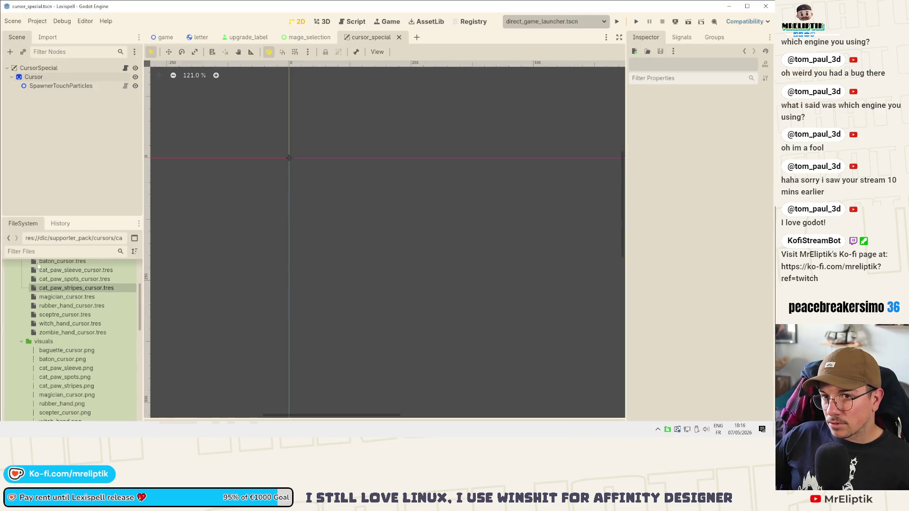
- Delete cat_paw_stripes_cursor.tres and cat_paw_stripes.png from the FileSystem
scroll(71, 322, up, 2)
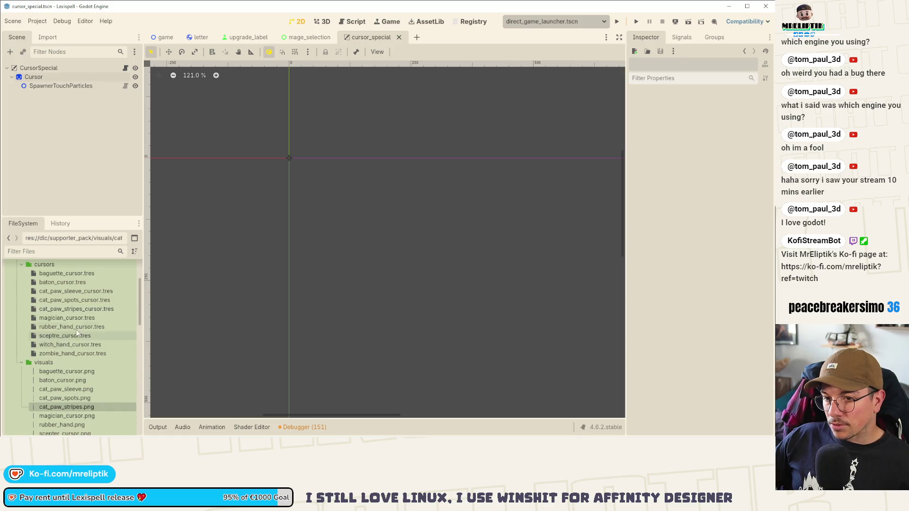
right_click(63, 310)
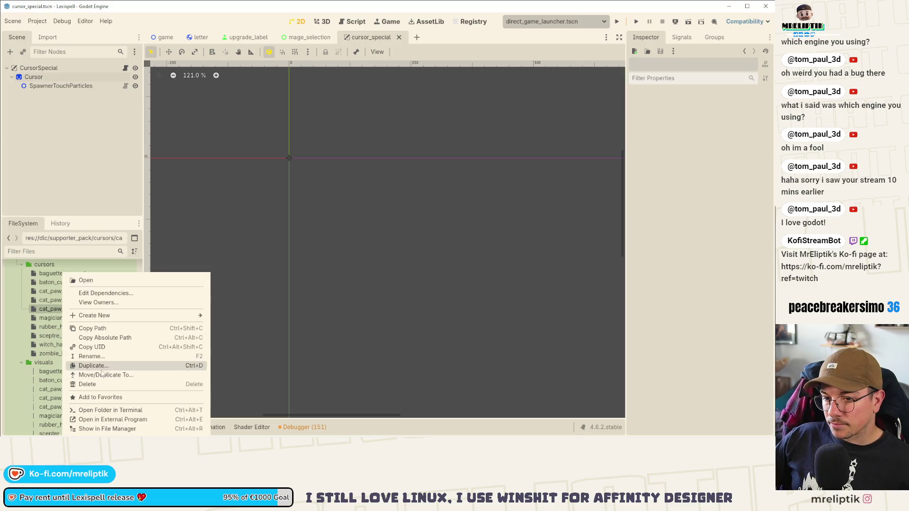
click(91, 384)
click(199, 260)
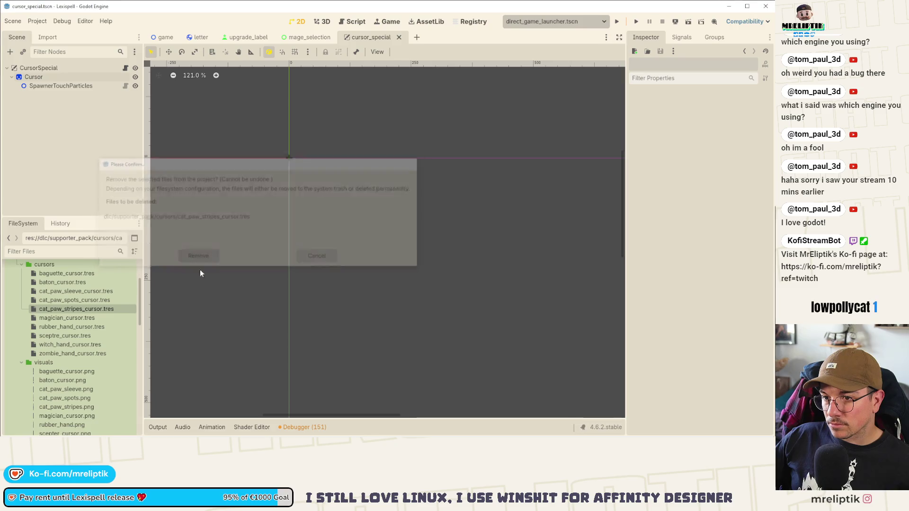
right_click(59, 398)
click(90, 381)
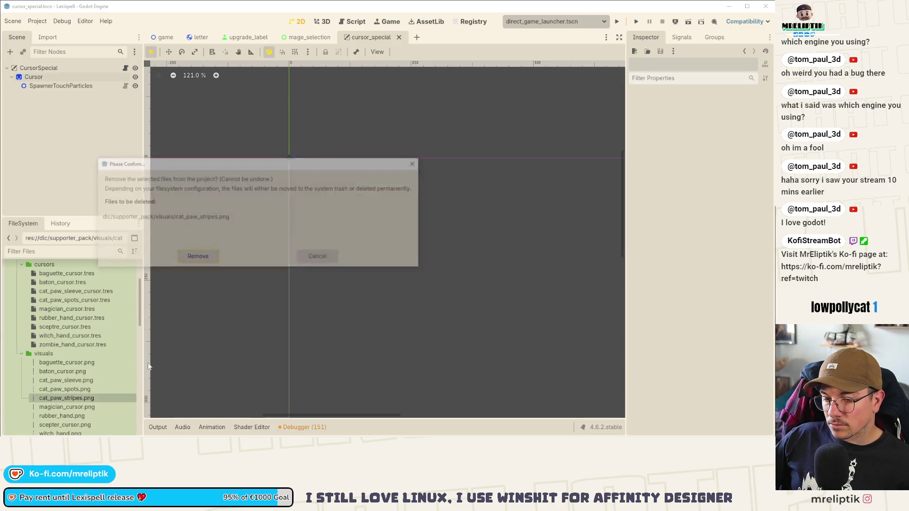
click(197, 258)
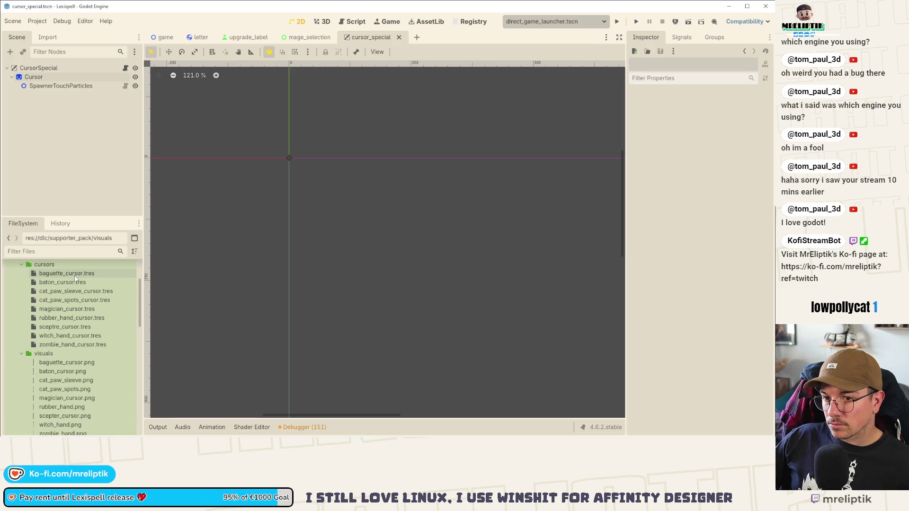
- Remove the cat_paw_stripes load line from cursor_special.gd
click(125, 67)
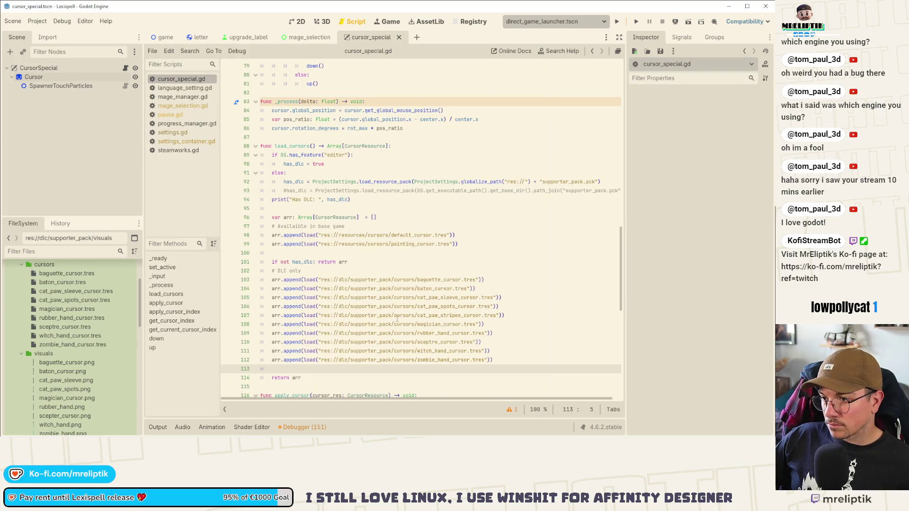
click(458, 315)
key(ctrl+shift+k)
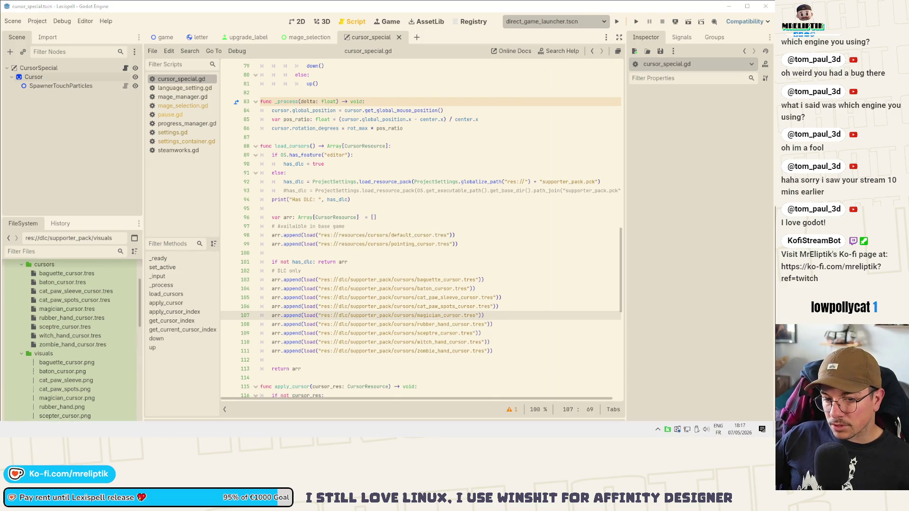
key(alt+Tab)
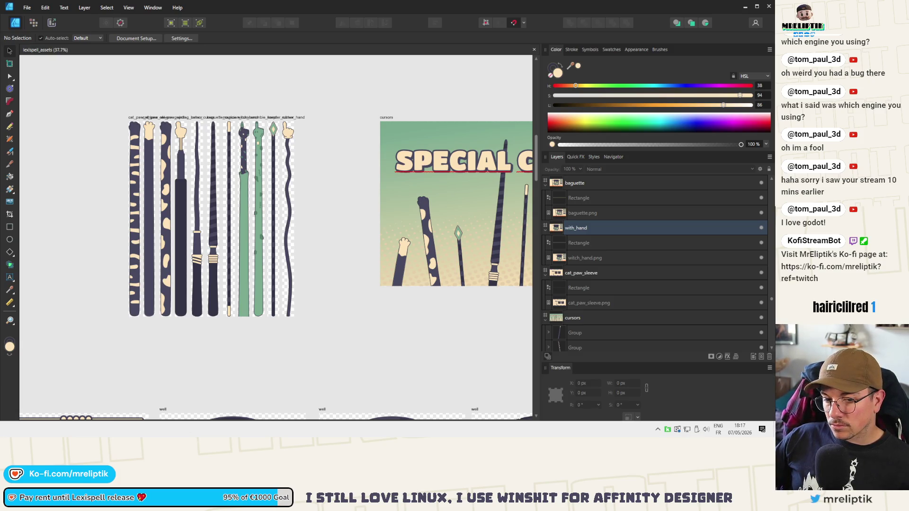
- Change the cursor count to 8, type the cursor names and apply the 'scepter' spelling fix
key(alt+Tab)
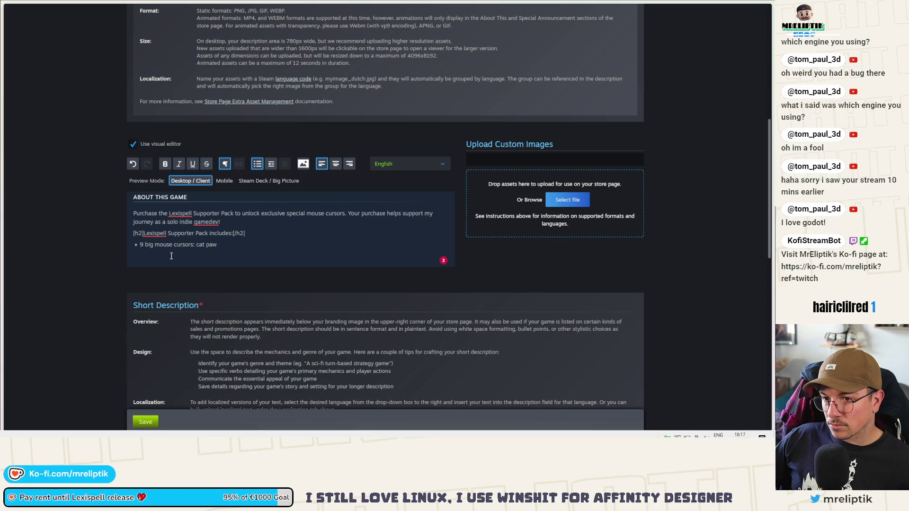
key(BackSpace)
text(8)
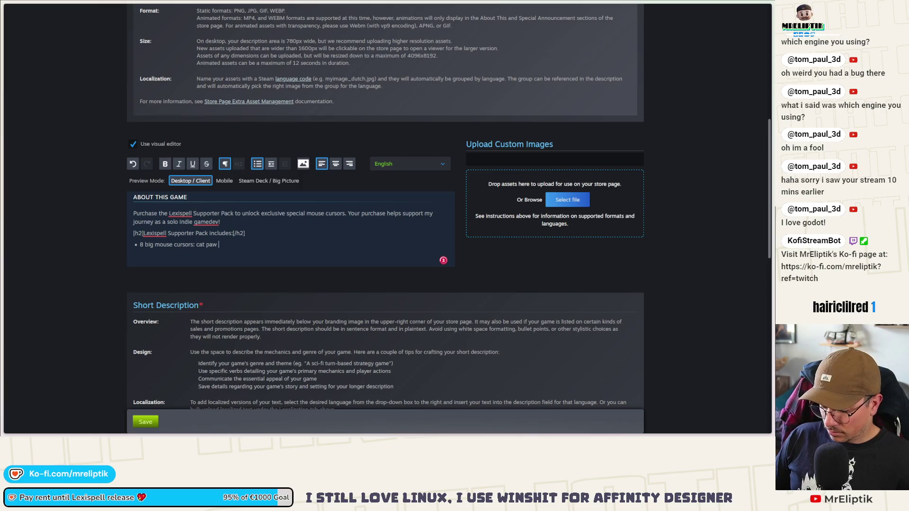
text(leeve, cat paw)
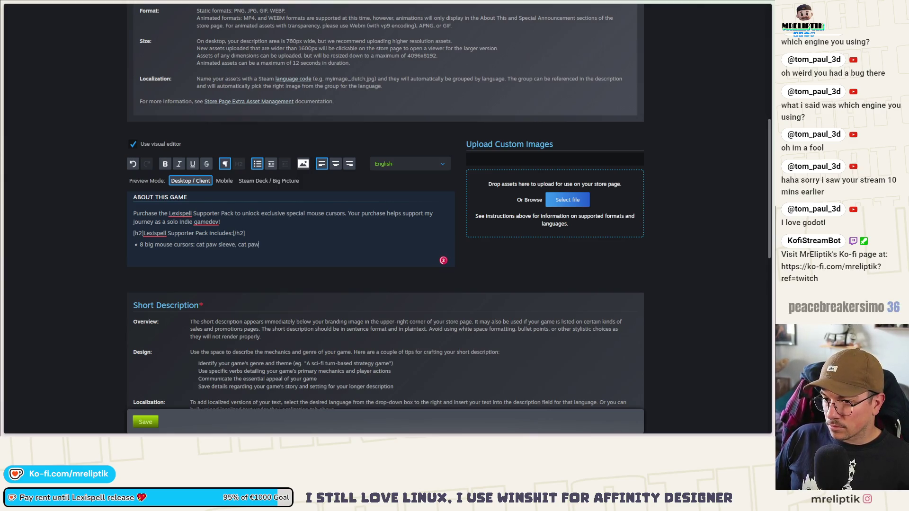
text( spots.)
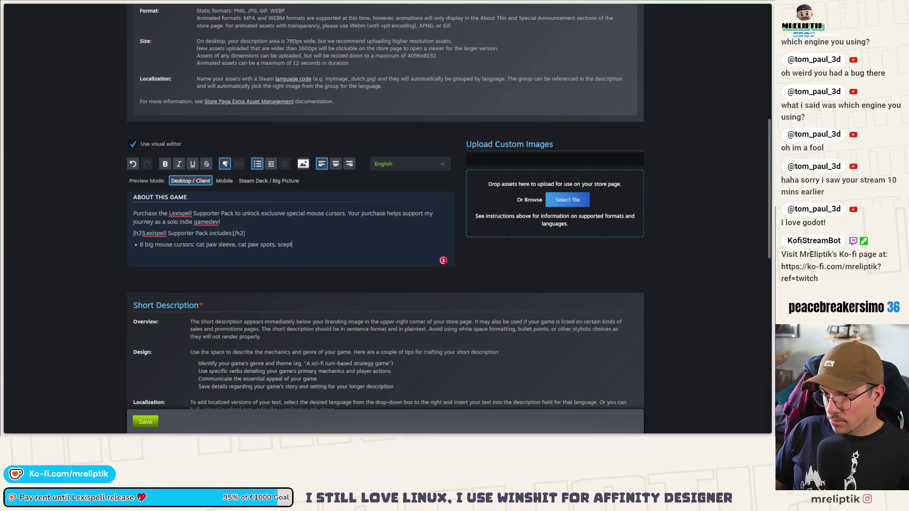
text(te, magician, baton,)
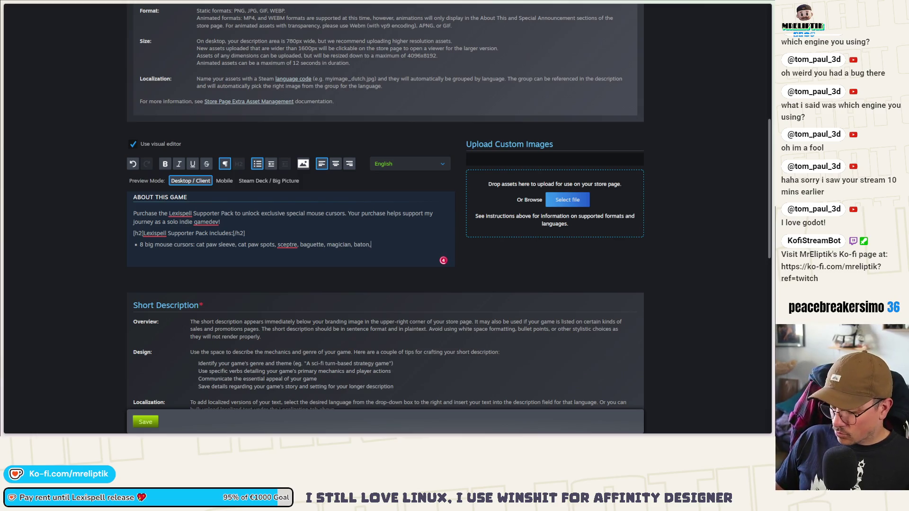
text(ubber hand, witch, zombie)
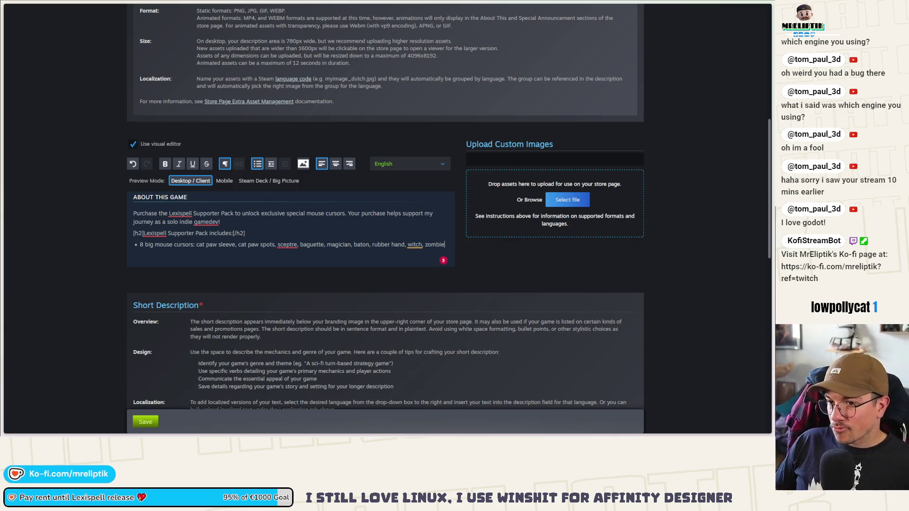
click(286, 245)
click(294, 296)
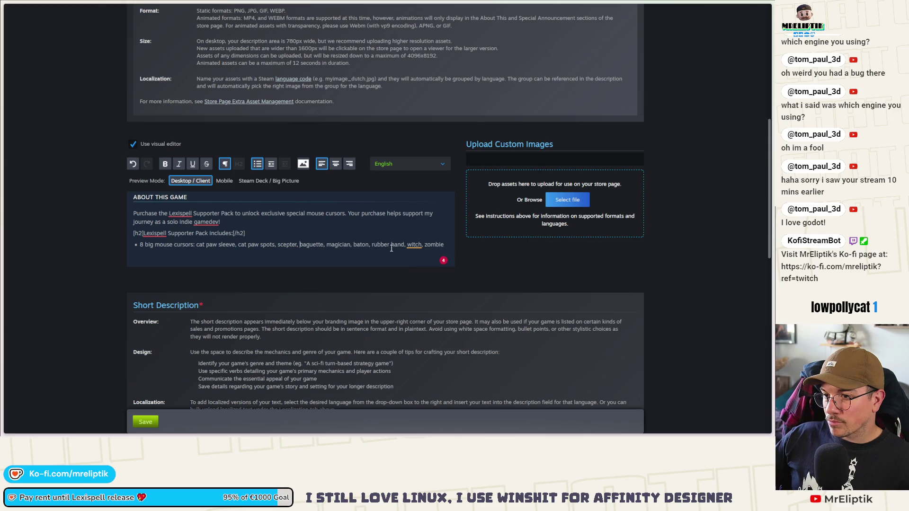
- Copy the cursor list line, save the English page, and switch the description to French
drag(445, 245, 140, 246)
key(ctrl+c)
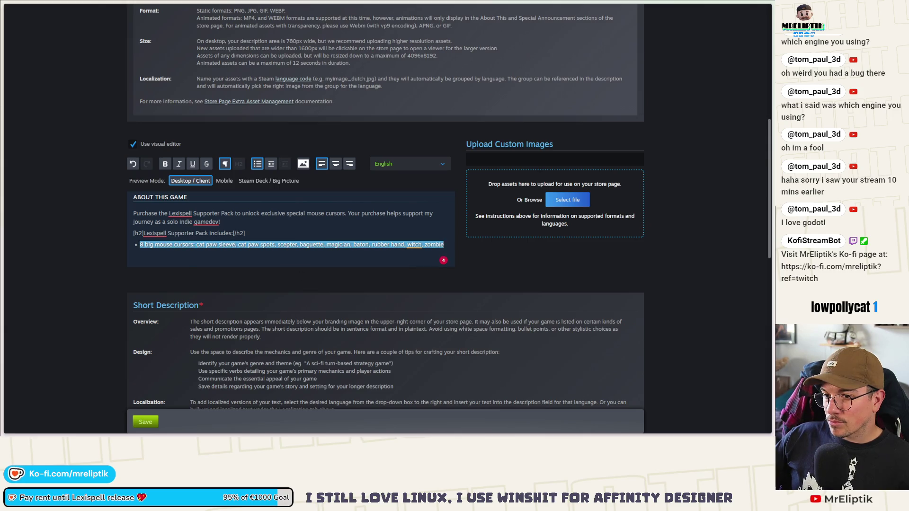
scroll(189, 276, down, 2)
scroll(182, 294, down, 2)
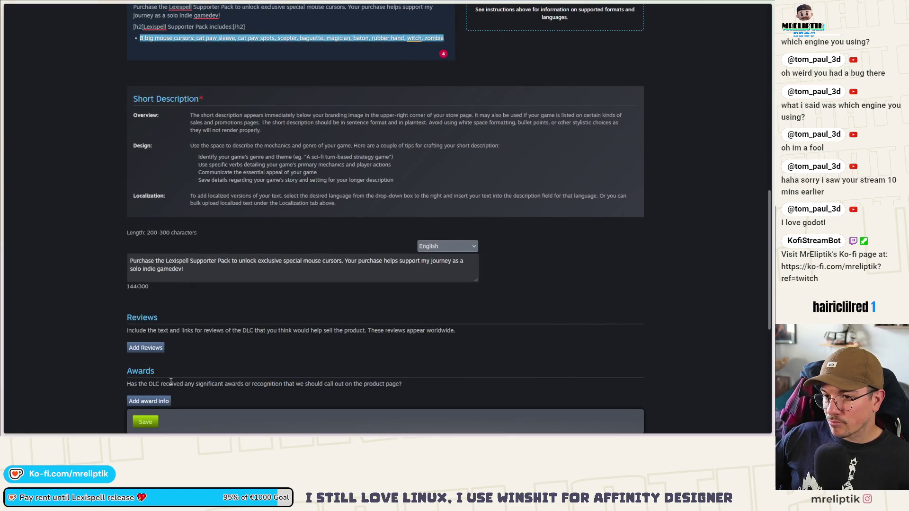
click(147, 422)
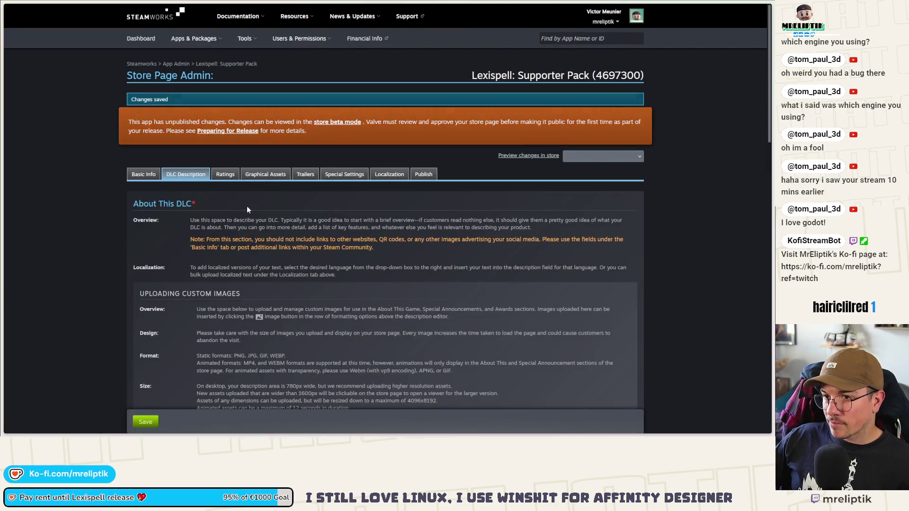
scroll(256, 227, down, 10)
scroll(263, 249, down, 1)
click(381, 137)
click(368, 173)
- Paste the English cursor list over the French bullet, reworded to start with 'gros curseurs'
drag(331, 218, 140, 219)
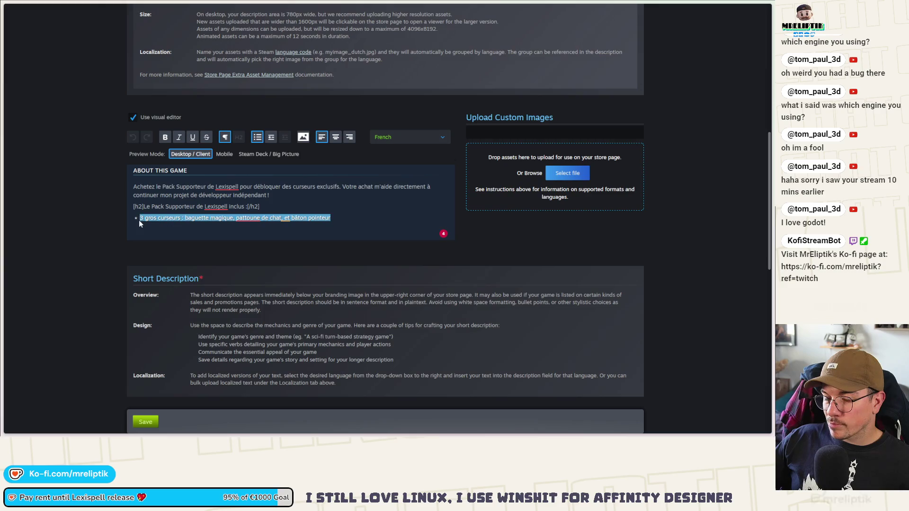
key(ctrl+v)
double_click(185, 217)
key(BackSpace)
double_click(163, 218)
key(BackSpace)
key(BackSpace)
key(BackSpace)
key(BackSpace)
text(gros curse)
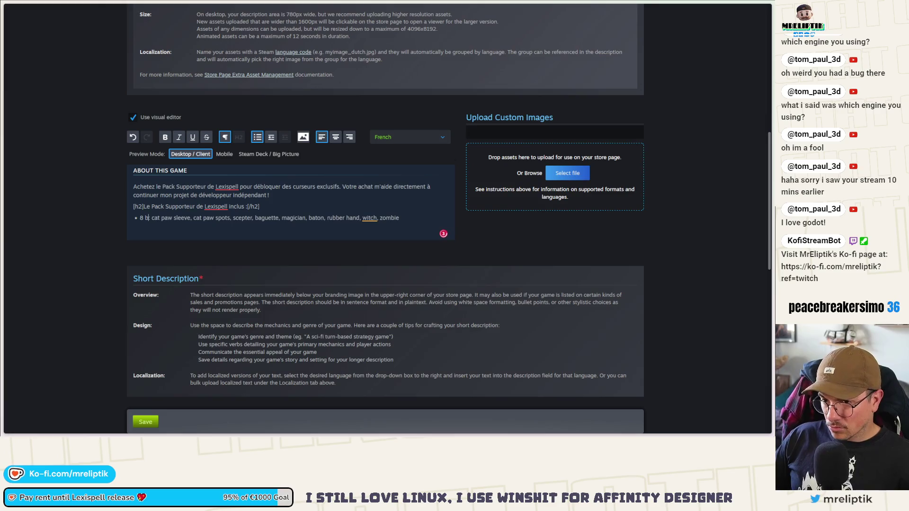
text(urs)
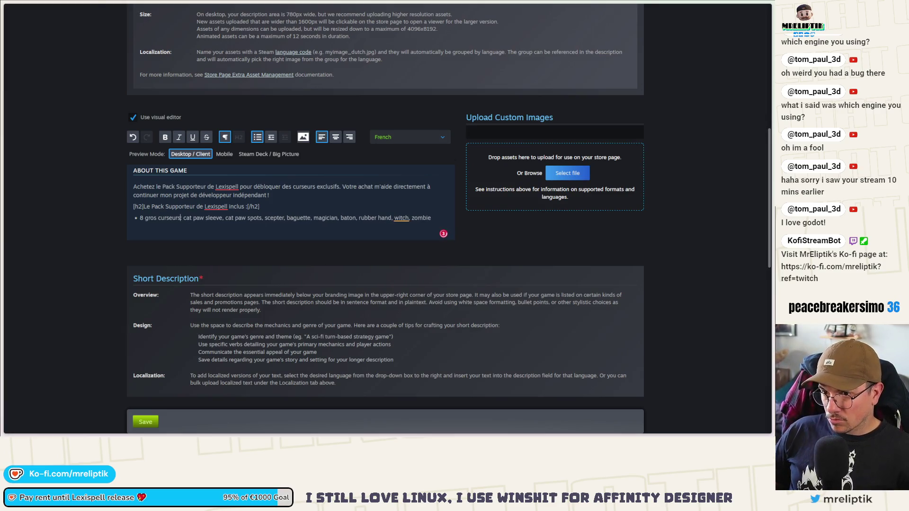
- Select 'cat paw sleeve' in the bullet's cursor name list
click(206, 217)
click(222, 218)
key(ctrl+shift+Left)
key(ctrl+shift+Left)
key(ctrl+shift+Left)
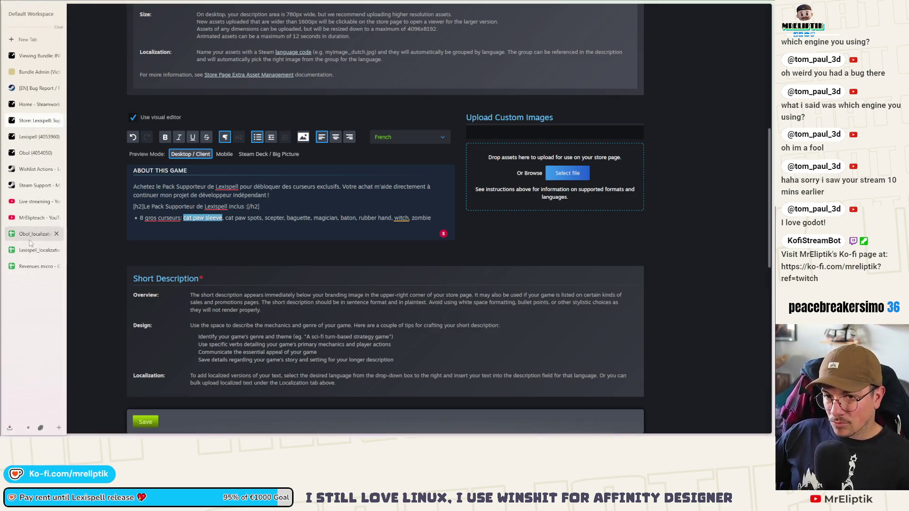
click(27, 251)
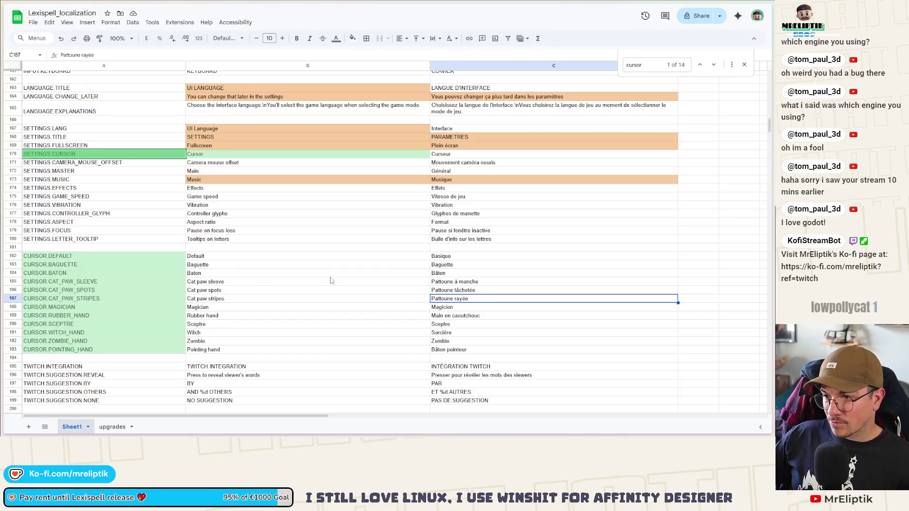
- Snip the French cursor names from Lexispell_localization and return to the store page editor
key(super+shift+s)
drag(385, 218, 519, 372)
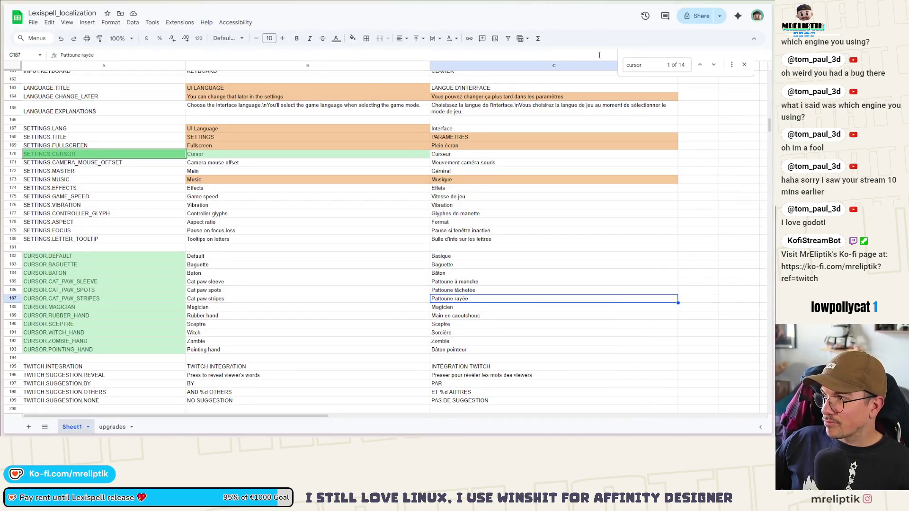
mouse_move(19, 185)
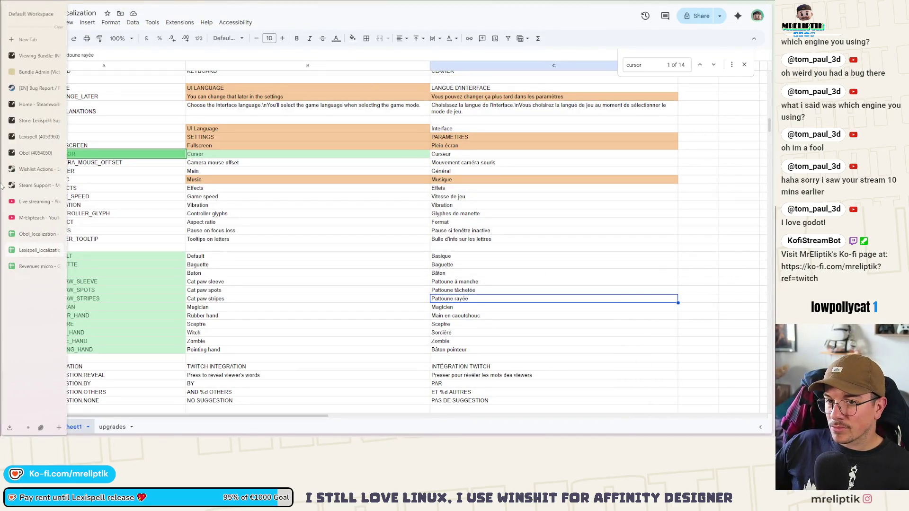
click(33, 138)
drag(186, 218, 438, 217)
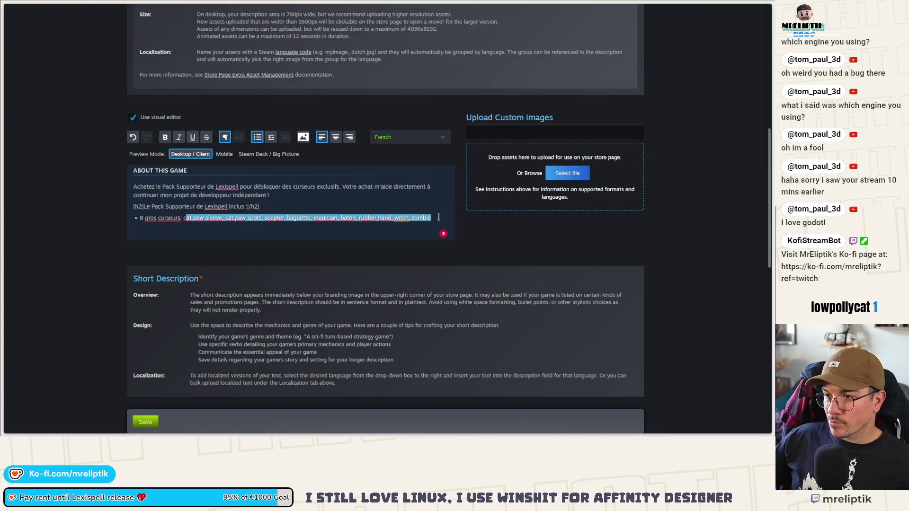
- Replace the English cursor names with French ones, pattoune à manche to zombie, accept 'curseurs :', and save
key(BackSpace)
key(BackSpace)
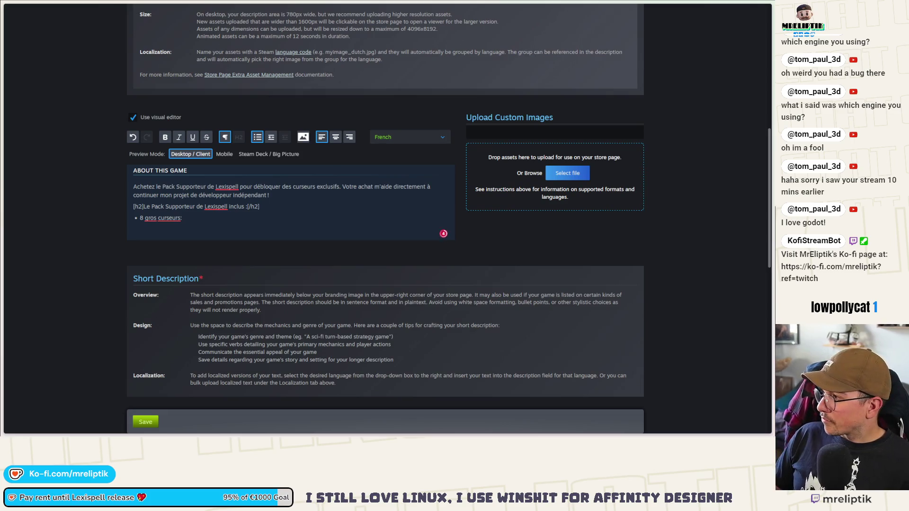
text( pattoun)
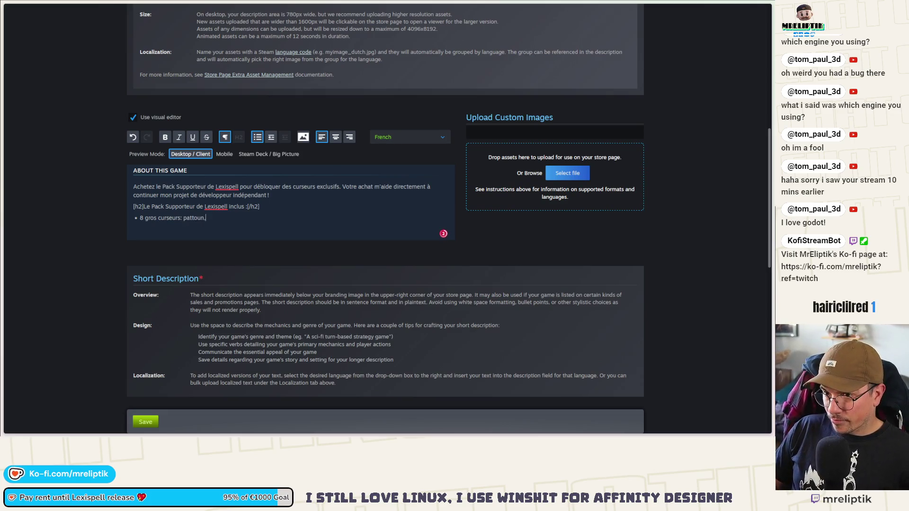
text(,e)
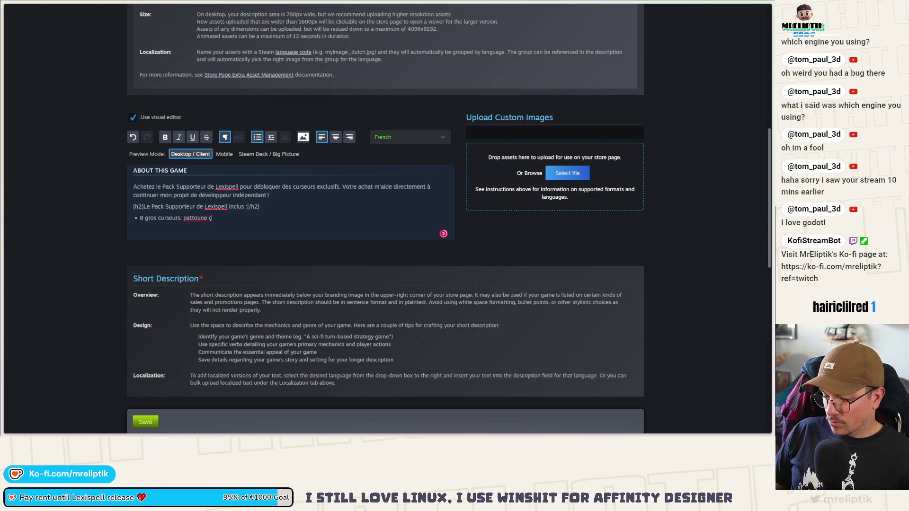
text(.)
text(pattoune tâchetée)
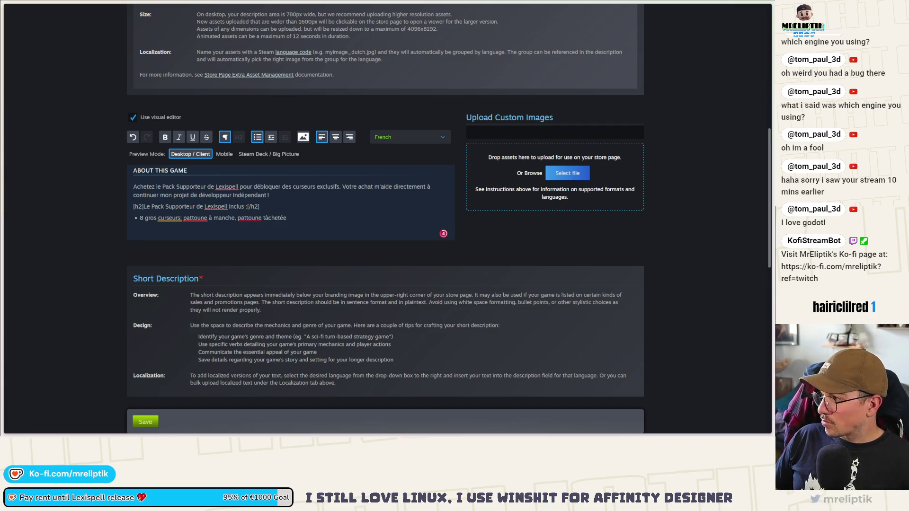
text(nmain)
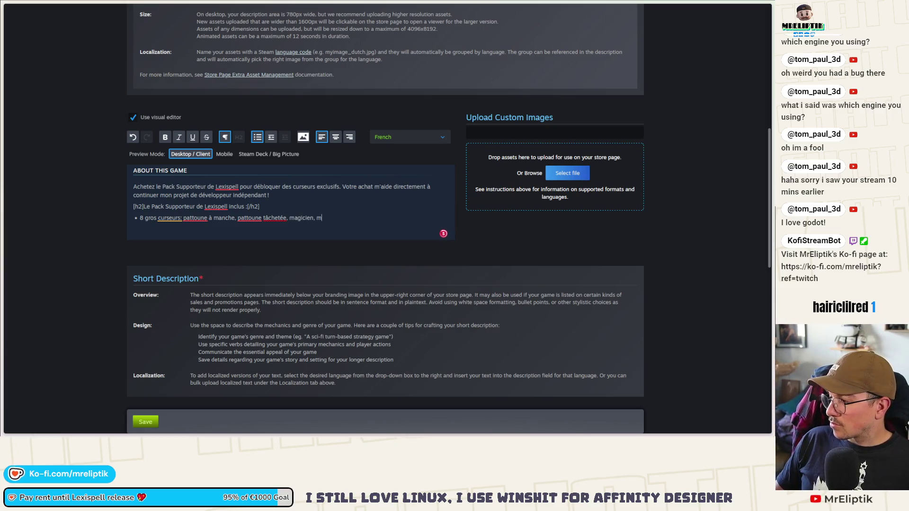
text( en caou)
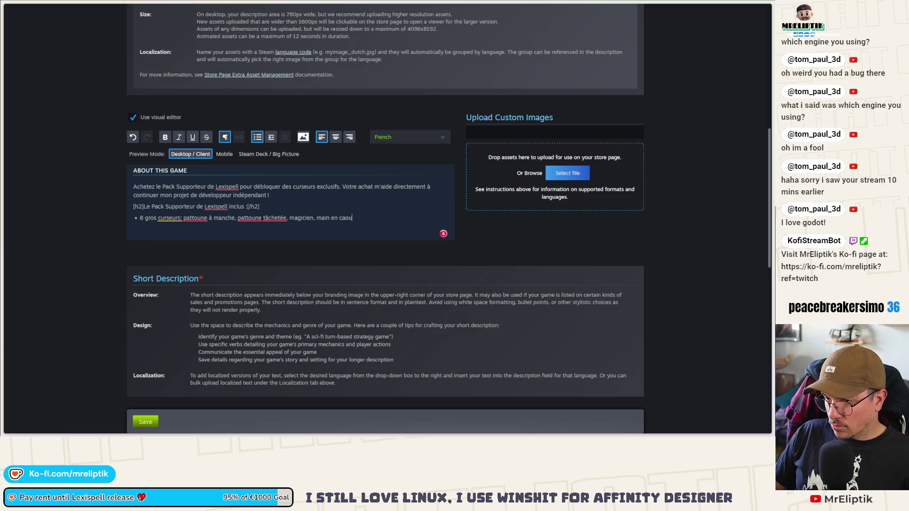
text( sceptre, scorc)
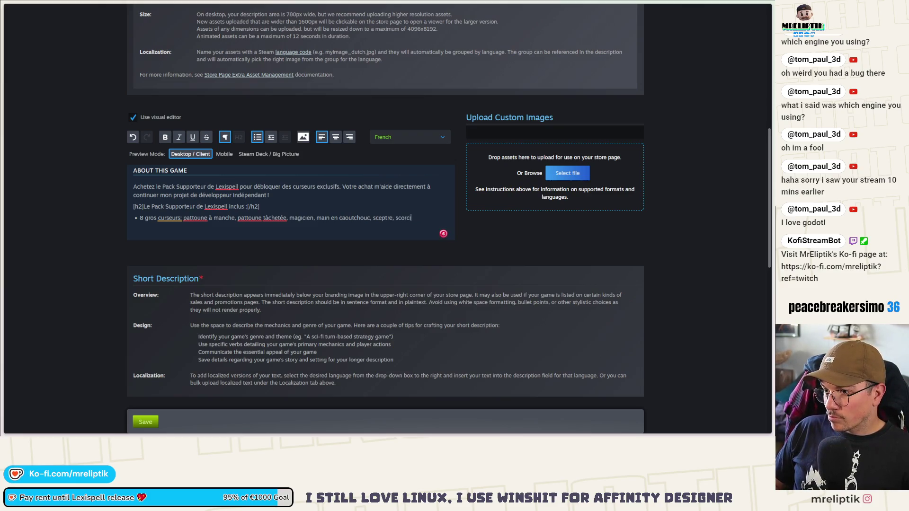
text(re)
text(i_)
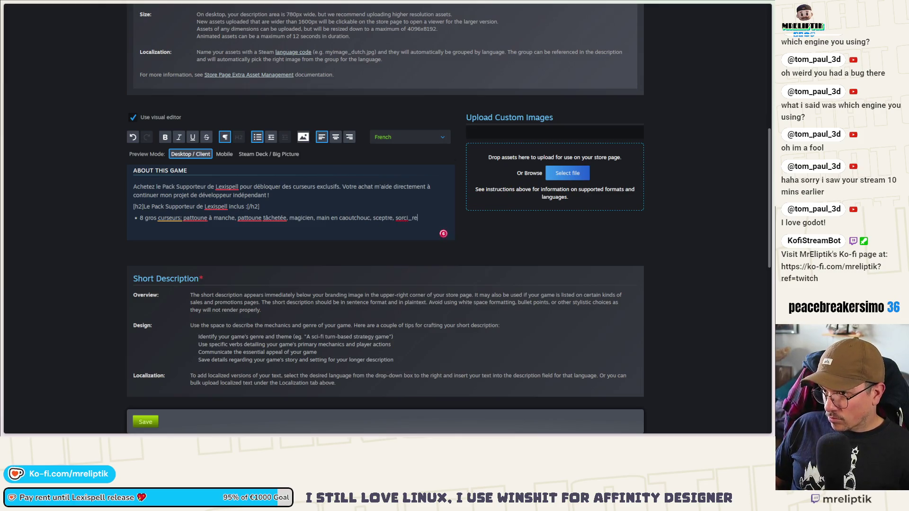
text(re, zombie)
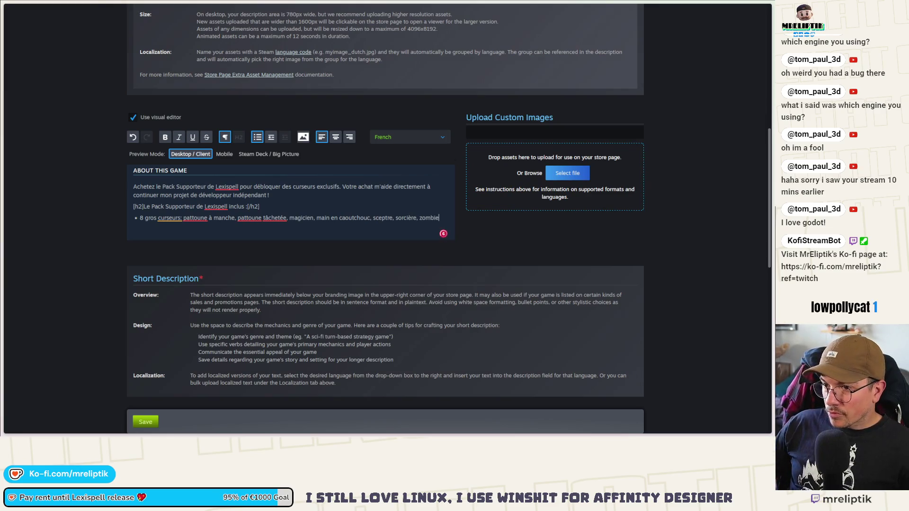
click(170, 218)
click(176, 278)
click(198, 218)
click(185, 206)
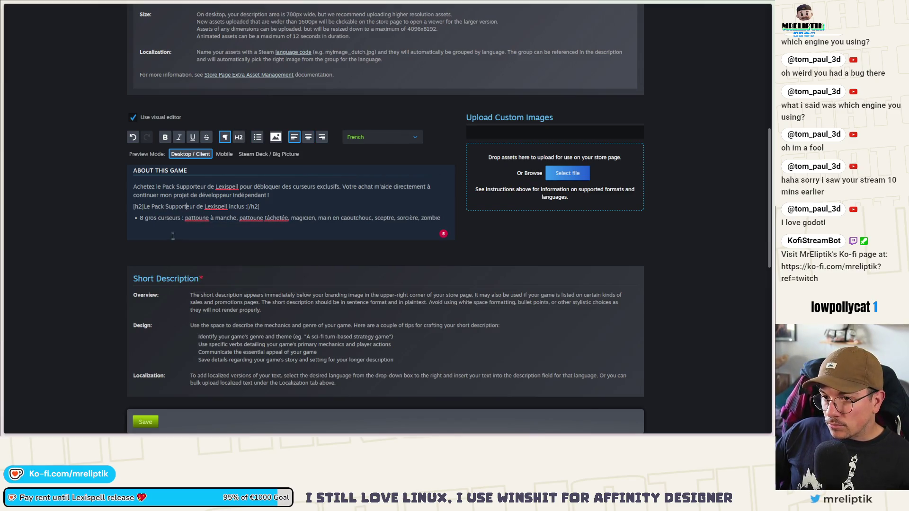
scroll(158, 243, down, 3)
click(146, 422)
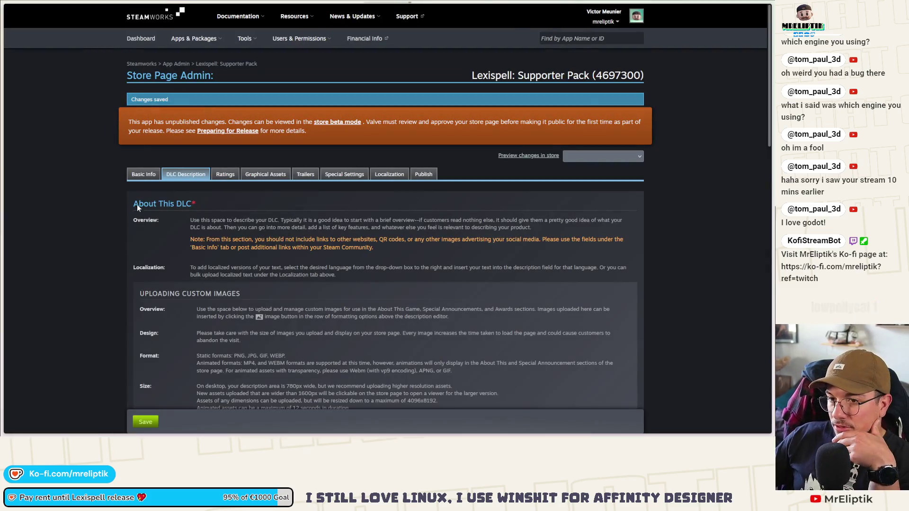
click(143, 174)
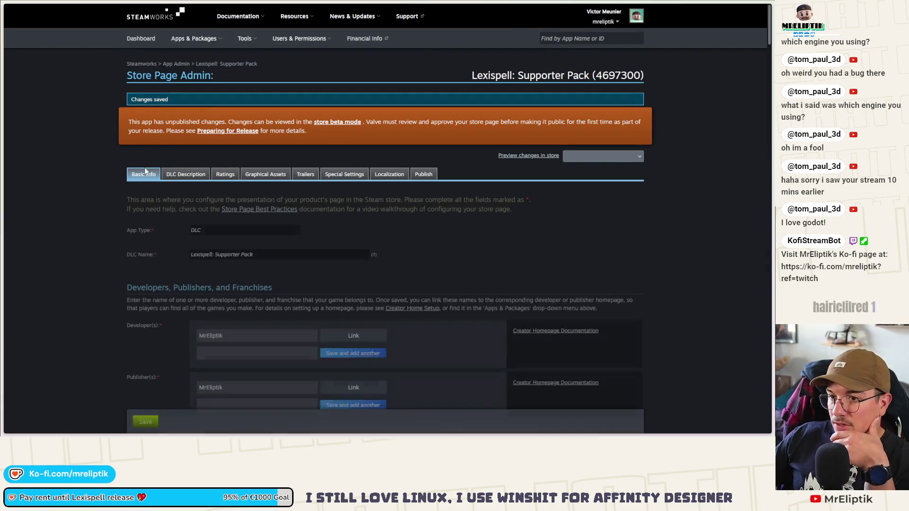
- Check the store page's Publish status, then return to the Lexispell: Supporter Pack App Admin page
scroll(164, 272, down, 3)
scroll(157, 275, up, 4)
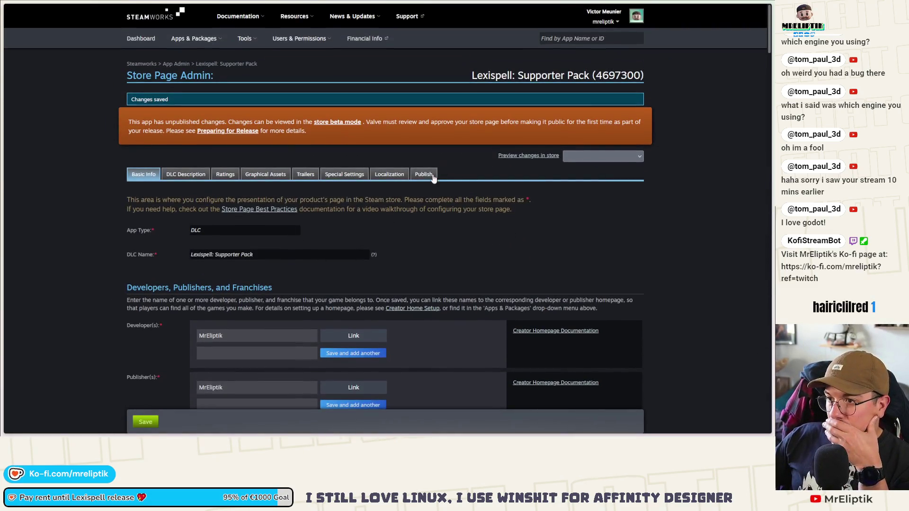
click(429, 174)
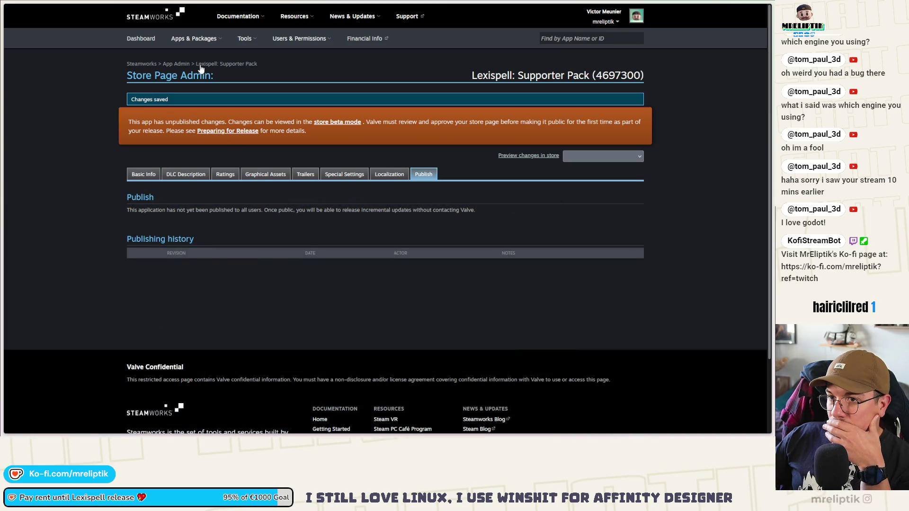
click(236, 65)
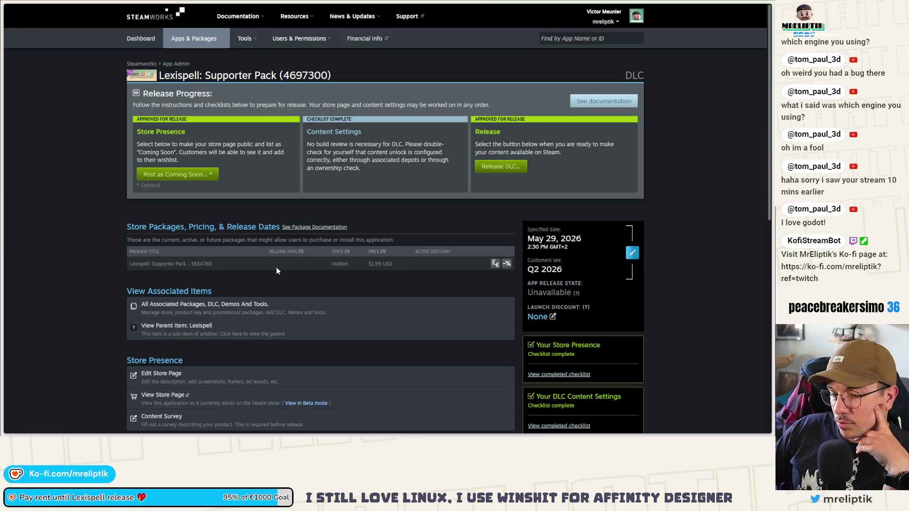
- Review the Supporter Pack overview and capsule preview, then fit lexispell_assets in Affinity Designer
mouse_move(424, 433)
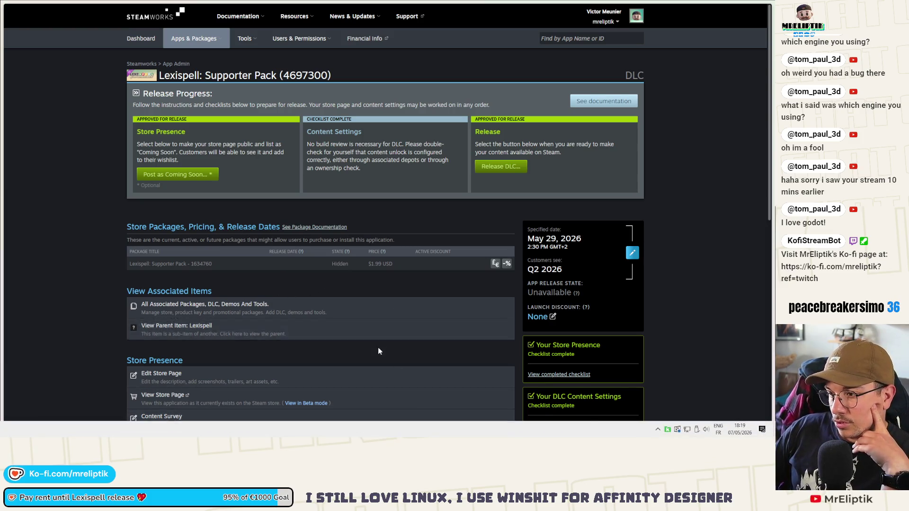
scroll(377, 351, down, 5)
scroll(355, 341, up, 5)
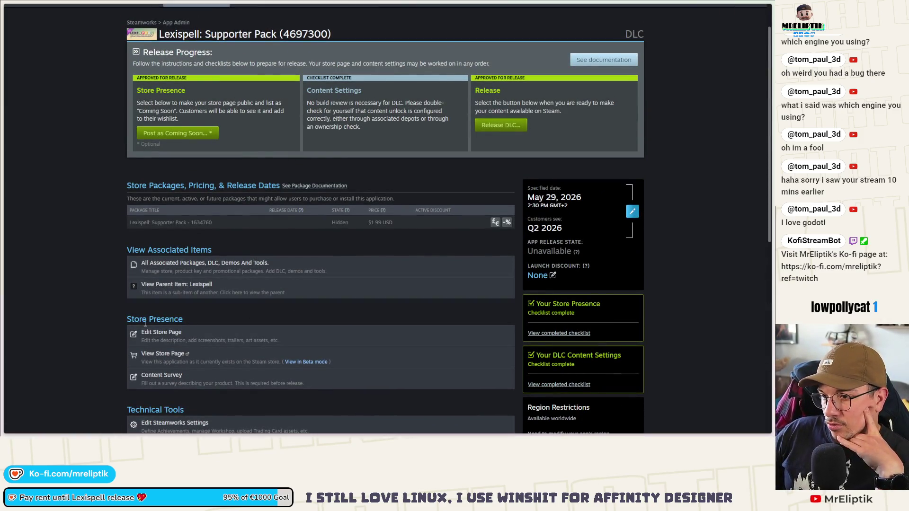
scroll(322, 293, down, 2)
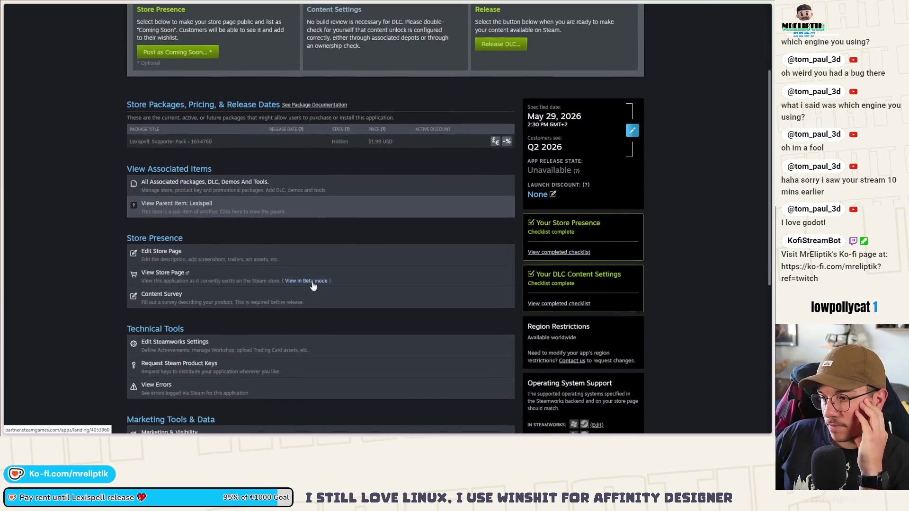
scroll(152, 227, up, 2)
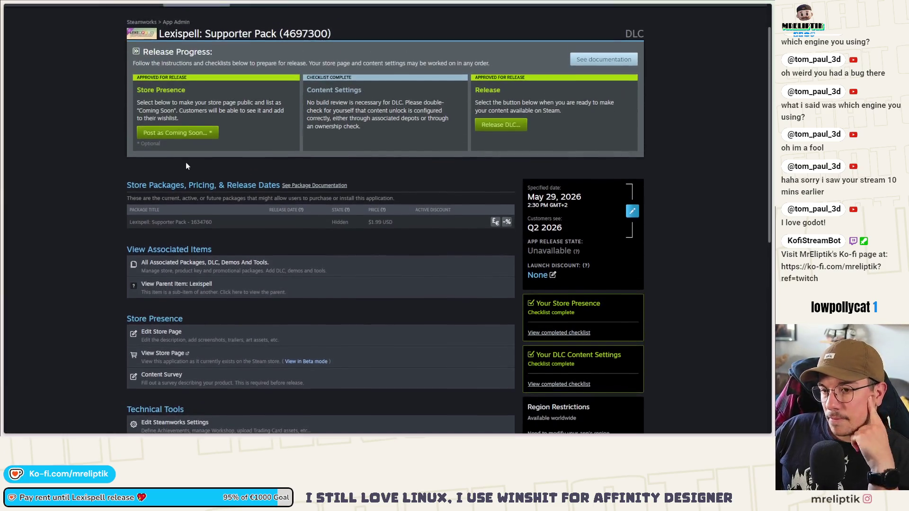
mouse_move(148, 37)
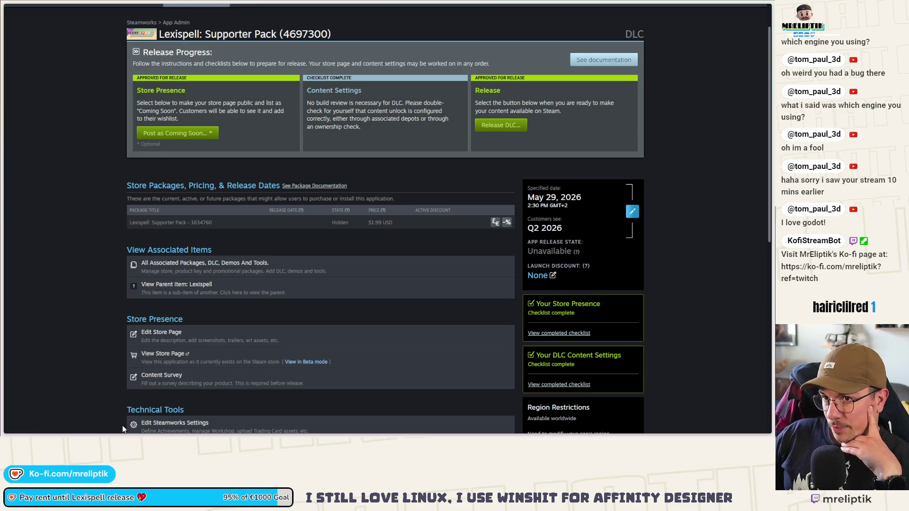
mouse_move(9, 237)
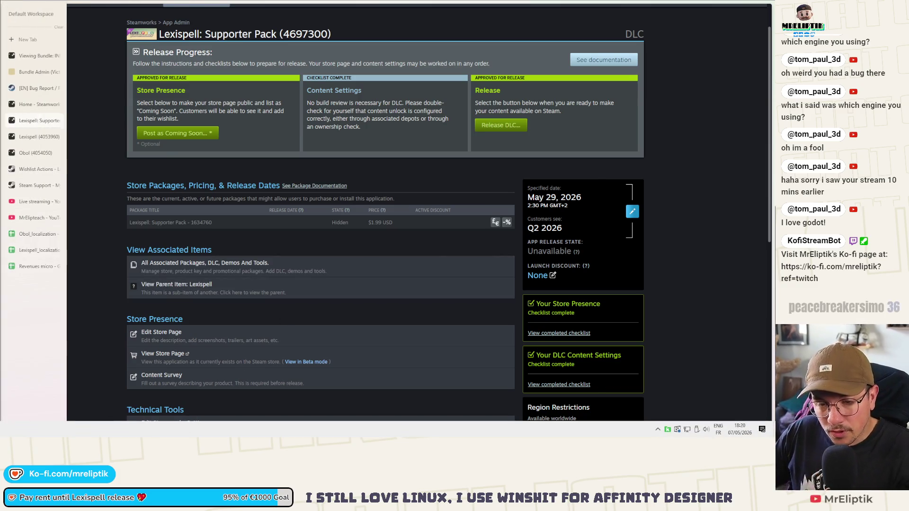
key(alt+Tab)
key(ctrl+0)
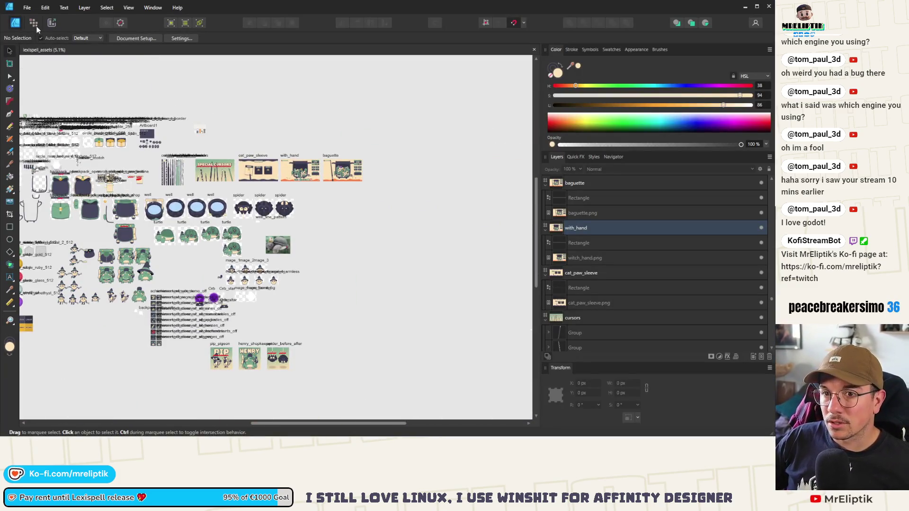
- Open word_game_assets.afdesign from the Recent documents browser and scroll to the supporter_bundle artboards
click(34, 11)
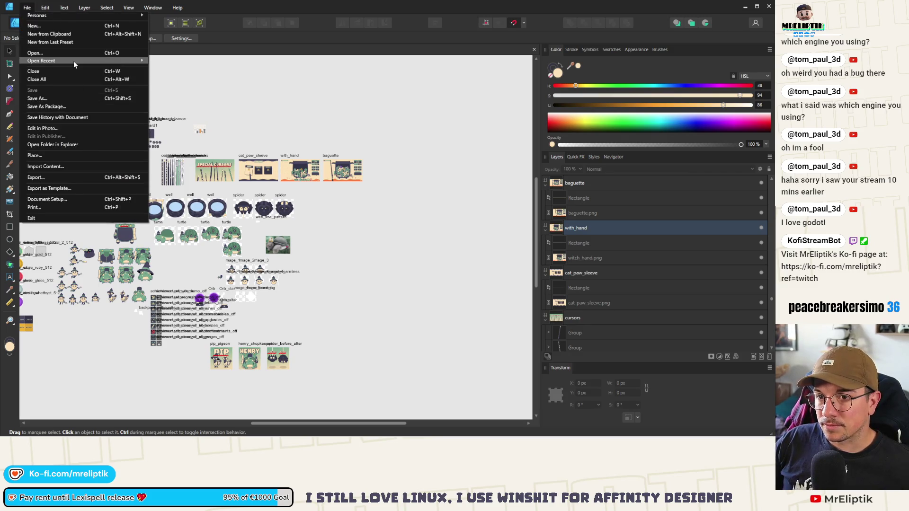
mouse_move(74, 64)
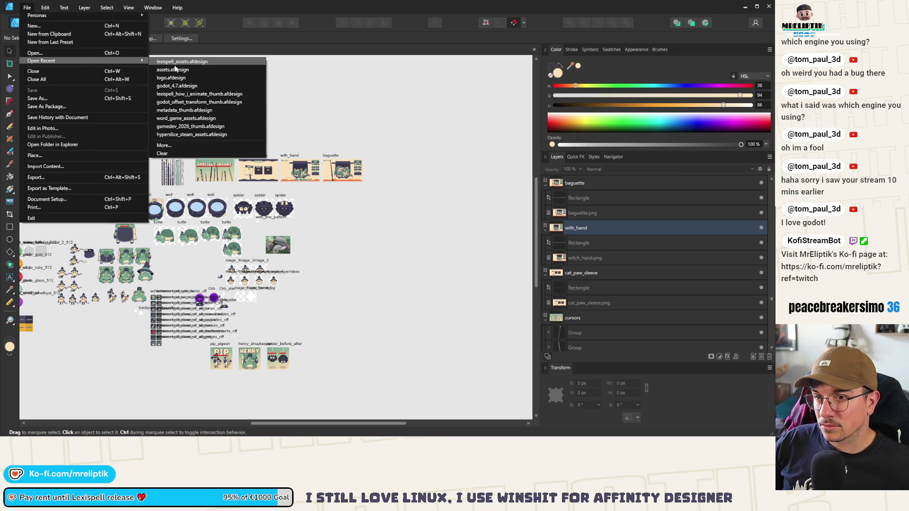
click(164, 146)
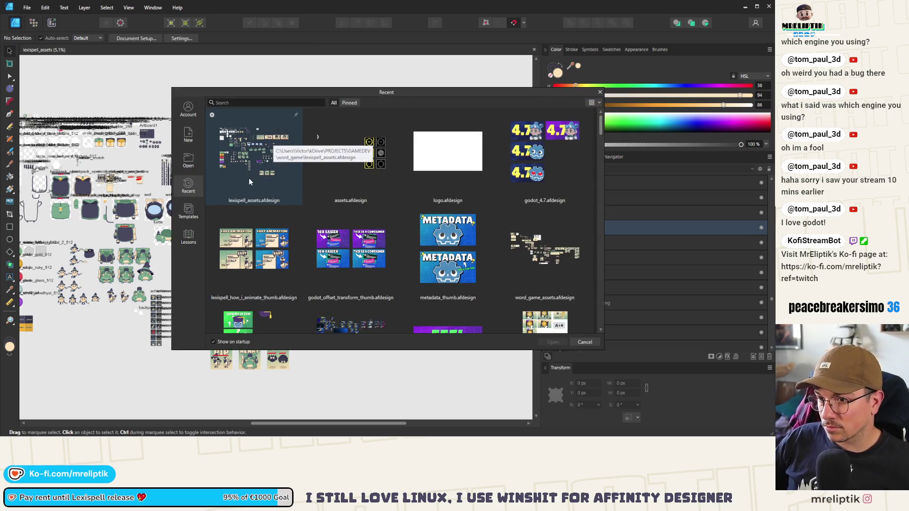
scroll(275, 220, down, 2)
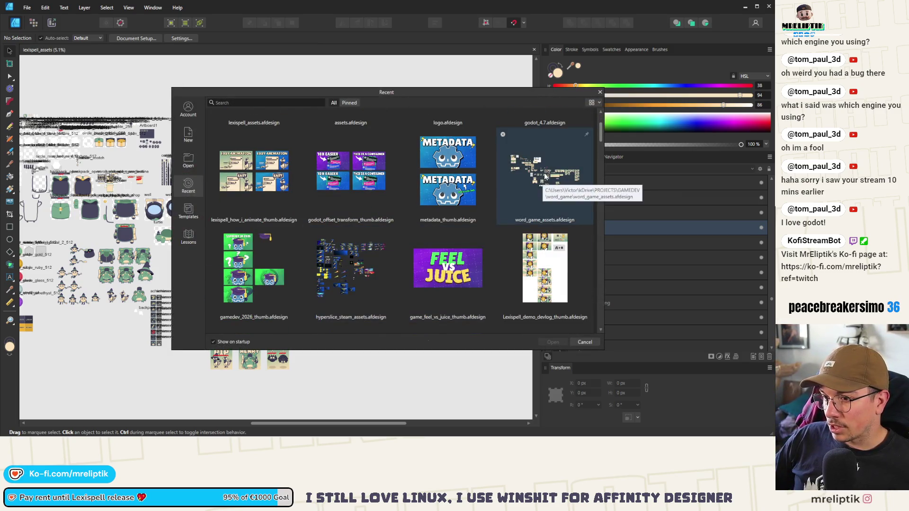
double_click(544, 176)
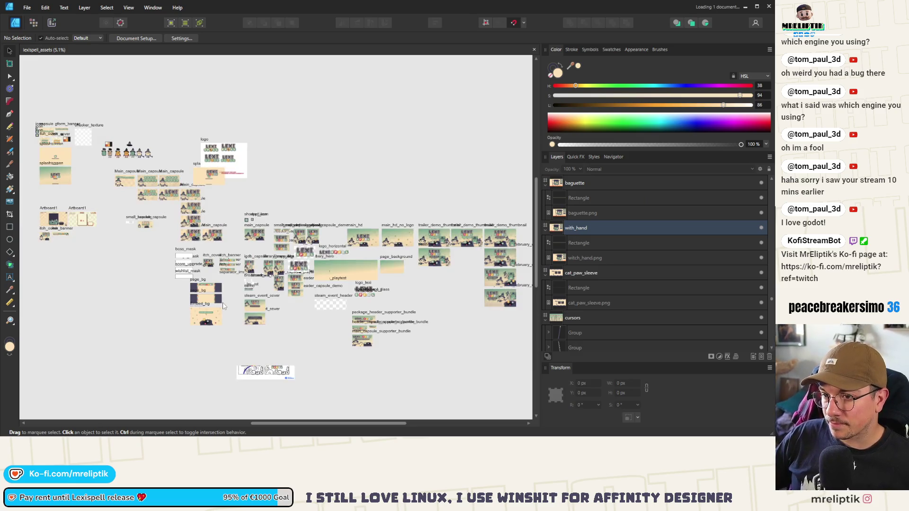
scroll(176, 236, up, 1)
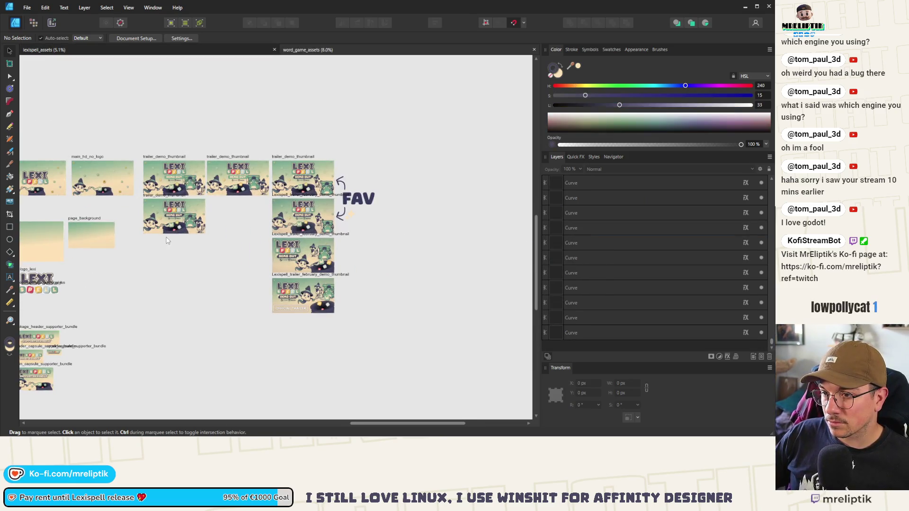
scroll(86, 306, up, 5)
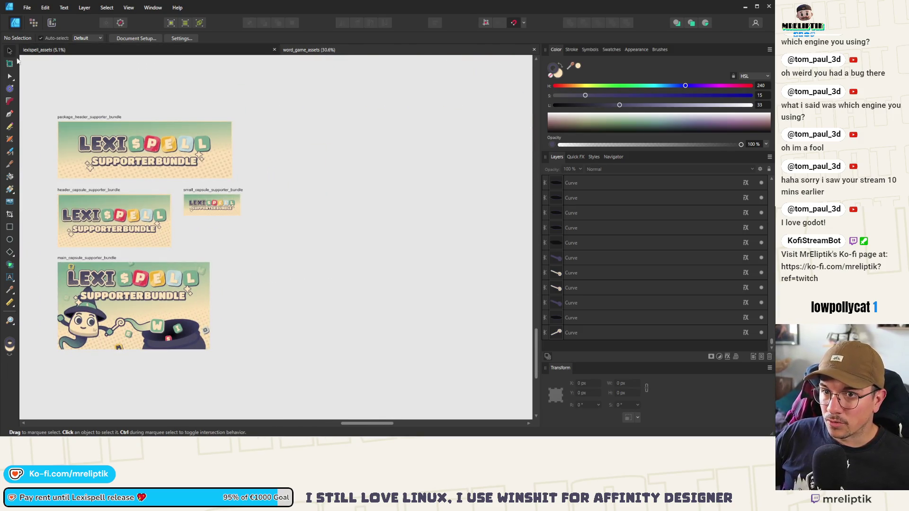
scroll(318, 163, down, 1)
- Alt-drag a copy of the four supporter_bundle artboards to the right
mouse_move(343, 106)
mouse_down()
mouse_move(319, 122)
mouse_move(130, 374)
mouse_up()
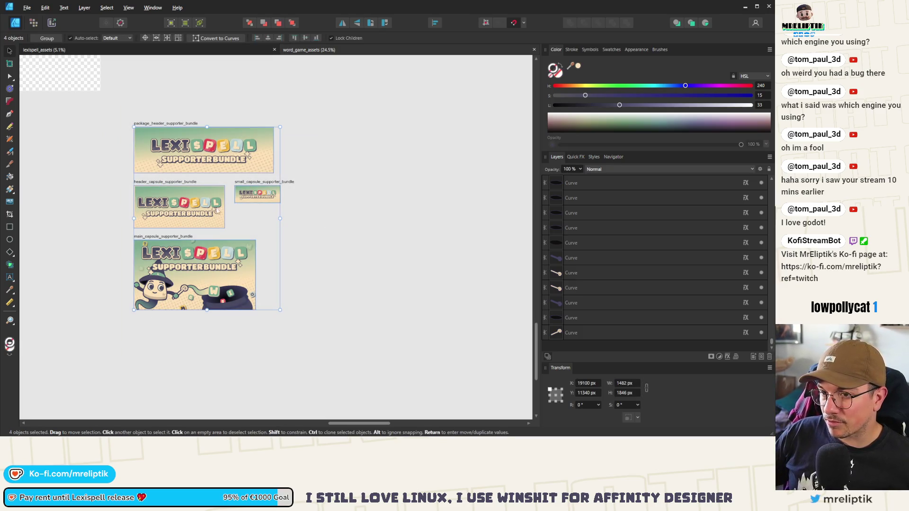
mouse_move(262, 209)
mouse_down()
mouse_move(251, 170)
mouse_move(370, 158)
mouse_up()
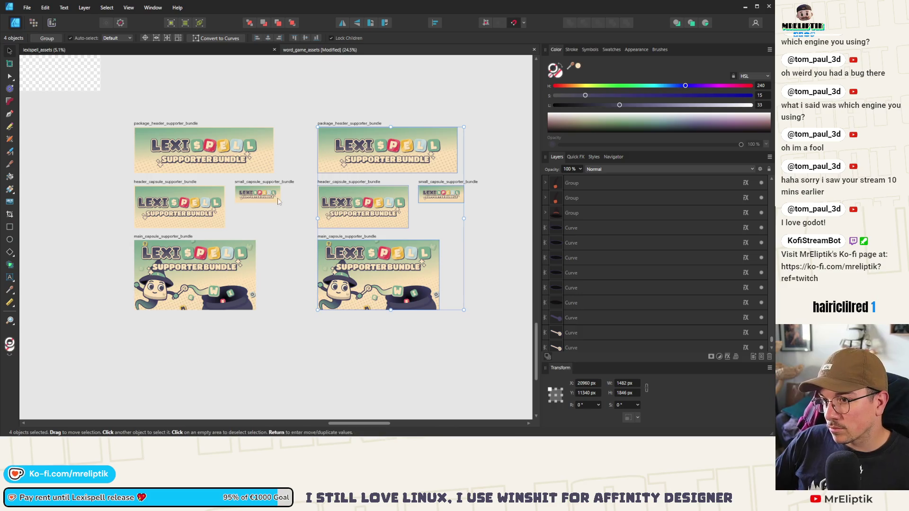
scroll(182, 185, down, 2)
scroll(284, 142, up, 2)
key(ctrl+d)
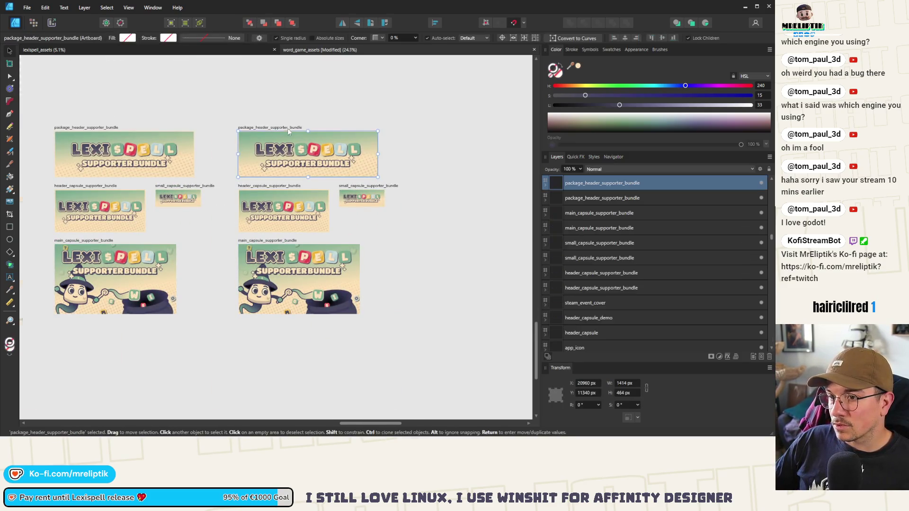
scroll(287, 131, up, 2)
- Rename the copies to package_header, header_capsule, small_capsule and main_capsule _supporter_pack
double_click(235, 129)
text(package_header_supporter_pack)
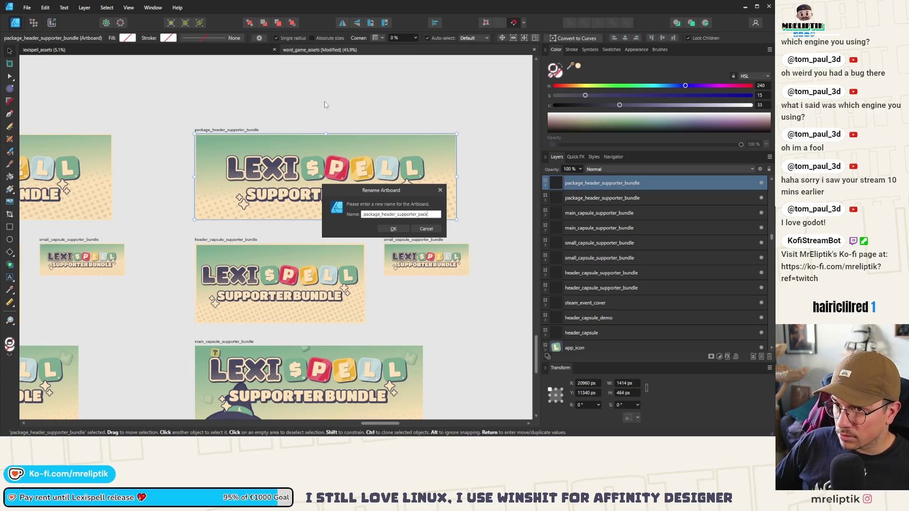
click(389, 232)
click(243, 244)
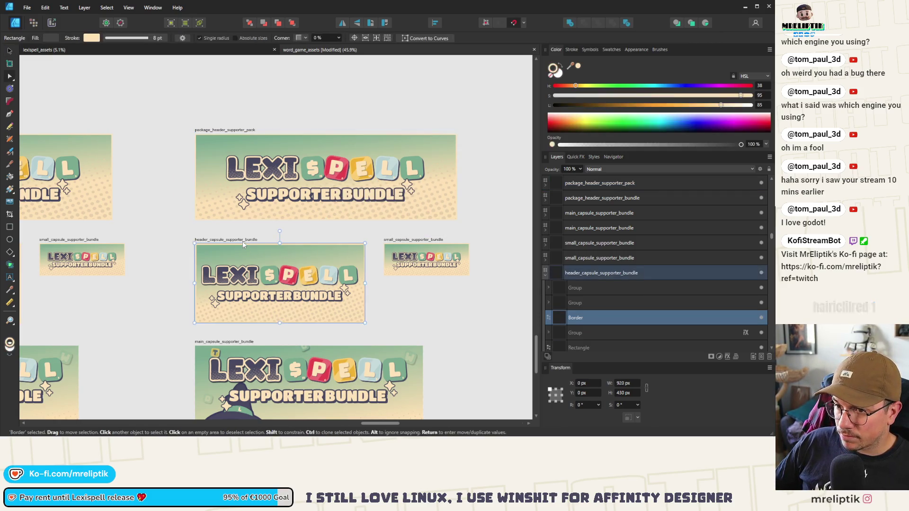
double_click(226, 240)
double_click(429, 215)
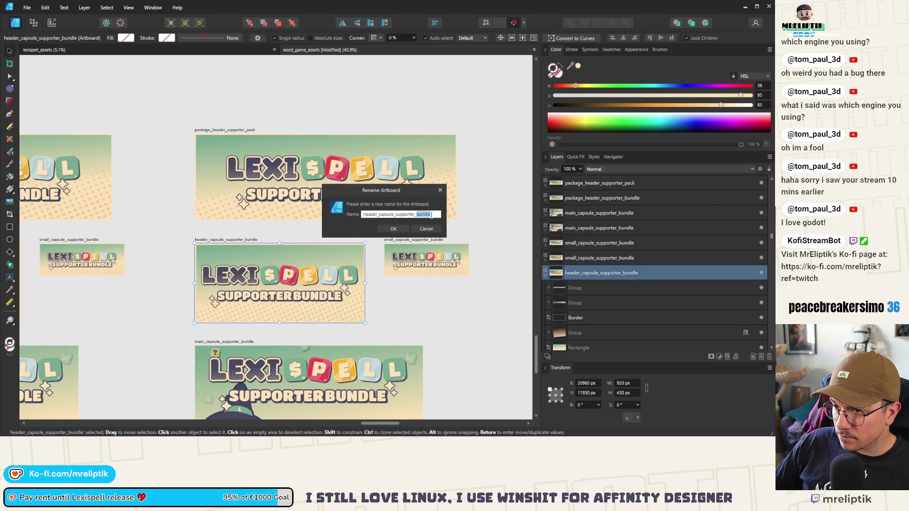
text(pack)
key(Return)
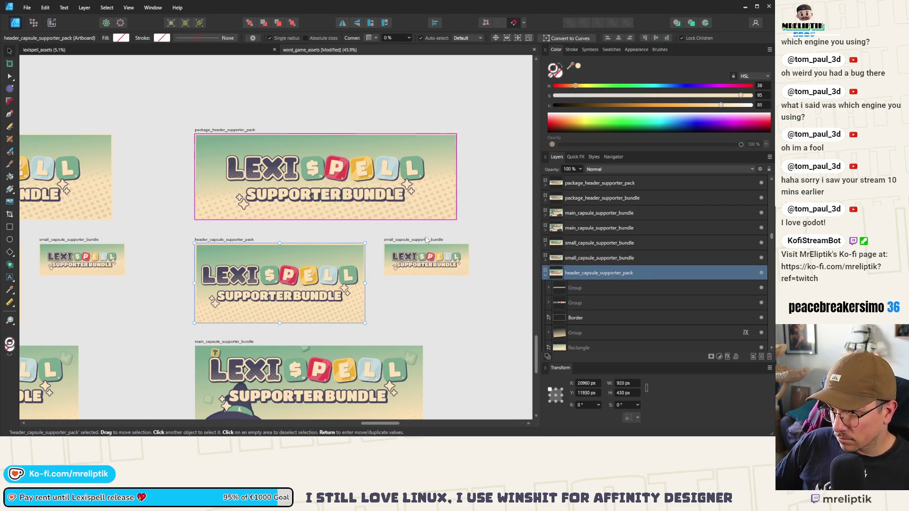
double_click(413, 239)
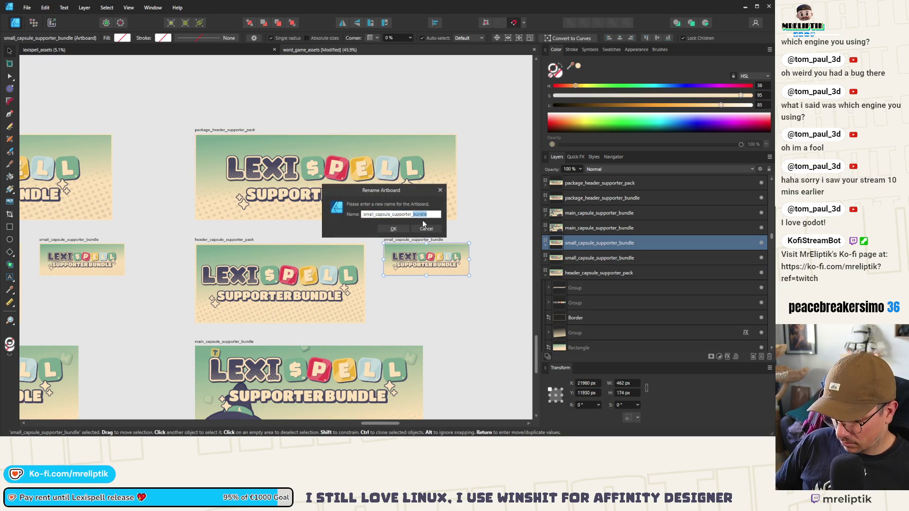
text(pack)
key(Return)
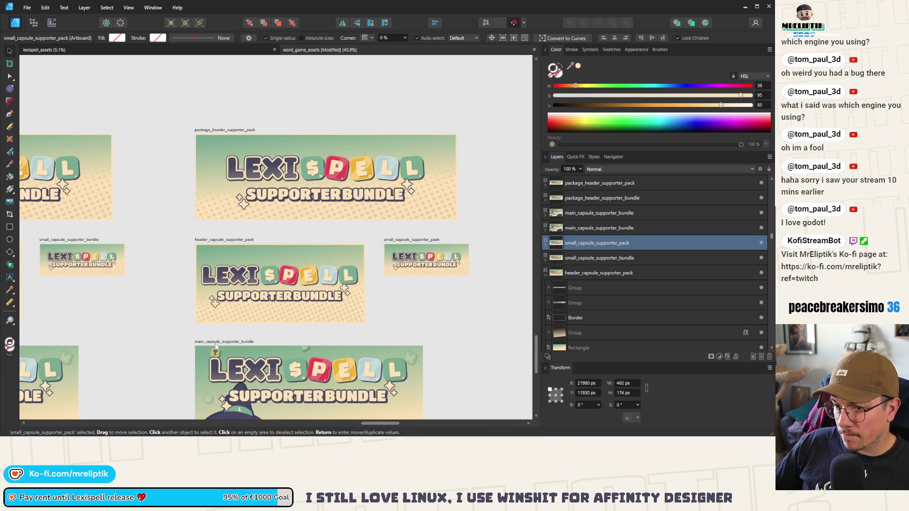
double_click(239, 341)
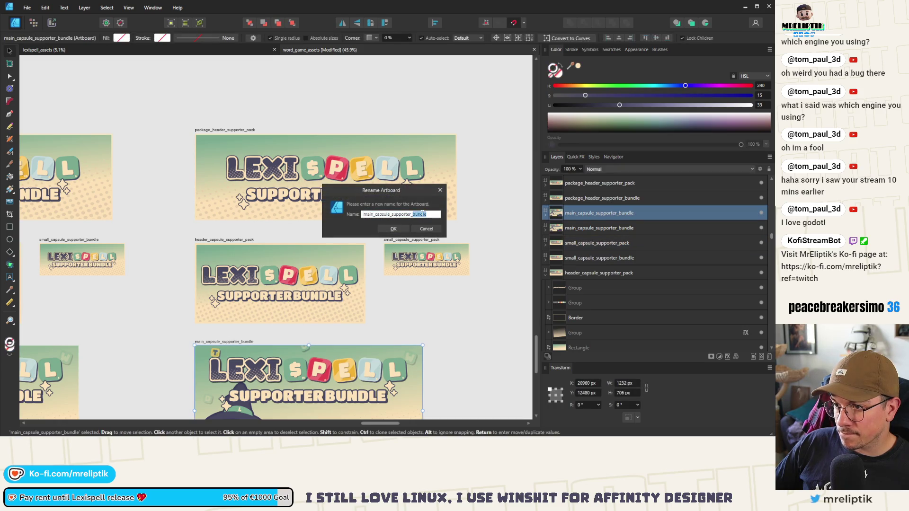
text(ack)
key(Return)
- Change the package header tagline from SUPPORTER BUNDLE to SUPPORTER PACK
click(315, 200)
double_click(340, 198)
double_click(340, 198)
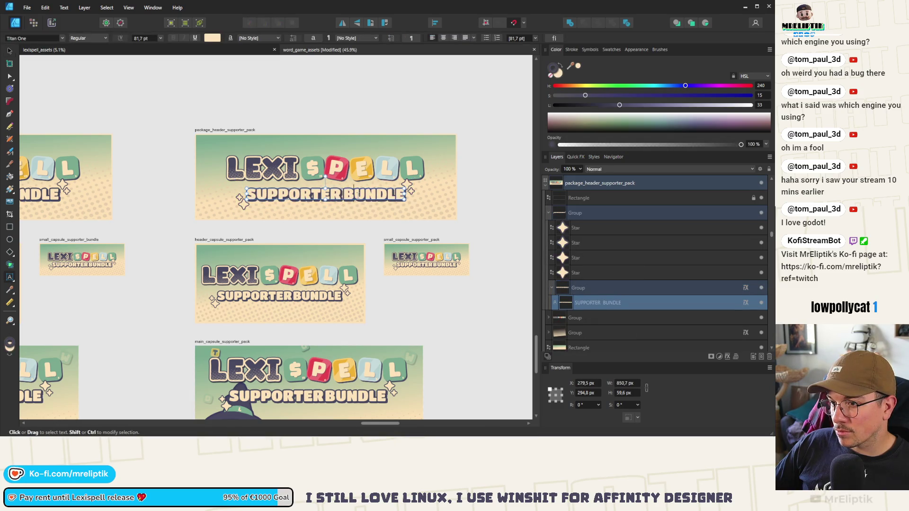
text(PACK)
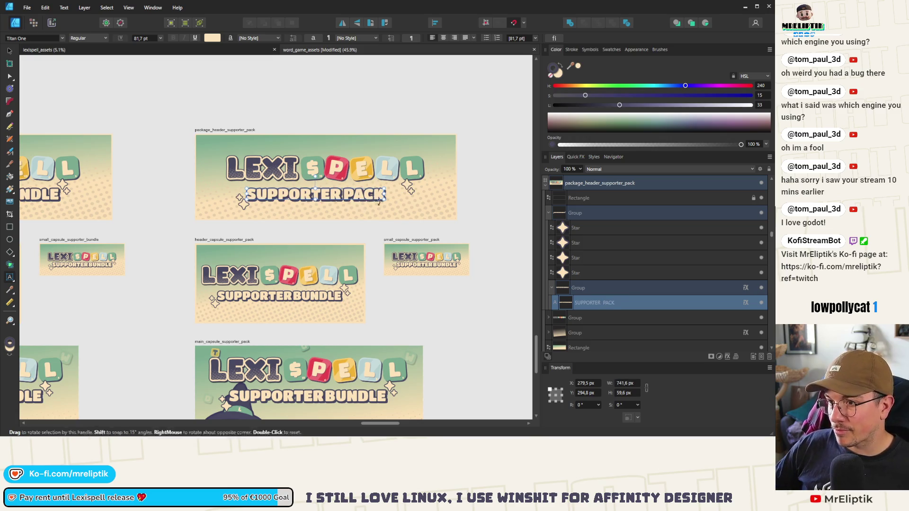
click(9, 51)
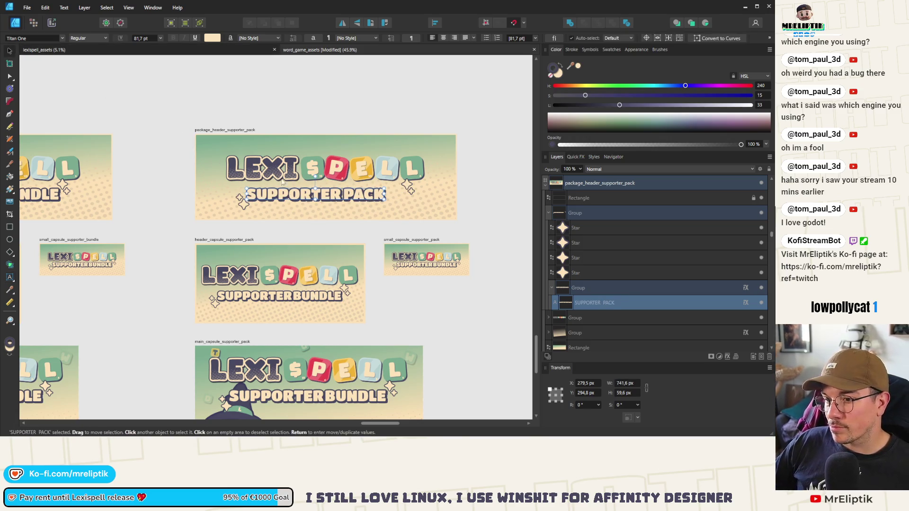
- Move the package header's two right-hand stars left toward the shorter text
scroll(409, 190, up, 3)
click(406, 179)
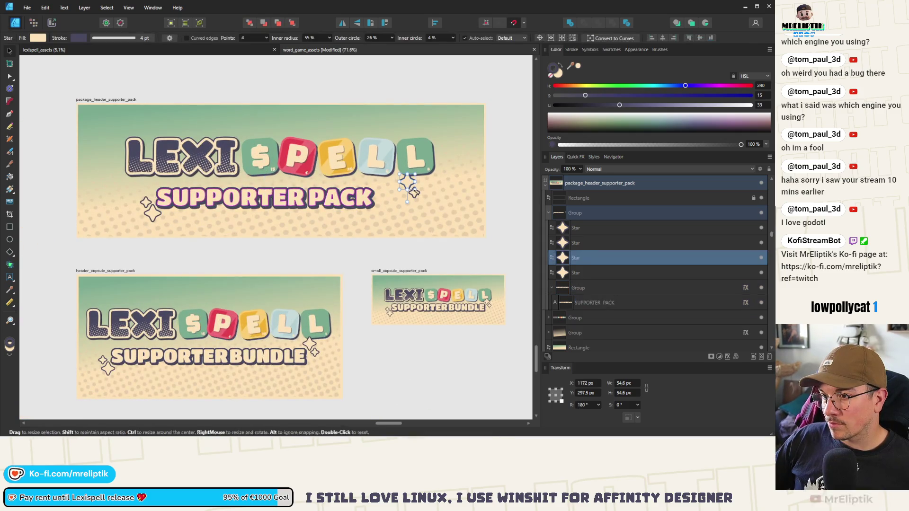
shift+click(406, 182)
scroll(424, 186, up, 3)
mouse_move(425, 185)
mouse_down()
mouse_move(360, 189)
mouse_move(366, 196)
mouse_up()
scroll(360, 189, down, 4)
scroll(359, 198, up, 3)
scroll(365, 197, down, 4)
scroll(317, 193, up, 2)
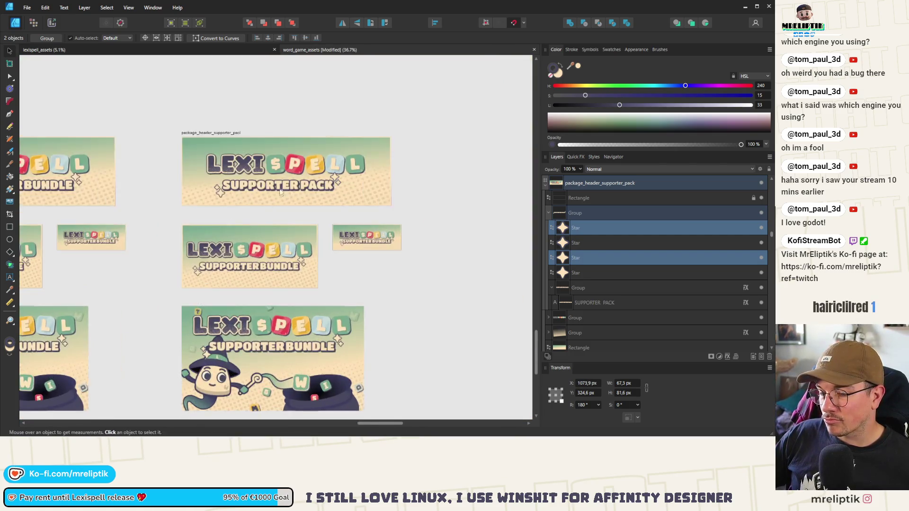
- Adjust the gap between SUPPORTER and PACK, then check the two stars near PACK
click(316, 193)
scroll(316, 193, up, 4)
double_click(321, 182)
scroll(320, 187, down, 7)
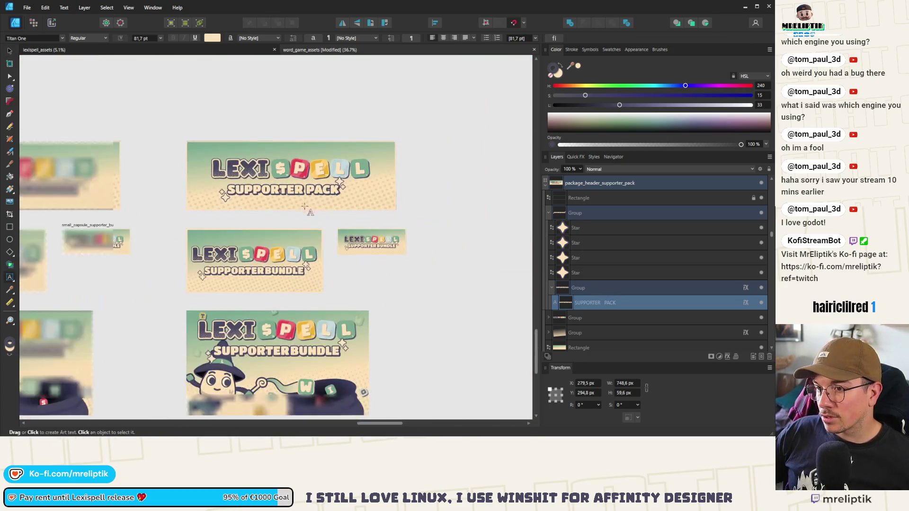
click(9, 50)
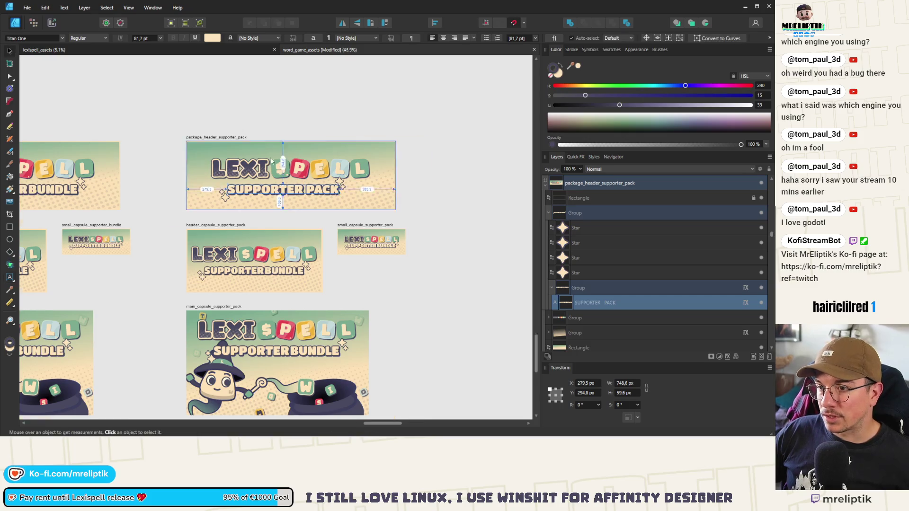
scroll(268, 156, up, 4)
click(446, 217)
shift+click(453, 232)
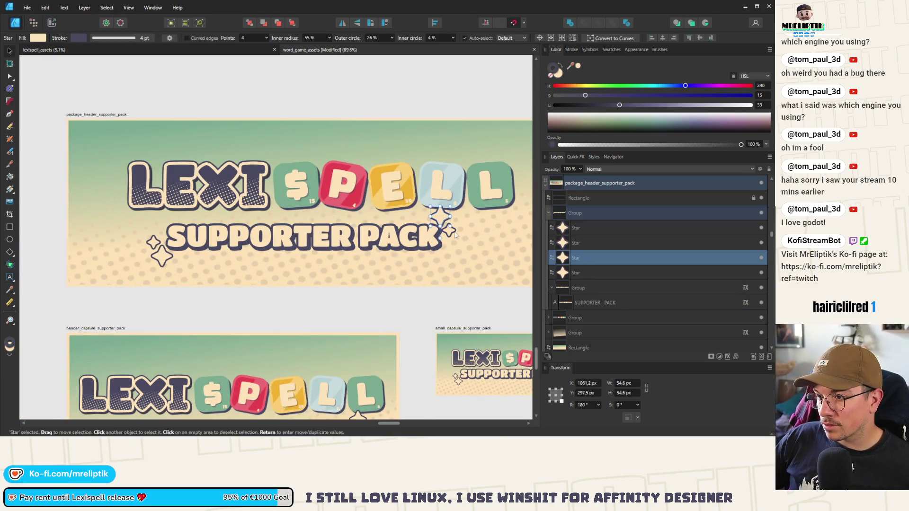
scroll(448, 220, down, 5)
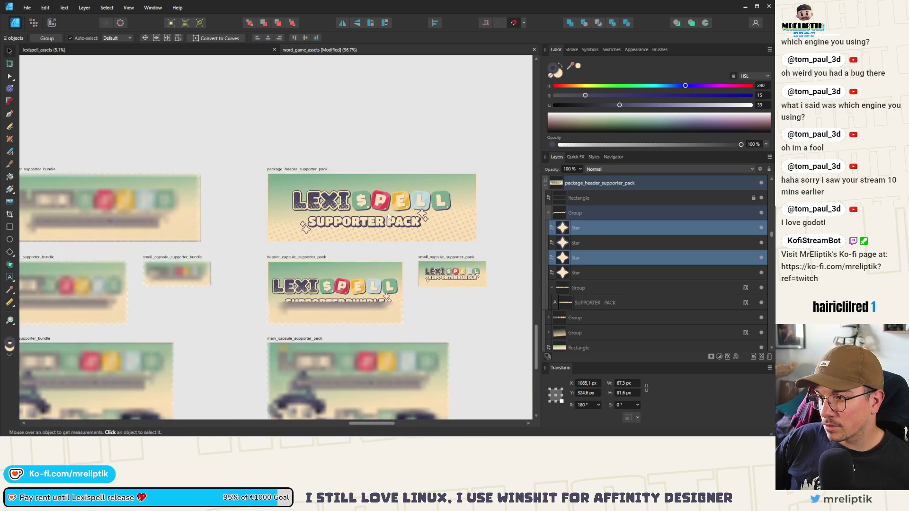
click(436, 316)
scroll(436, 316, up, 5)
click(305, 306)
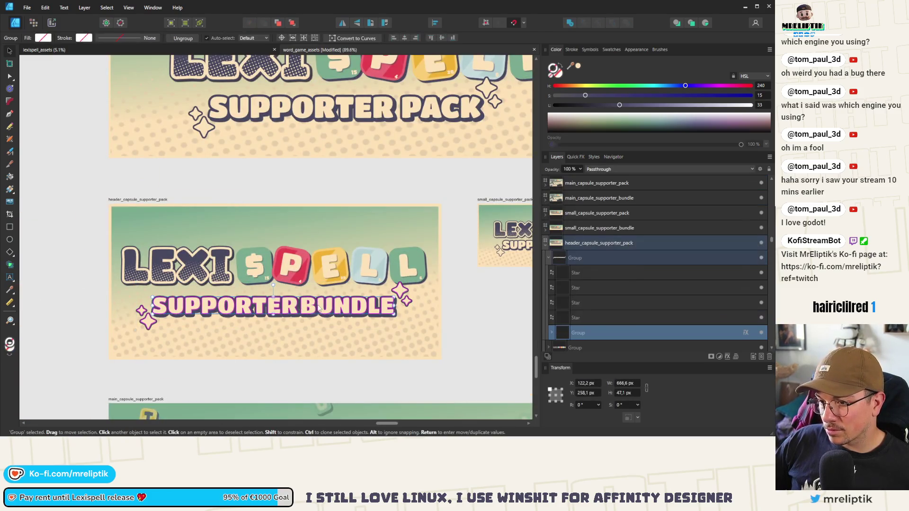
- Replace BUNDLE with PACK in the header capsule text
double_click(325, 308)
key(BackSpace)
text(PACK)
scroll(234, 296, down, 3)
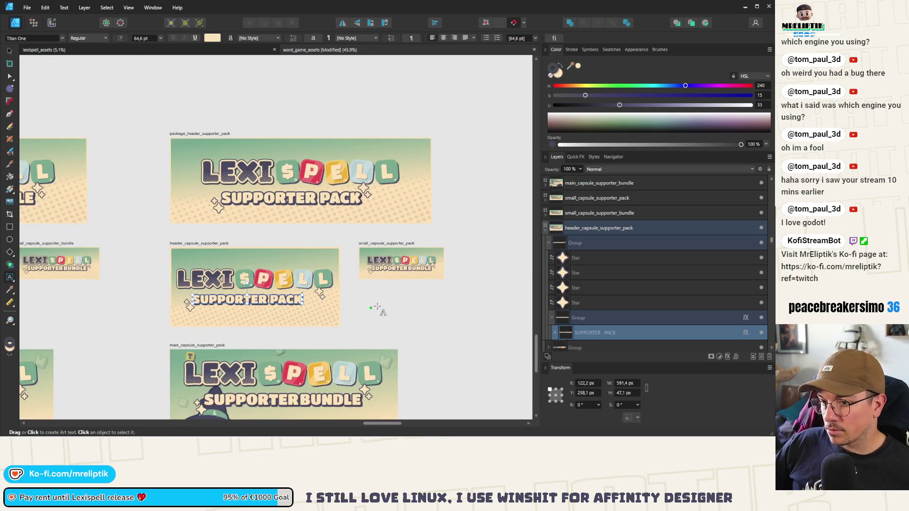
key(Escape)
scroll(312, 289, up, 4)
- Move the header capsule's two right-hand stars about 130 px left beside PACK
click(9, 77)
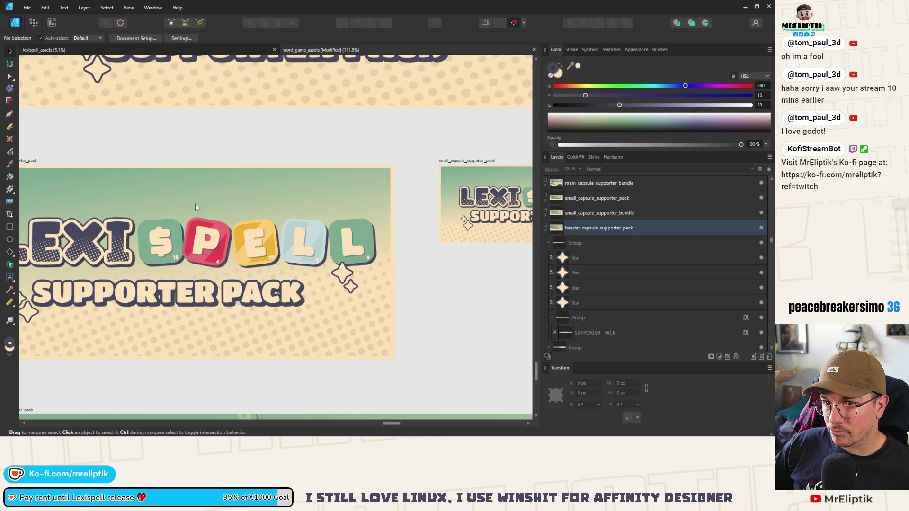
scroll(340, 277, up, 3)
click(344, 283)
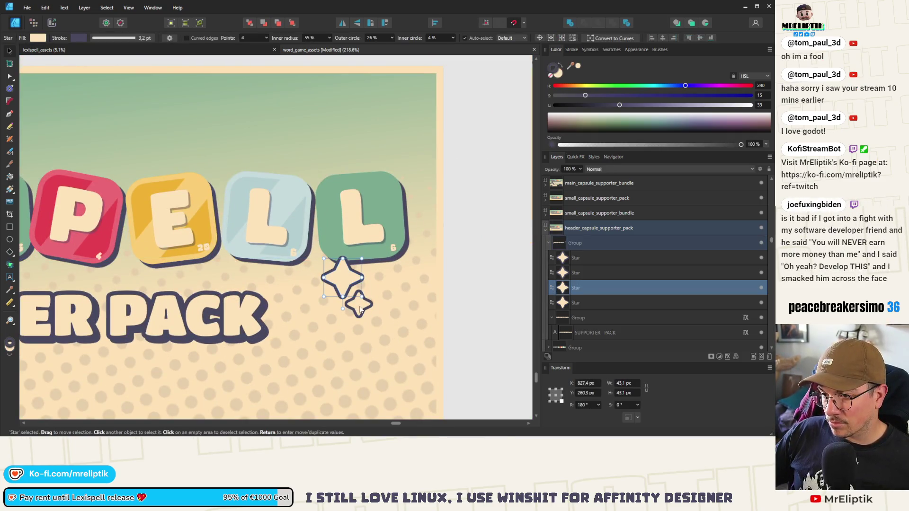
double_click(344, 283)
drag(344, 284, 280, 287)
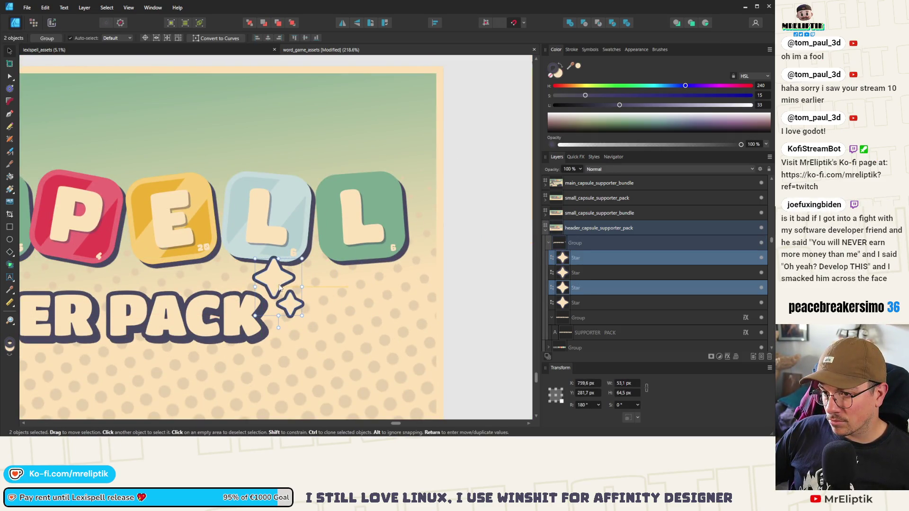
scroll(278, 283, down, 2)
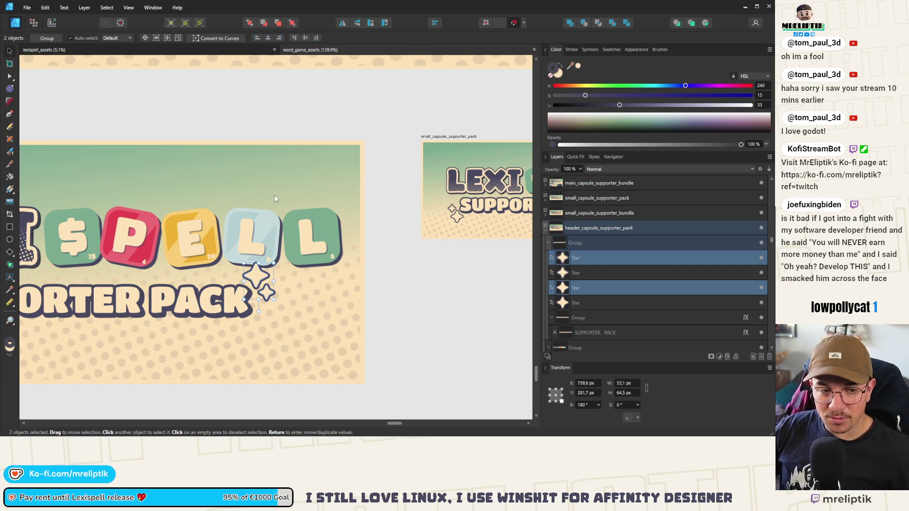
scroll(283, 184, down, 3)
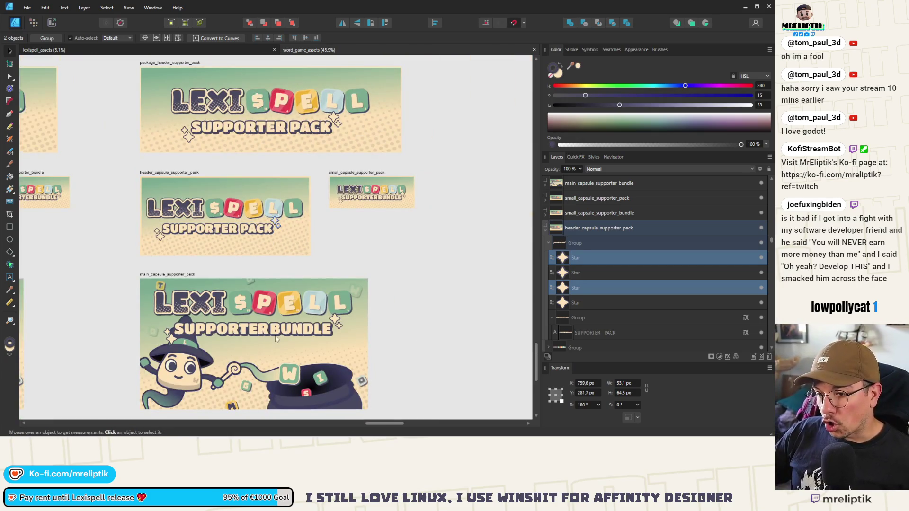
click(283, 333)
scroll(283, 333, up, 3)
- Replace BUNDLE with PACK in the main capsule title
double_click(288, 327)
double_click(289, 327)
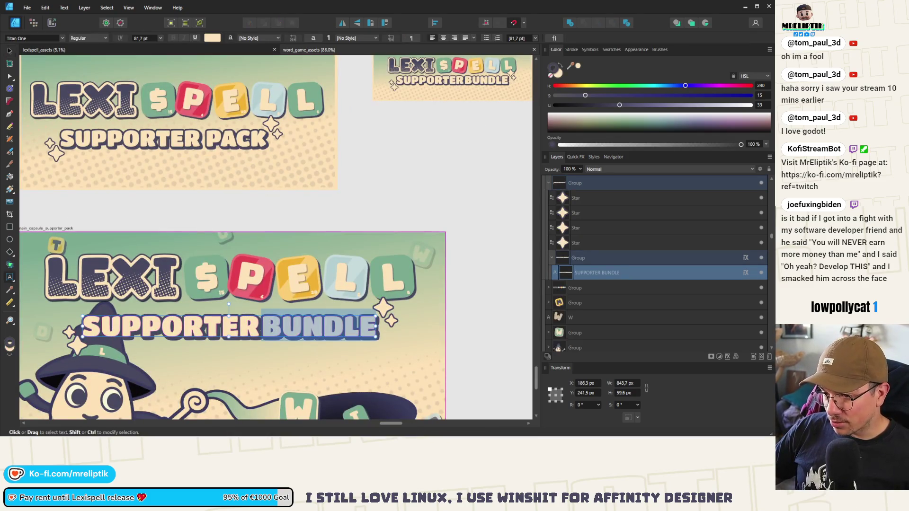
key(BackSpace)
text(PACK)
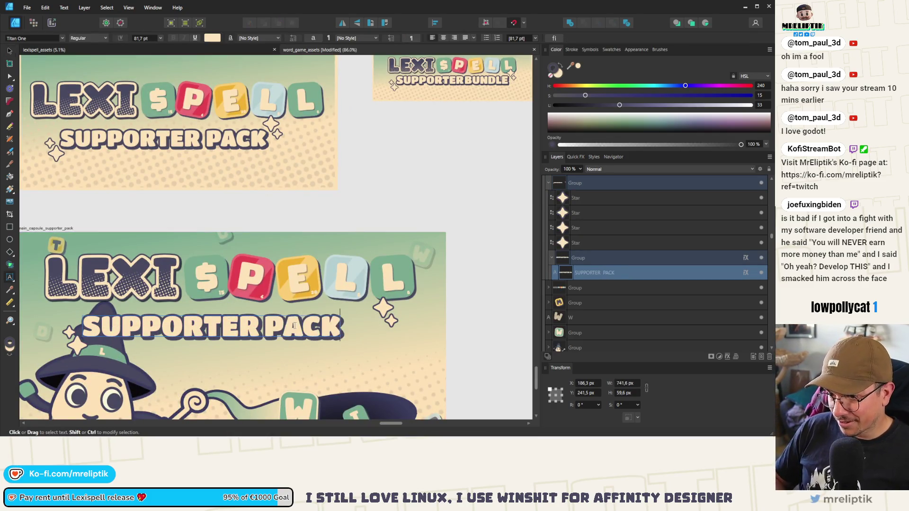
scroll(302, 326, down, 2)
scroll(248, 281, up, 4)
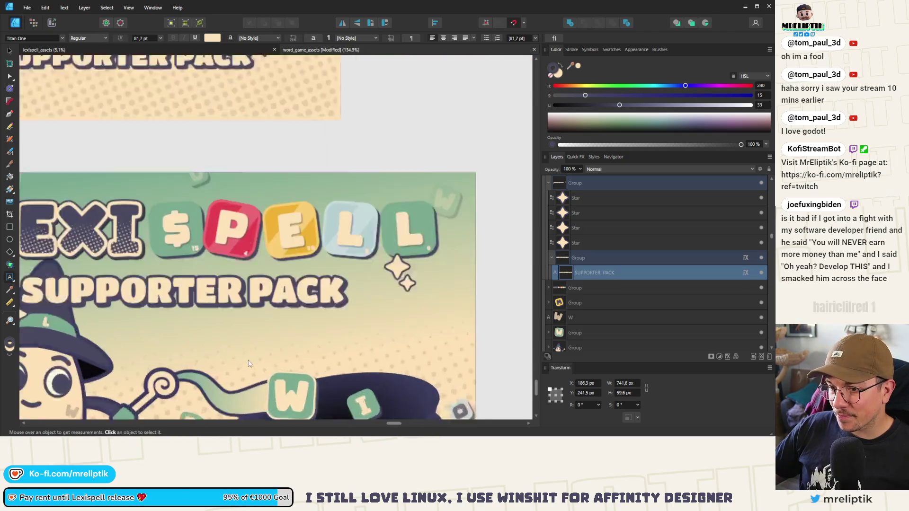
scroll(230, 246, down, 2)
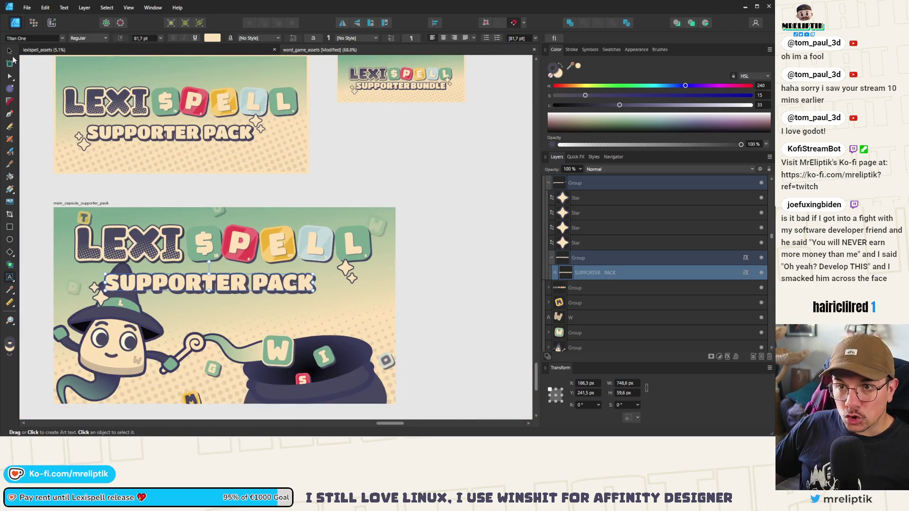
- Shift the main capsule's two right-hand stars left toward the shorter title
click(10, 50)
click(345, 270)
scroll(333, 269, up, 2)
key(Escape)
click(358, 263)
scroll(333, 274, up, 2)
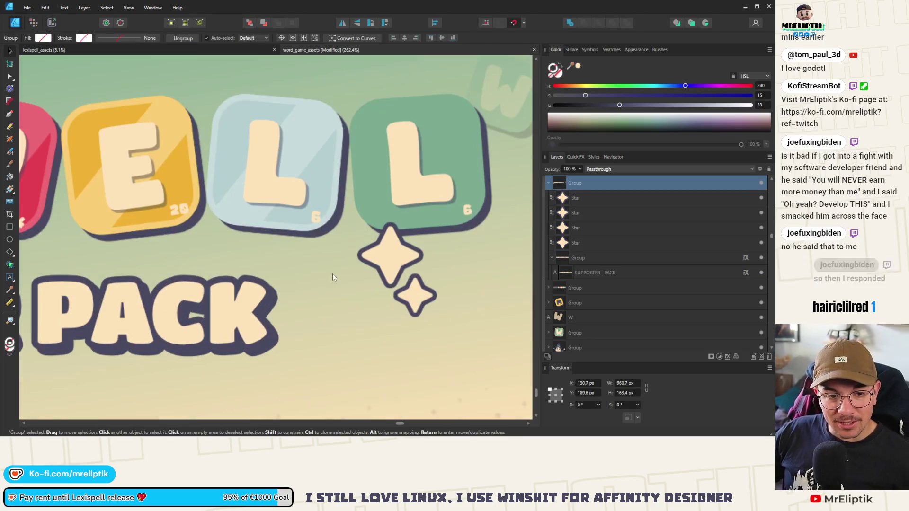
double_click(400, 263)
shift+click(409, 296)
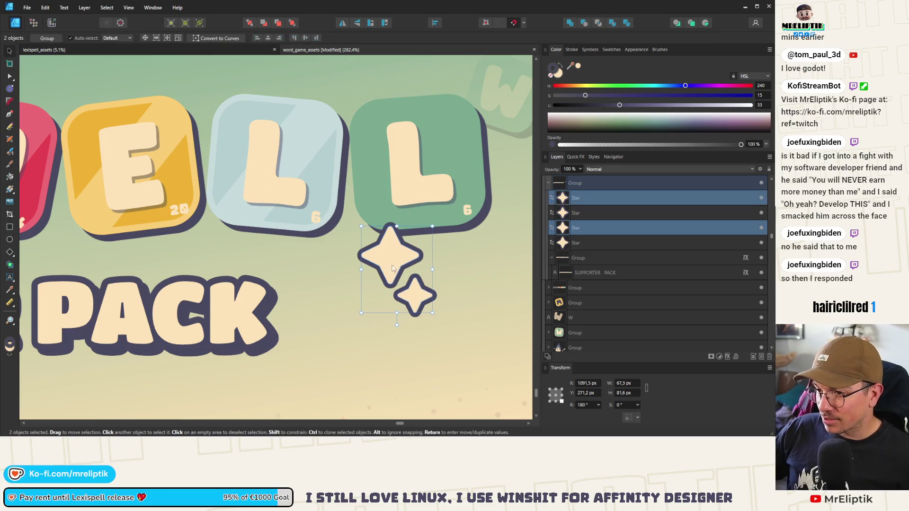
drag(394, 262, 294, 258)
scroll(227, 280, down, 3)
scroll(227, 280, down, 2)
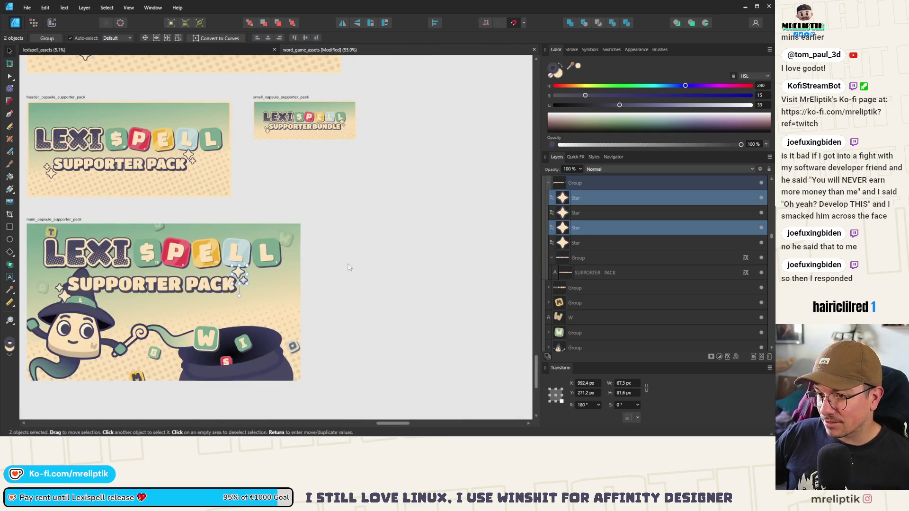
key(Escape)
scroll(307, 115, up, 5)
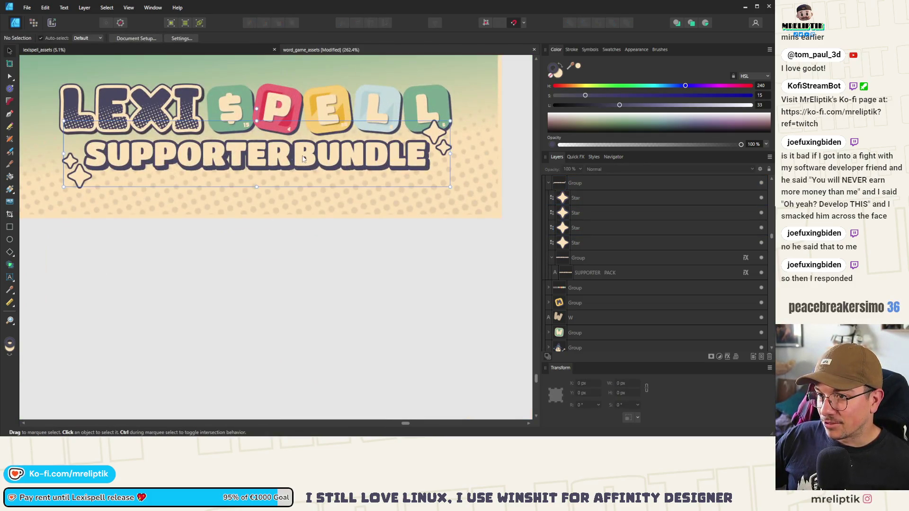
- Change the small capsule caption from SUPPORTER BUNDLE to SUPPORTER PACK and save the document
click(325, 155)
double_click(325, 154)
key(BackSpace)
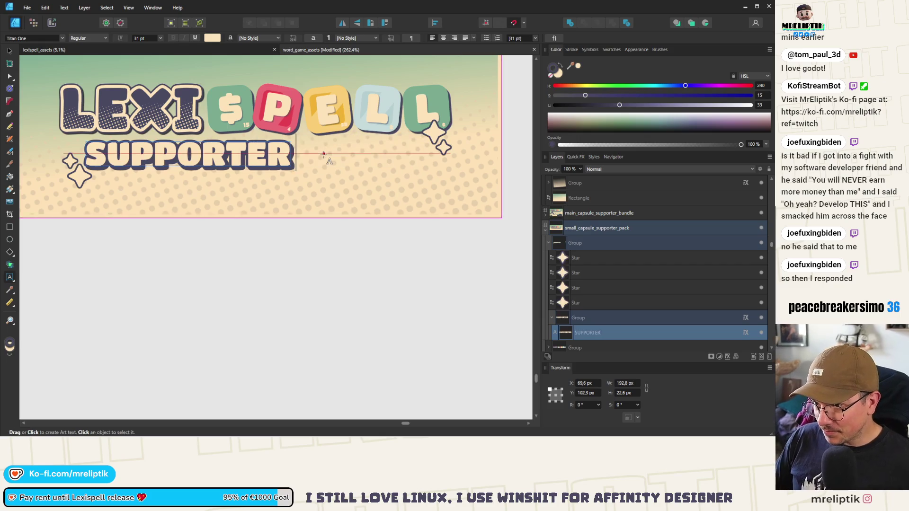
text( PACK)
key(Escape)
scroll(358, 178, down, 2)
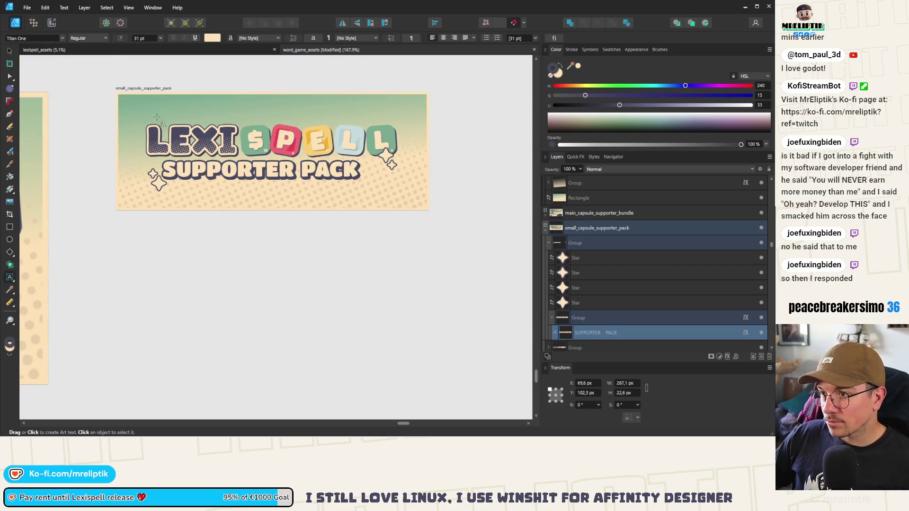
key(Escape)
key(ctrl+s)
- Move the two stars beside the small capsule title left, next to the shorter caption
scroll(367, 151, up, 3)
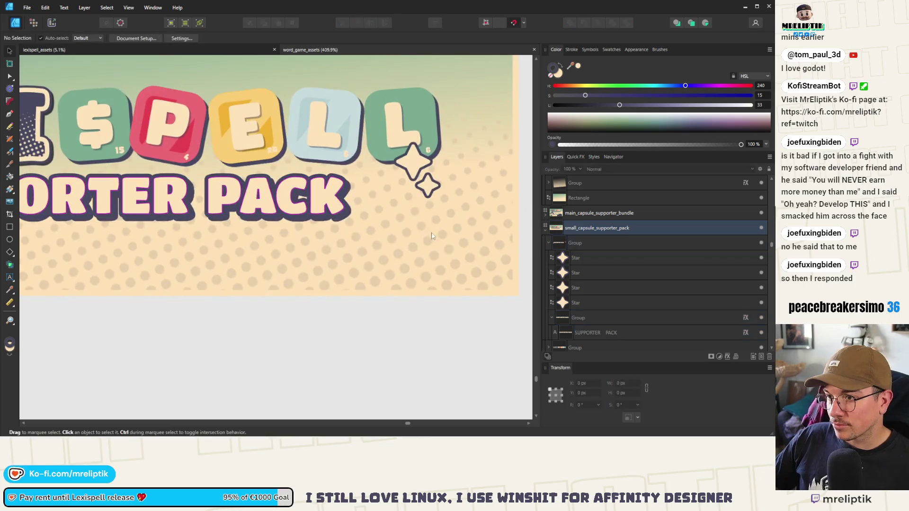
click(413, 165)
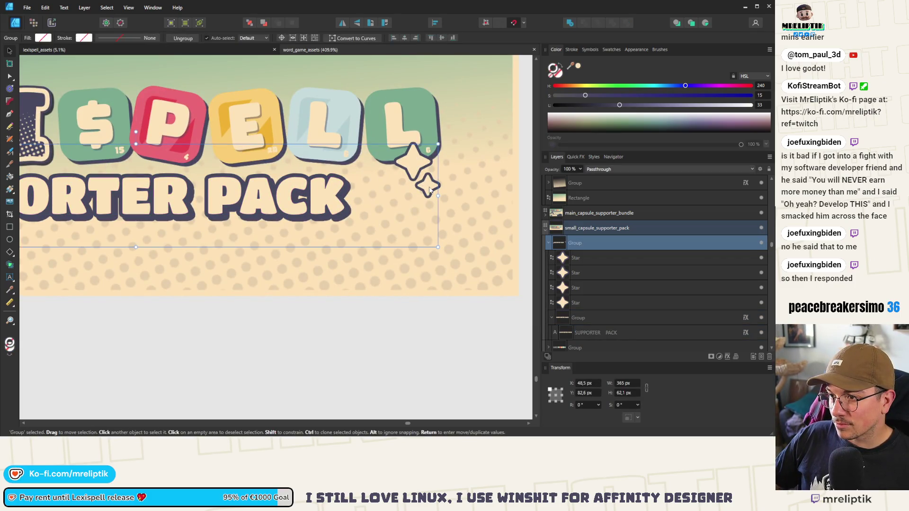
double_click(430, 190)
shift+click(416, 166)
drag(416, 167, 362, 167)
scroll(363, 167, down, 5)
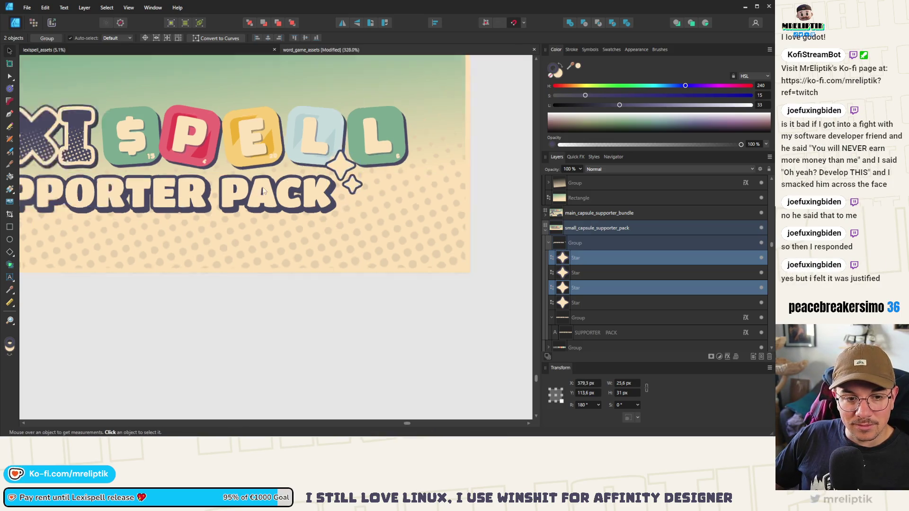
click(301, 265)
scroll(315, 273, down, 3)
scroll(315, 273, down, 3)
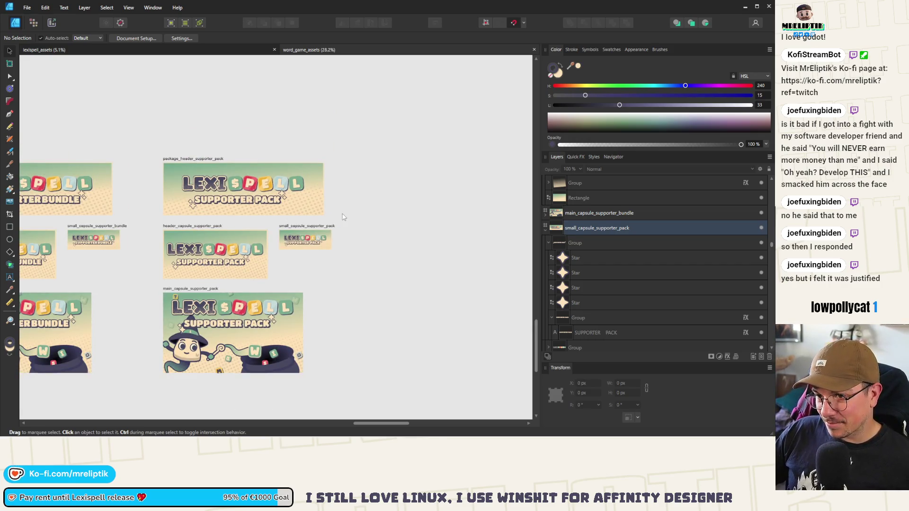
scroll(339, 214, down, 7)
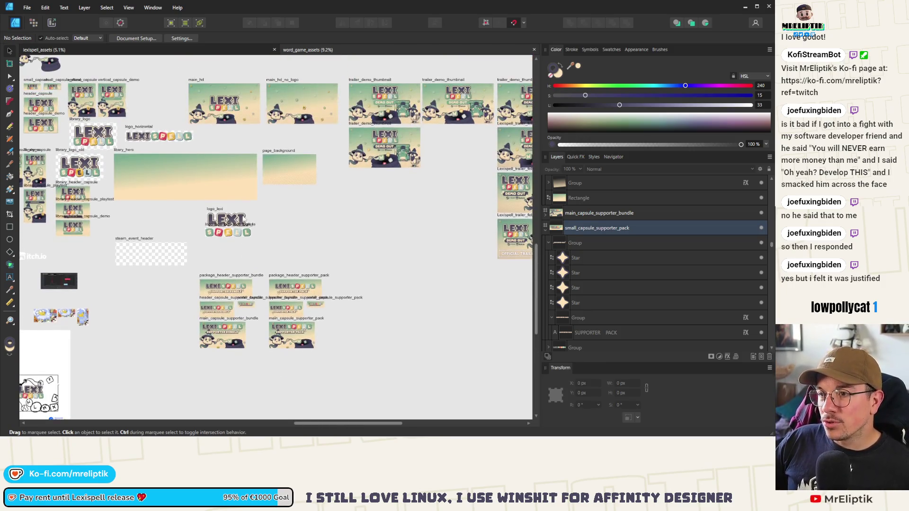
- Select all nine wand cursors in the Special Cursors artwork, including the hand, dark and green wands
scroll(234, 204, down, 4)
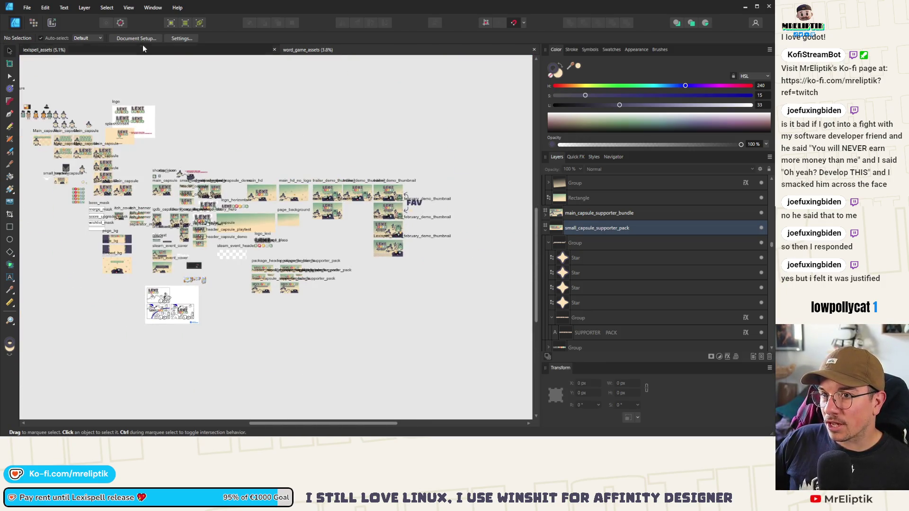
scroll(223, 130, up, 5)
scroll(236, 142, down, 3)
scroll(255, 151, up, 7)
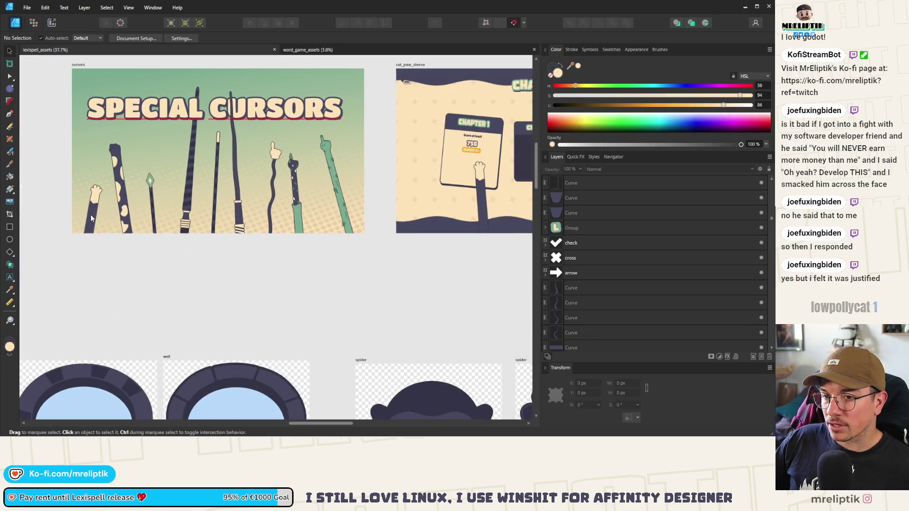
click(91, 218)
shift+click(119, 202)
shift+click(149, 192)
shift+click(193, 182)
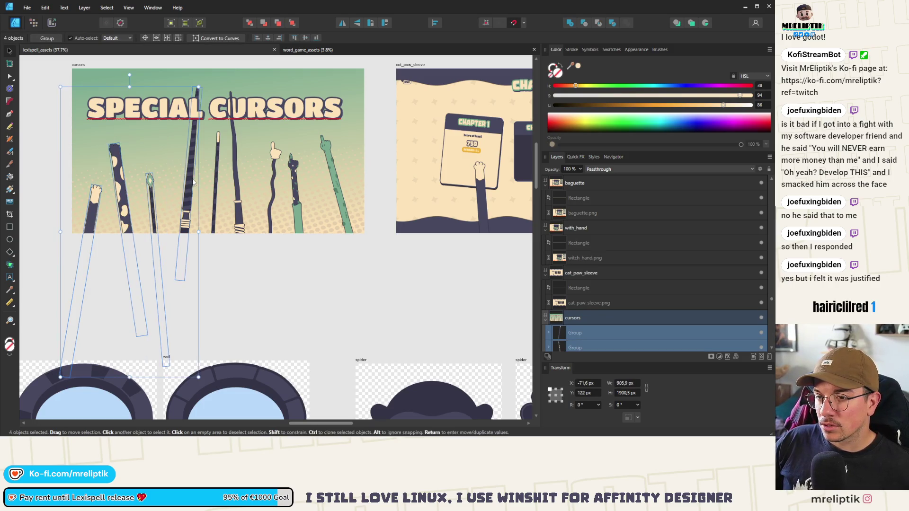
shift+click(219, 142)
shift+click(234, 156)
shift+click(275, 152)
shift+click(293, 165)
shift+click(326, 147)
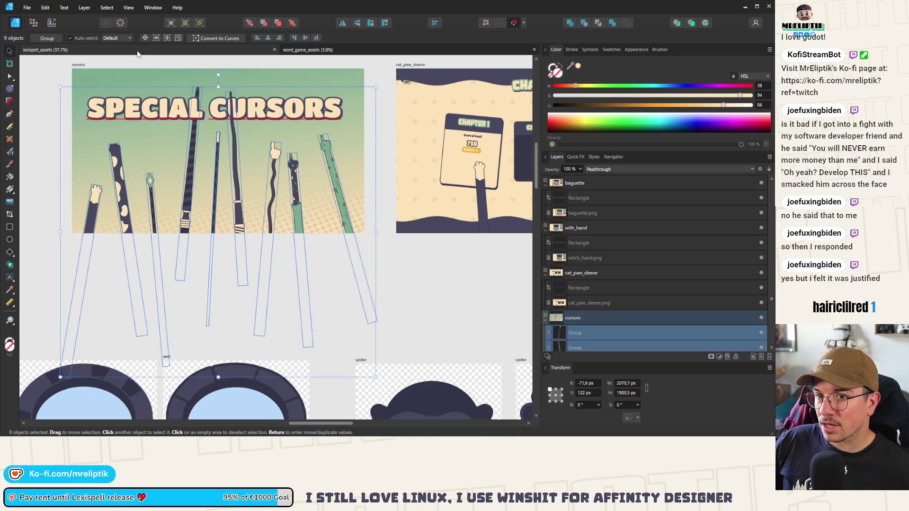
- Paste the wand cursors into the word_game_assets document holding the supporter artboards
click(308, 50)
scroll(281, 204, down, 3)
scroll(225, 235, up, 10)
key(ctrl+v)
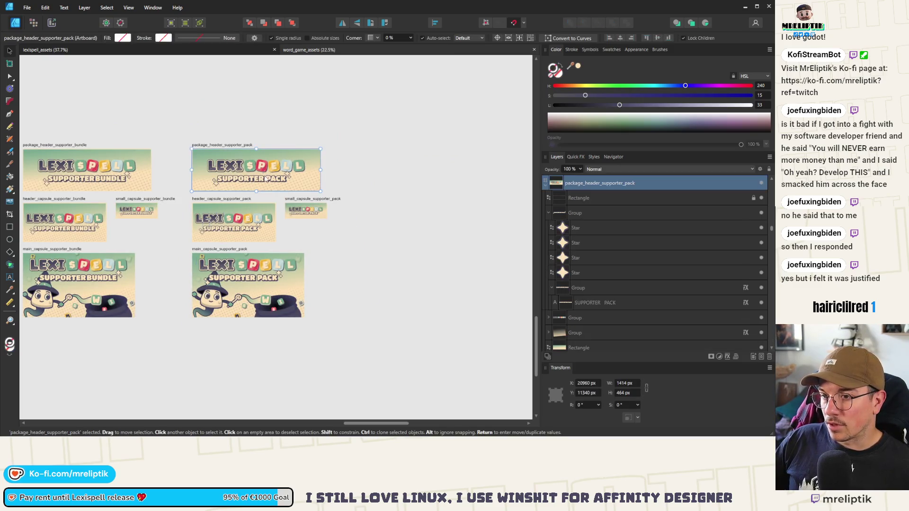
- Scale the pasted wands down and place them on the package_header_supporter_pack artboard
scroll(264, 276, up, 4)
scroll(264, 276, down, 2)
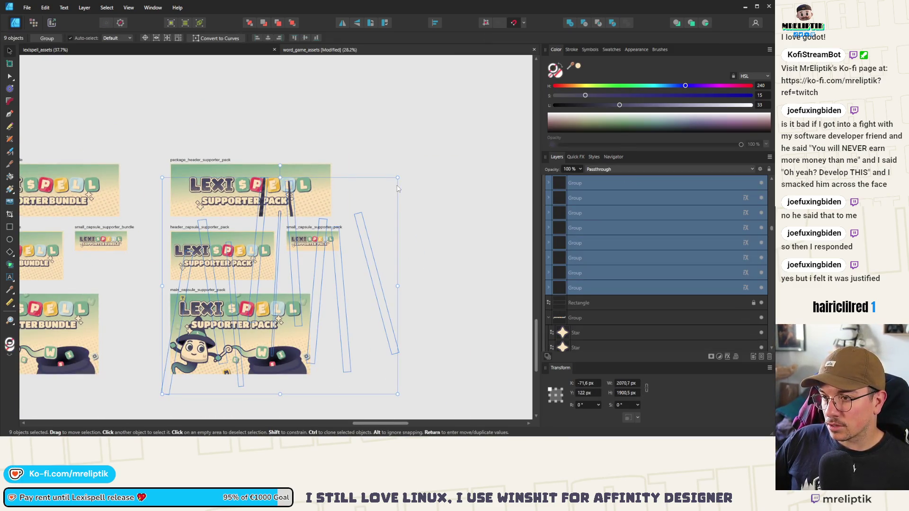
mouse_move(397, 179)
mouse_down()
mouse_move(340, 237)
mouse_move(384, 213)
mouse_move(337, 254)
mouse_up()
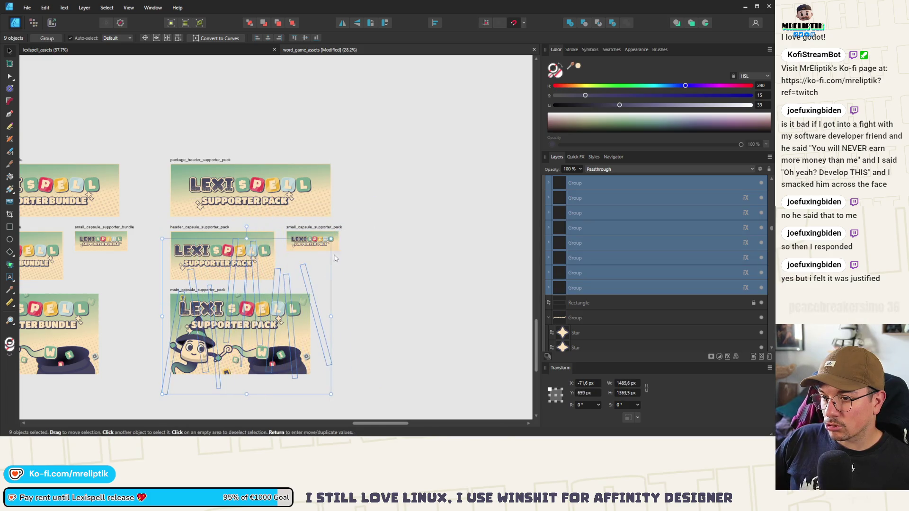
drag(304, 284, 308, 189)
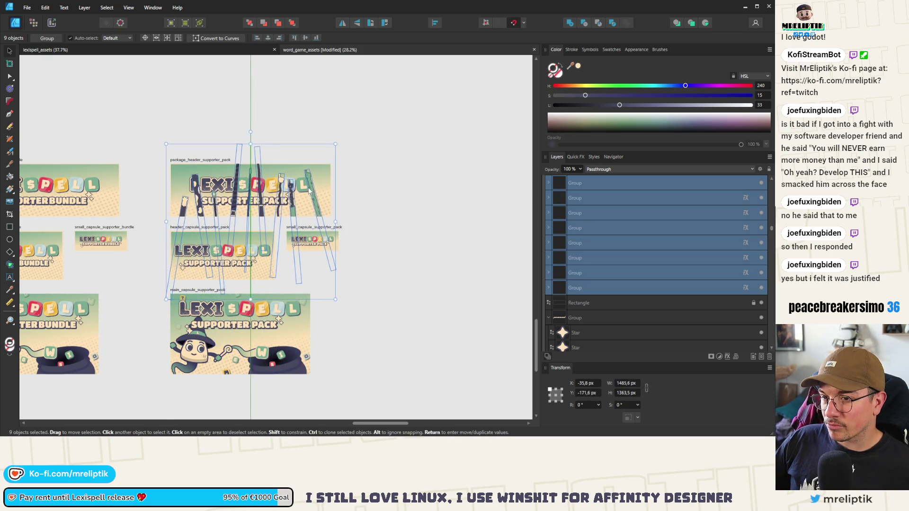
click(181, 190)
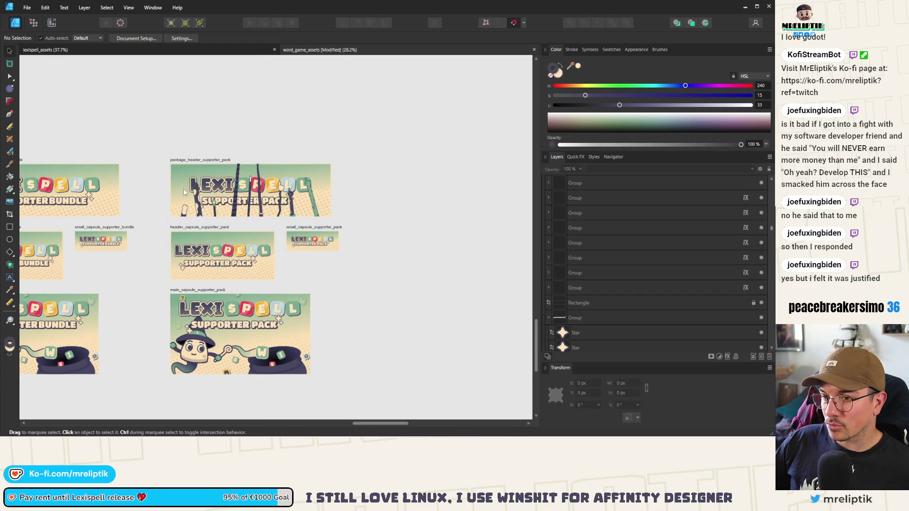
scroll(181, 190, up, 4)
- Reposition the hand wand, arm wand and small wand along the header's bottom edge
click(173, 223)
mouse_move(214, 223)
mouse_down()
mouse_move(205, 245)
mouse_move(253, 239)
mouse_move(243, 191)
mouse_up()
mouse_move(222, 171)
mouse_down()
mouse_move(256, 230)
mouse_move(155, 235)
mouse_up()
scroll(237, 231, down, 2)
scroll(199, 233, up, 3)
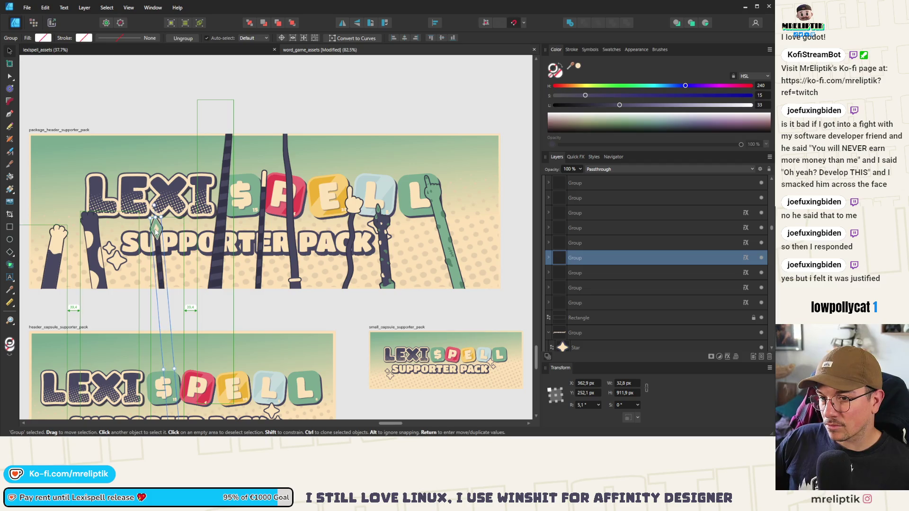
- Adjust the tall dark striped wands and the cat-arm wands, then clear the selection
click(221, 213)
mouse_move(220, 213)
mouse_down()
mouse_move(223, 170)
mouse_move(216, 244)
mouse_move(263, 234)
mouse_move(254, 310)
mouse_up()
mouse_move(297, 235)
mouse_down()
mouse_move(298, 227)
mouse_move(294, 235)
mouse_up()
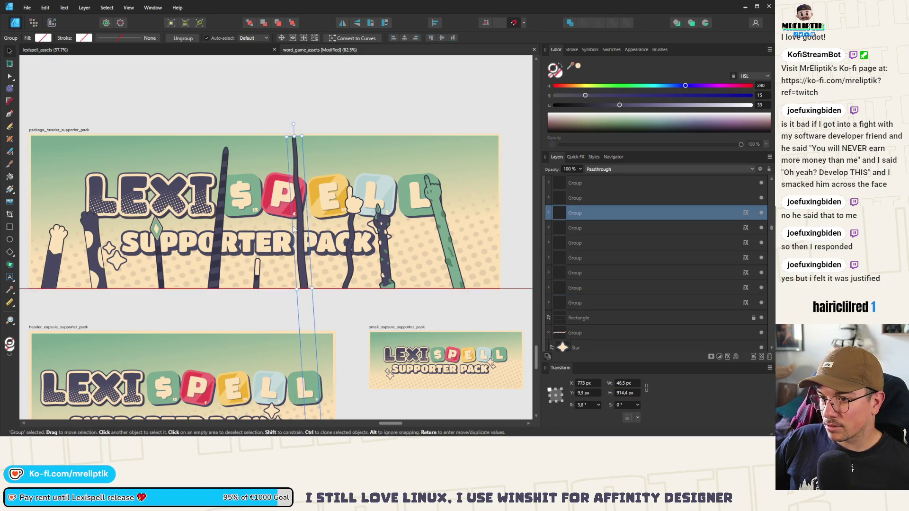
click(356, 217)
drag(356, 217, 348, 277)
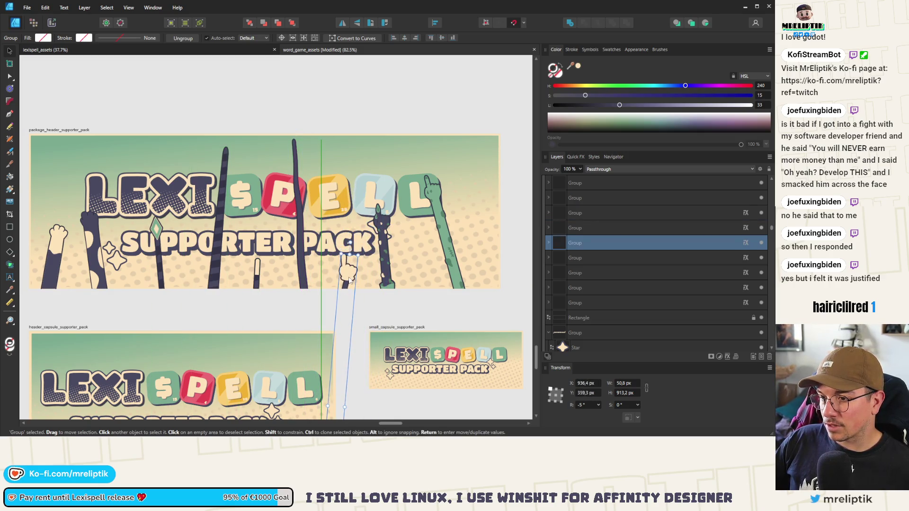
mouse_move(383, 250)
mouse_down()
mouse_move(442, 254)
mouse_move(462, 283)
mouse_move(462, 264)
mouse_up()
scroll(462, 264, down, 3)
key(ctrl+d)
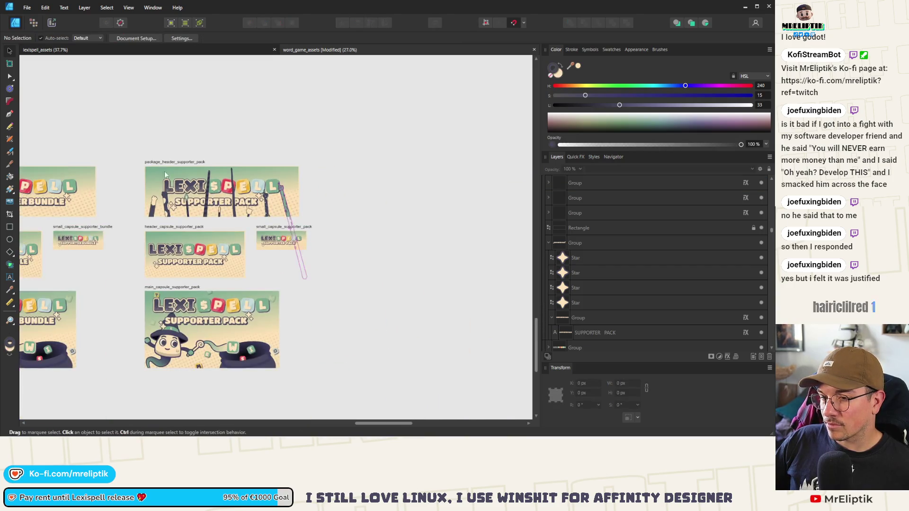
- Move the LEXI SPELL logo and SUPPORTER PACK title up slightly on the package header
scroll(208, 176, up, 2)
scroll(208, 176, up, 1)
scroll(174, 218, down, 1)
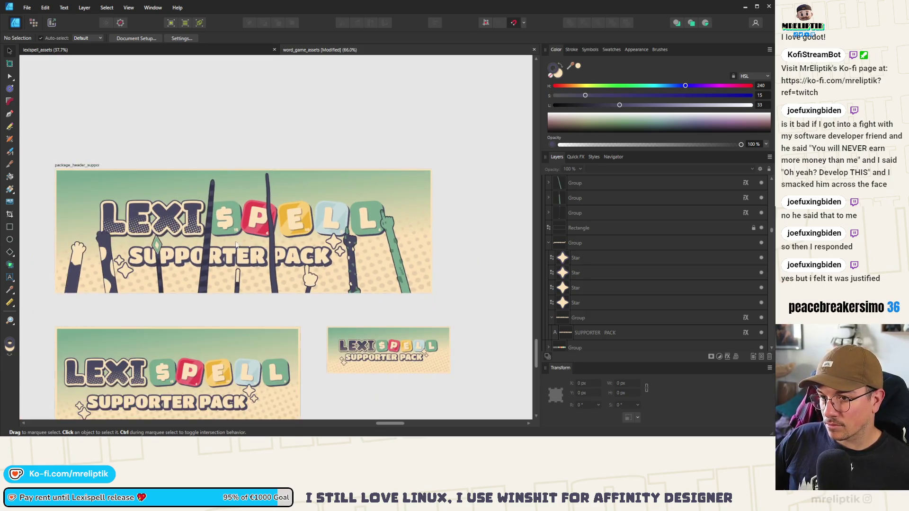
click(175, 218)
shift+click(176, 221)
drag(175, 220, 184, 207)
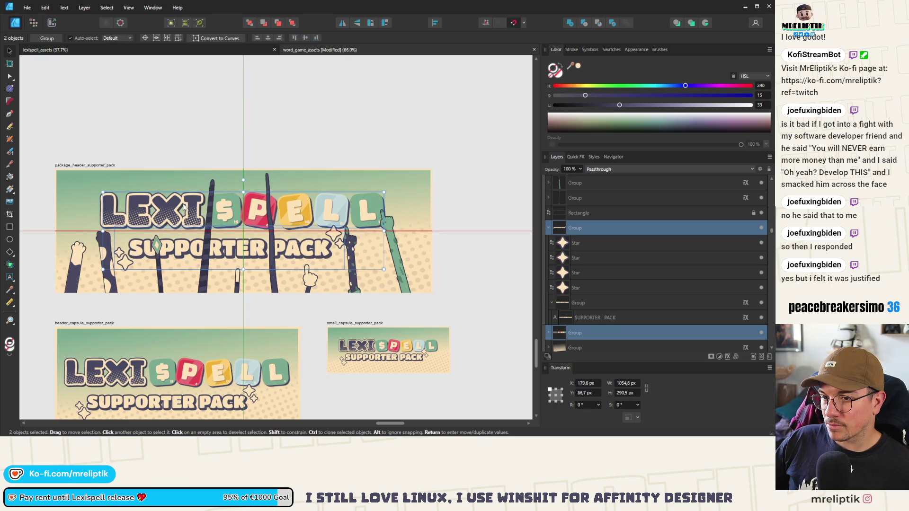
- Lower a thin wand and the tall right-hand wand beneath the logo and title
click(159, 256)
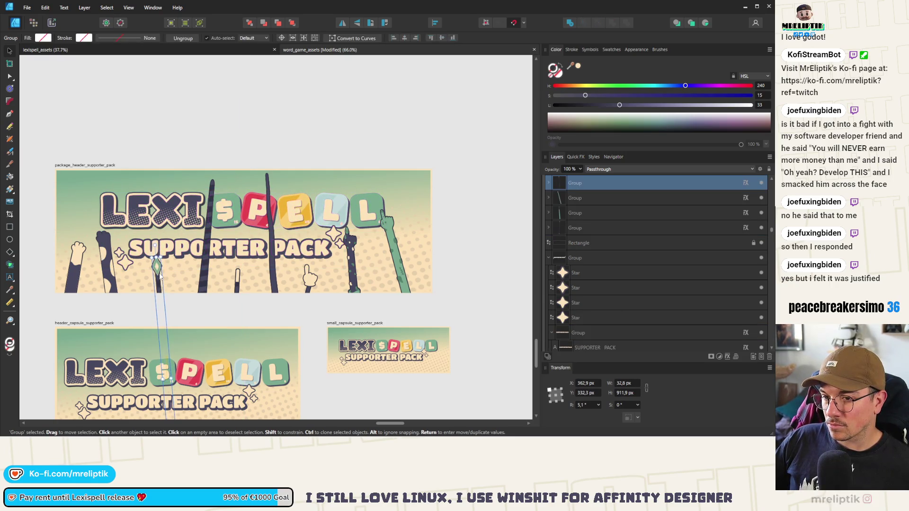
drag(213, 258, 198, 326)
click(267, 227)
mouse_move(267, 227)
mouse_down()
mouse_move(266, 285)
mouse_move(278, 301)
mouse_move(240, 276)
mouse_move(204, 277)
mouse_move(205, 248)
mouse_move(196, 278)
mouse_move(202, 183)
mouse_move(202, 219)
mouse_up()
scroll(208, 278, up, 3)
scroll(205, 218, down, 3)
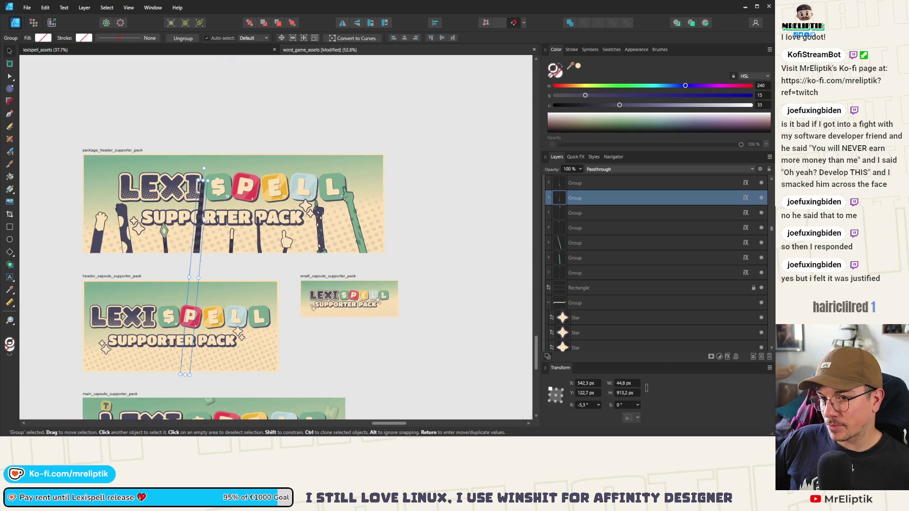
click(384, 219)
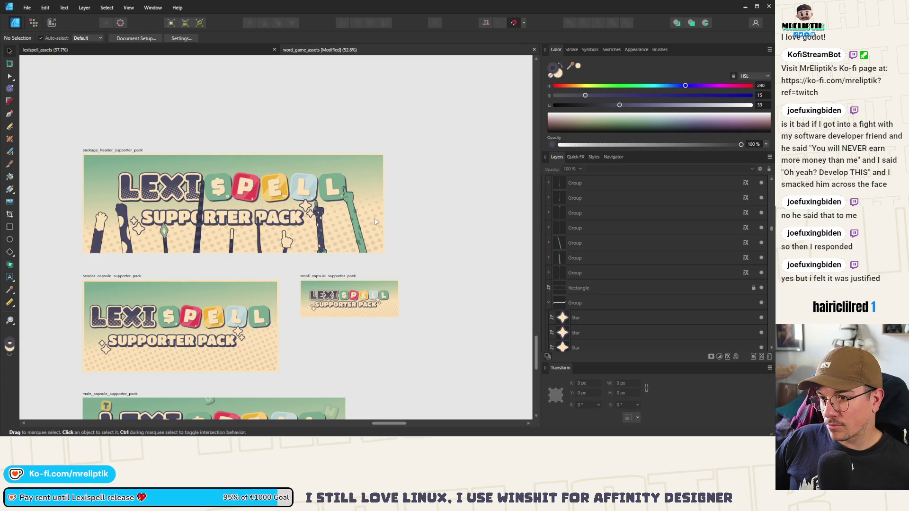
- Centre the package header's SUPPORTER PACK title horizontally in its artboard
scroll(230, 221, down, 2)
click(193, 299)
scroll(193, 299, up, 2)
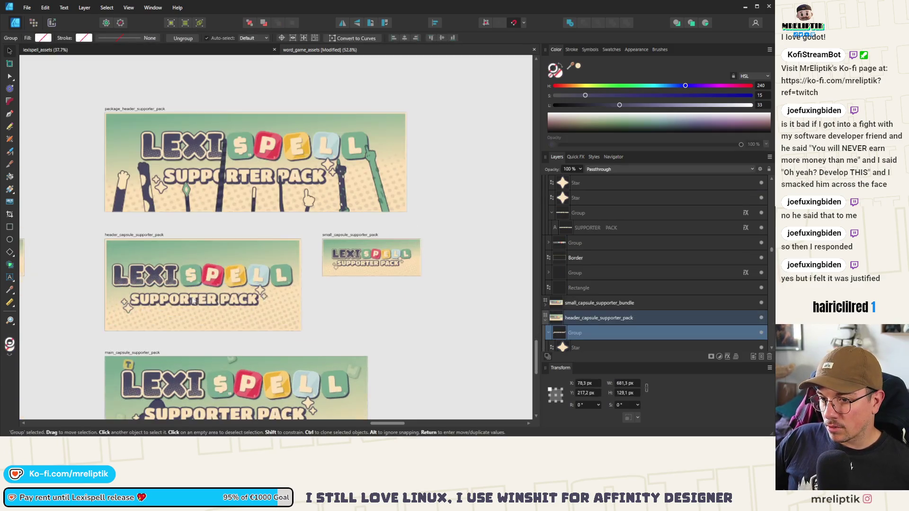
drag(202, 305, 210, 306)
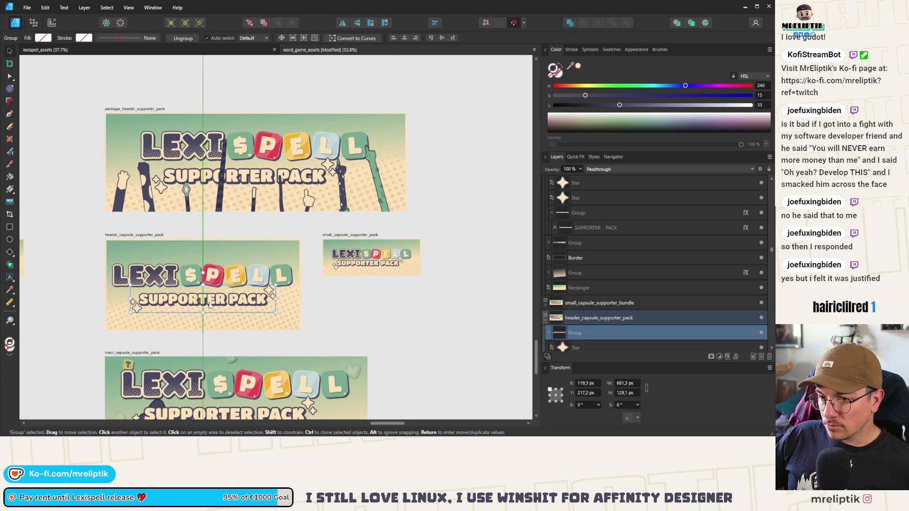
click(254, 179)
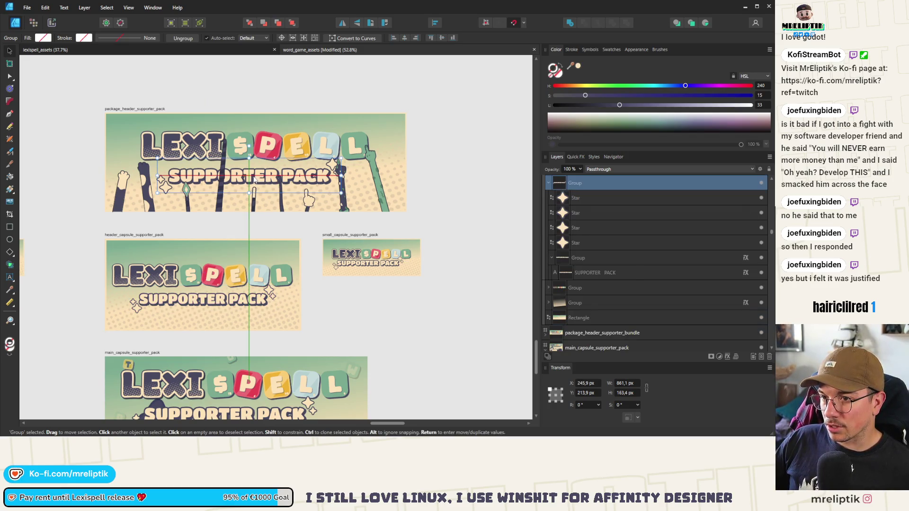
drag(254, 179, 250, 179)
click(405, 38)
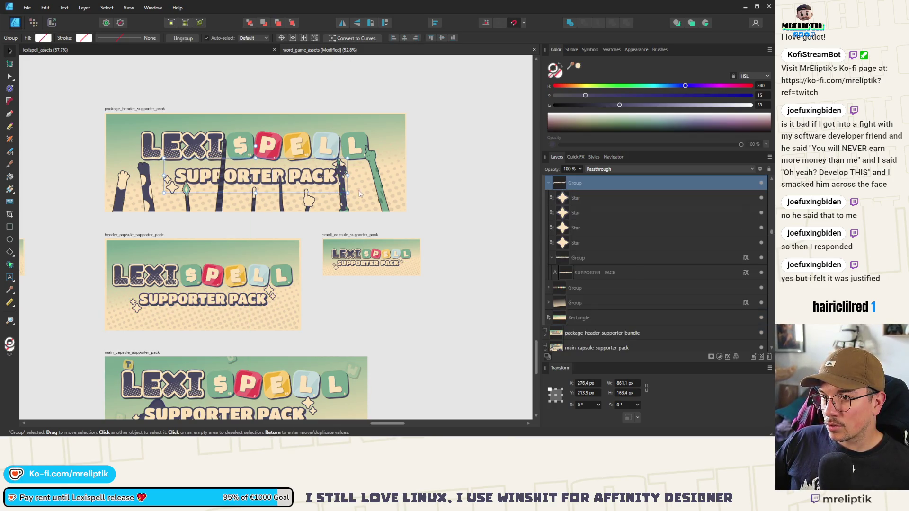
- Centre the main capsule's SUPPORTER PACK title horizontally, after checking the small capsule title
click(358, 268)
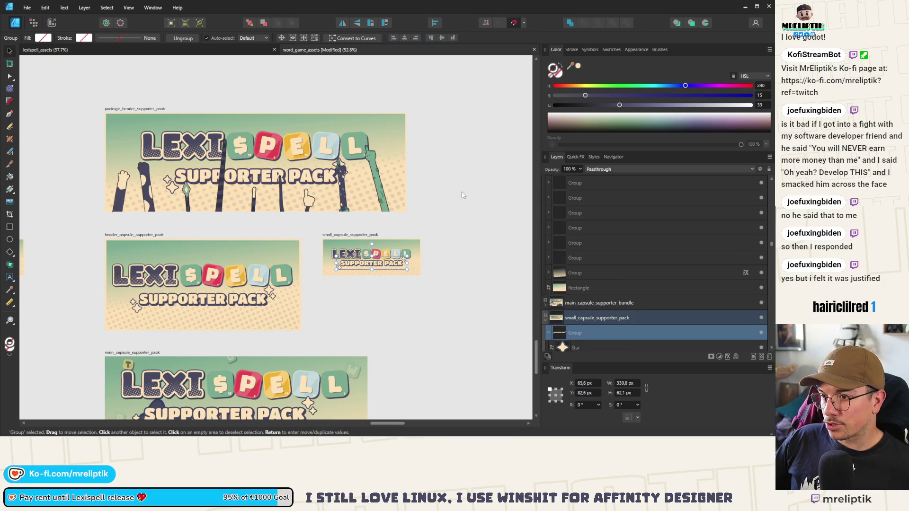
scroll(223, 239, down, 2)
click(230, 350)
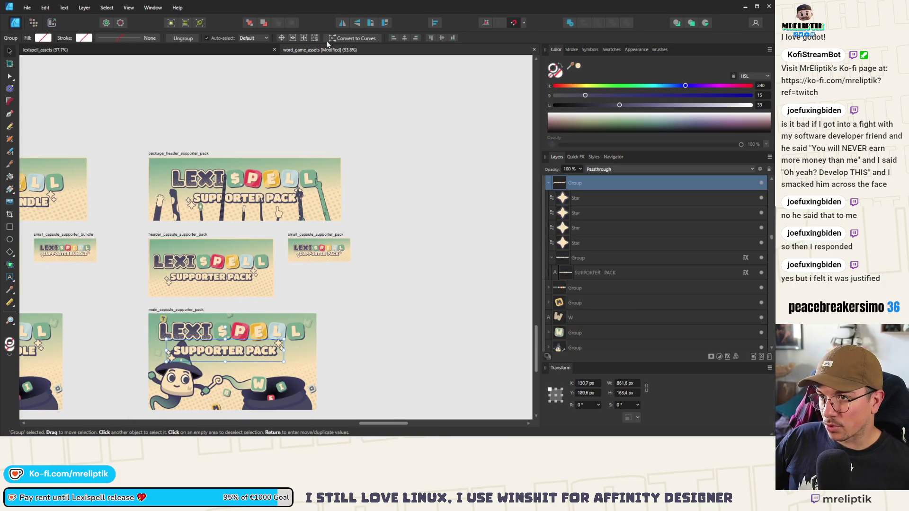
click(404, 38)
scroll(300, 310, down, 1)
click(311, 317)
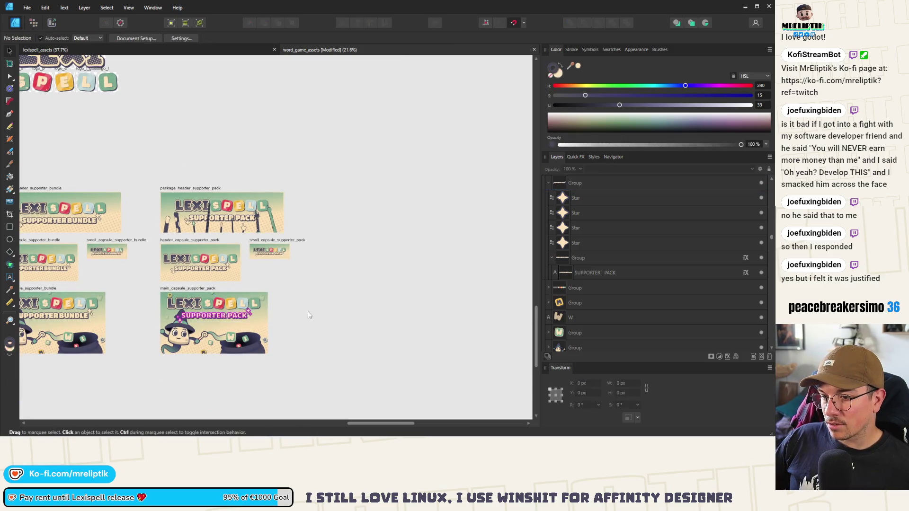
- Delete the wizard character, dark blob, tentacle and cauldron from the main capsule
scroll(199, 338, up, 3)
click(142, 341)
scroll(137, 342, down, 1)
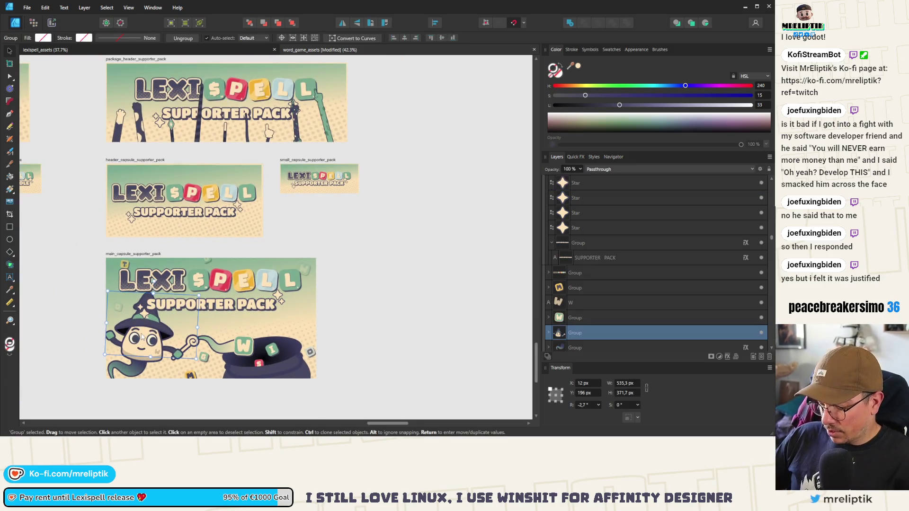
key(Delete)
key(Delete)
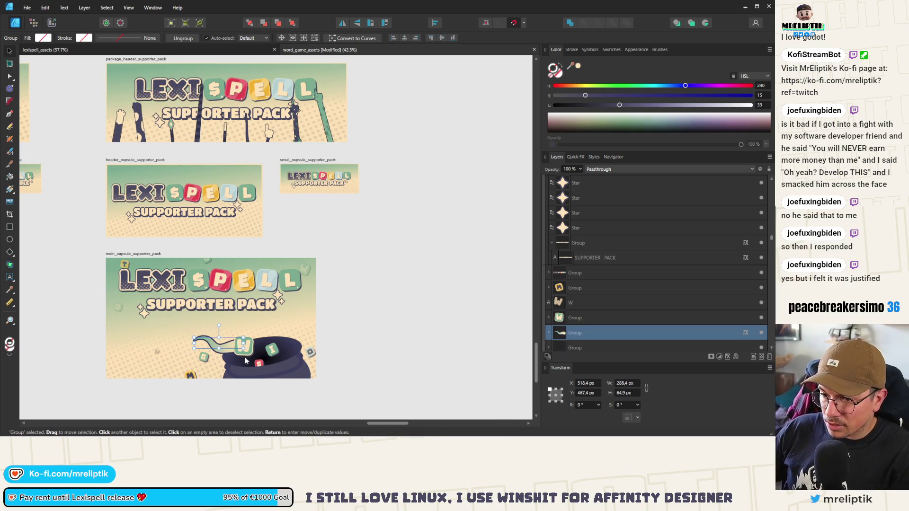
key(Delete)
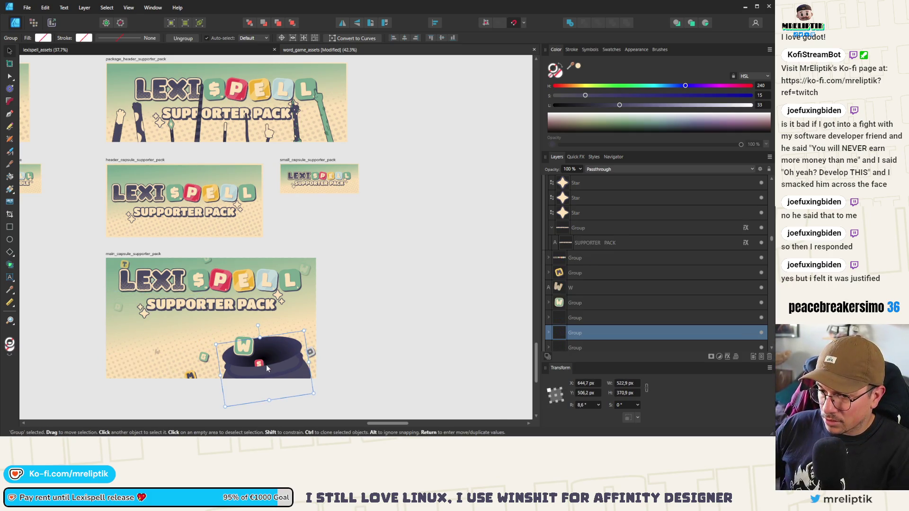
key(Delete)
click(246, 351)
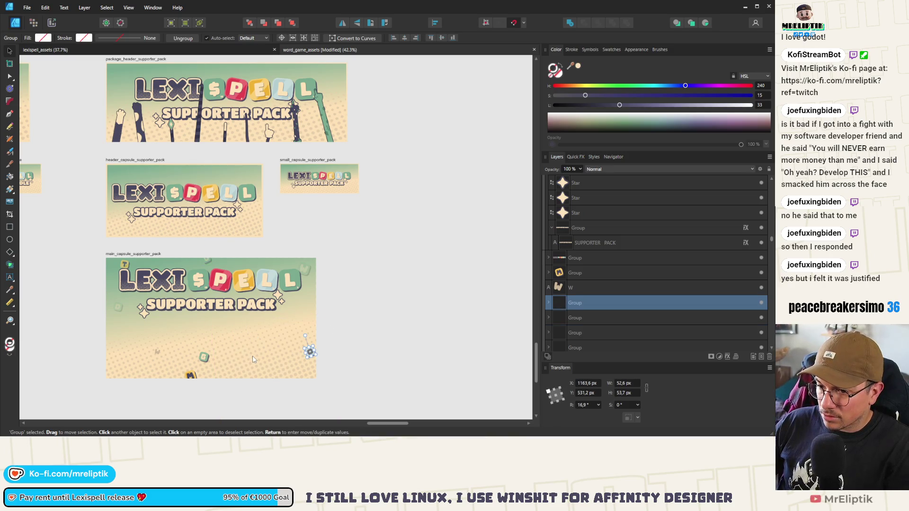
- Select the first three wand arms on the package header
click(116, 138)
shift+click(138, 134)
shift+click(171, 131)
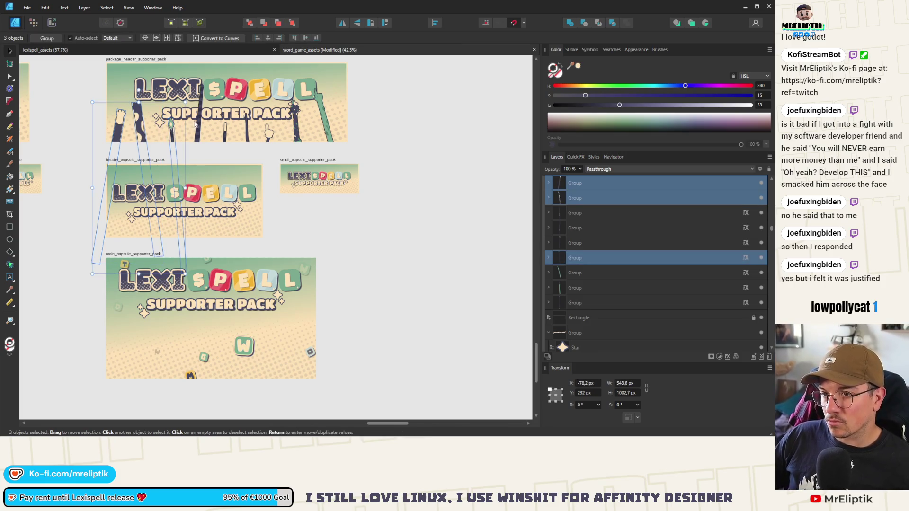
- Add the remaining wand arms to the selection and paste all nine into the main capsule
shift+click(202, 125)
shift+click(226, 134)
shift+click(247, 132)
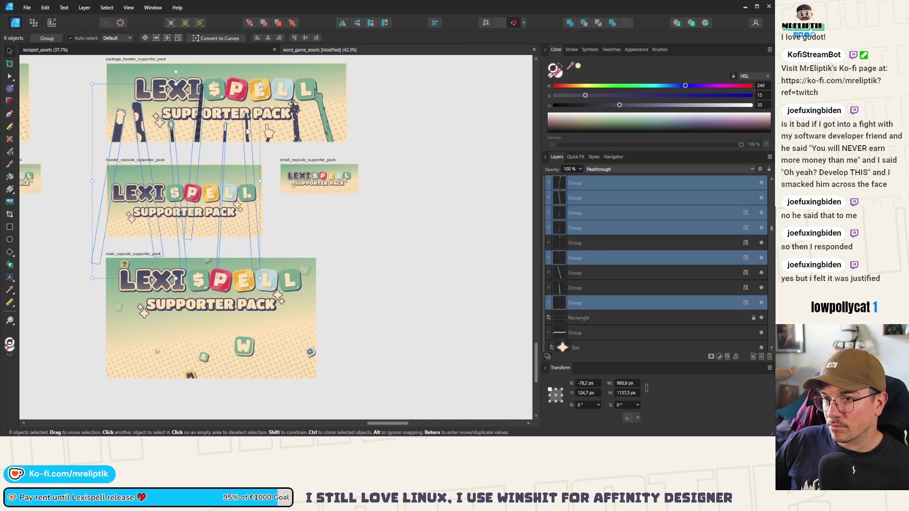
shift+click(268, 132)
shift+click(297, 132)
shift+click(326, 116)
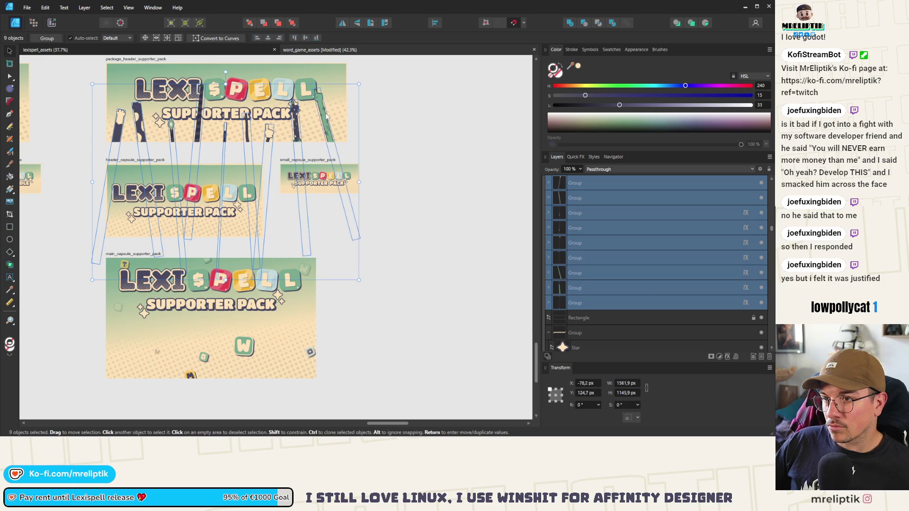
click(128, 256)
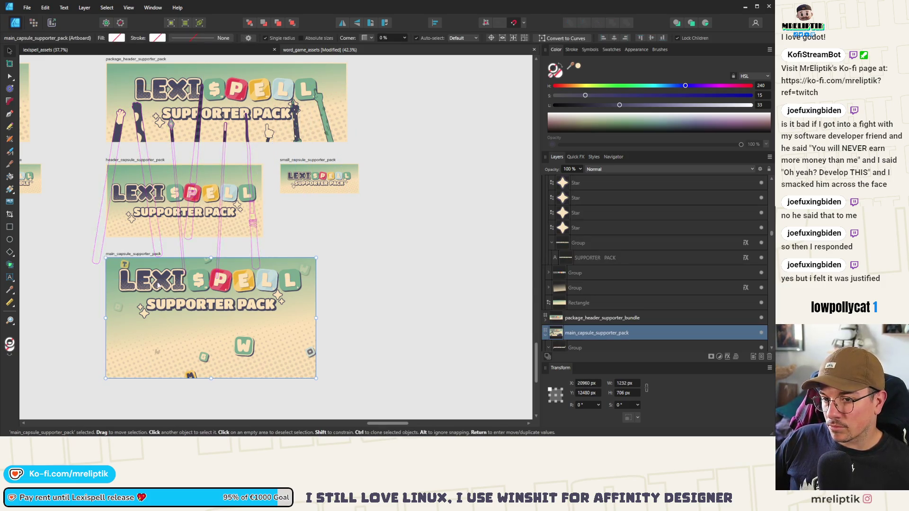
key(ctrl+v)
- Lower the pasted arms into the main capsule and nudge the left-side arms right
scroll(236, 248, up, 1)
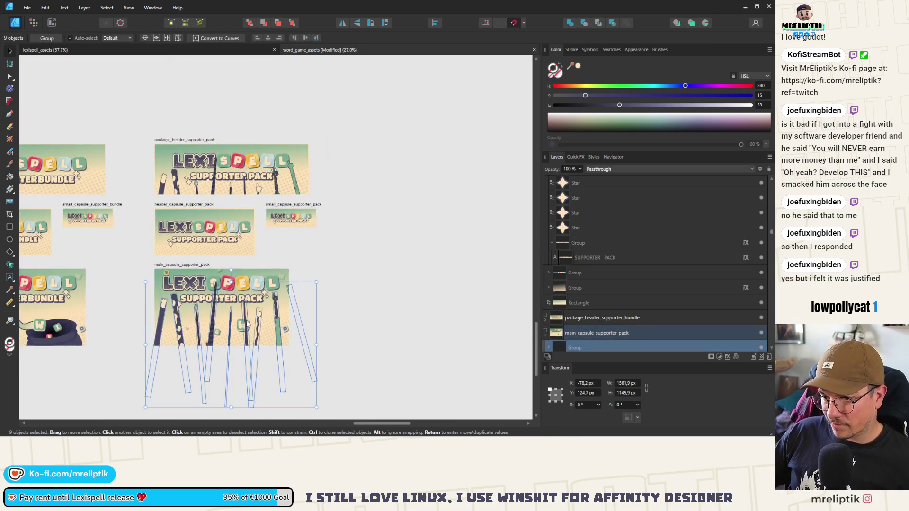
drag(287, 330, 281, 345)
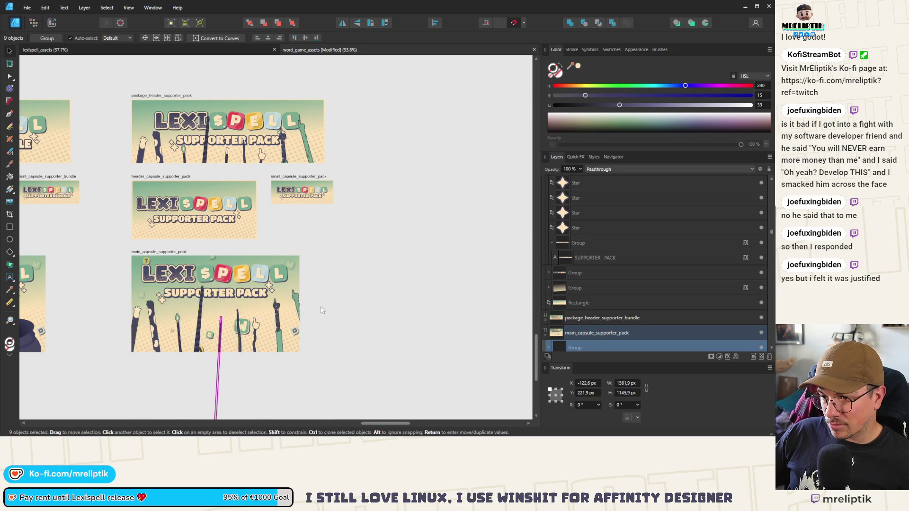
scroll(205, 319, up, 3)
scroll(205, 319, down, 1)
scroll(204, 319, up, 1)
click(108, 342)
drag(109, 343, 127, 348)
drag(69, 328, 82, 326)
- Move the two tall dark sticks lower and further right along the bottom
click(144, 346)
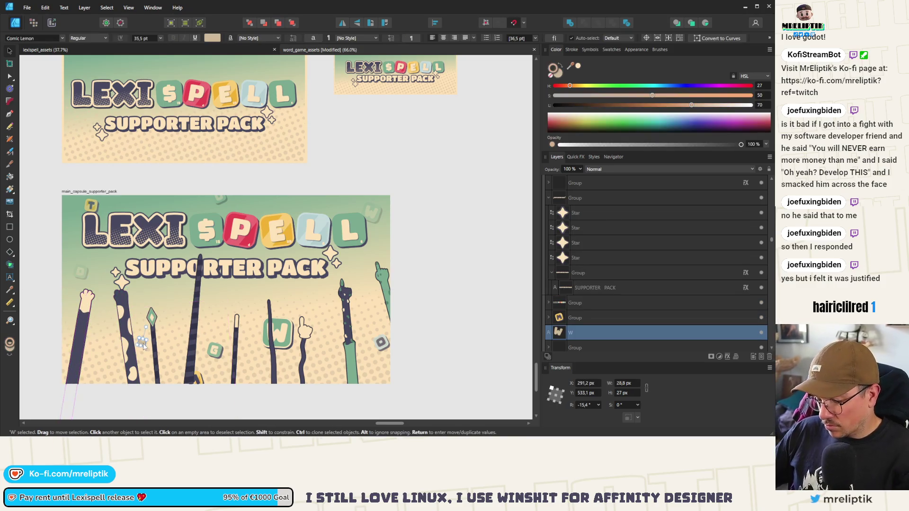
click(184, 353)
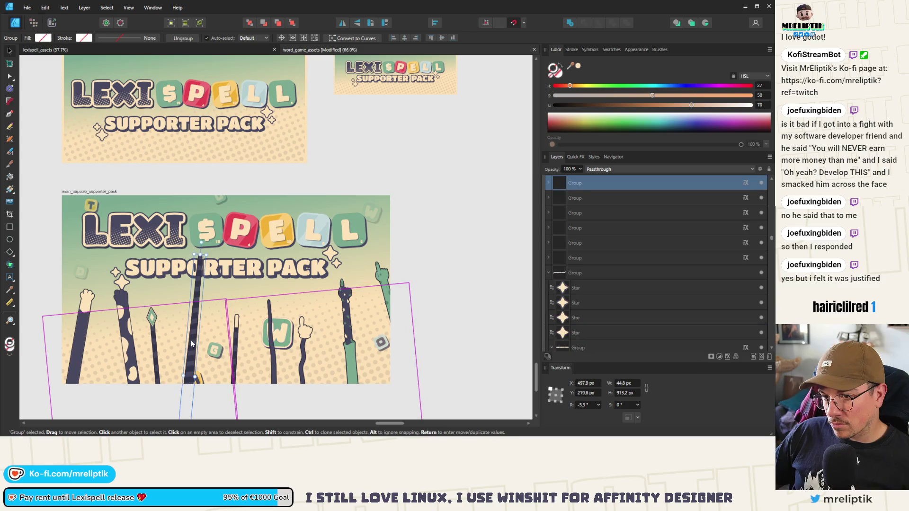
drag(184, 359, 193, 369)
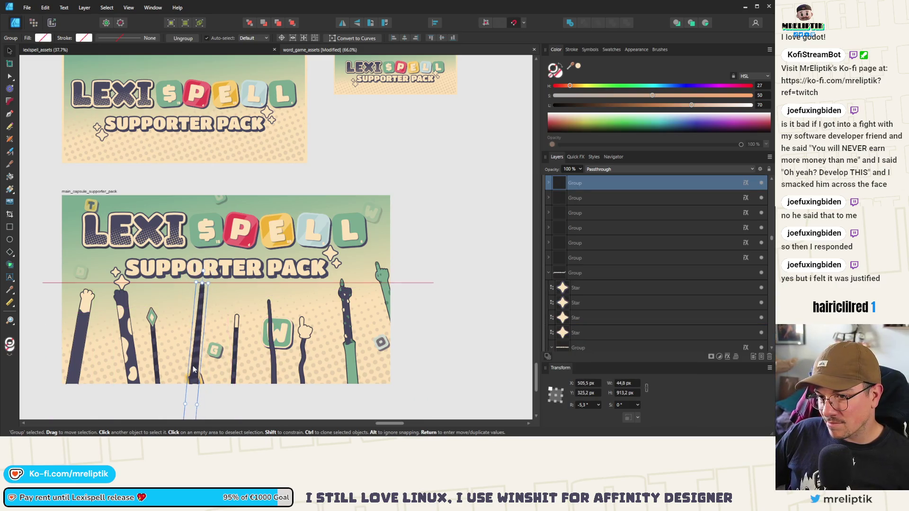
click(200, 379)
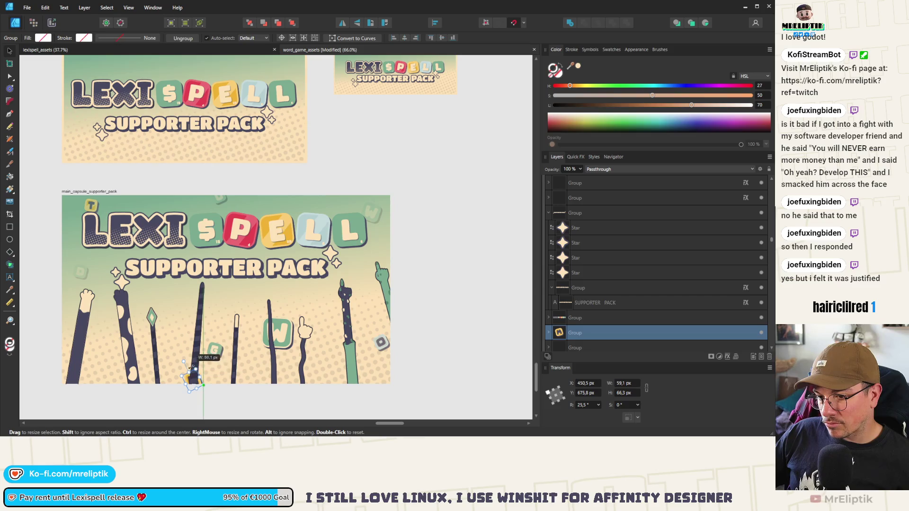
click(253, 358)
drag(253, 357, 266, 369)
- Shrink the W tile to about 69 px and rearrange the green and dark arms near the right edge
click(284, 337)
mouse_move(295, 318)
mouse_down()
mouse_move(278, 331)
mouse_move(288, 306)
mouse_up()
click(302, 316)
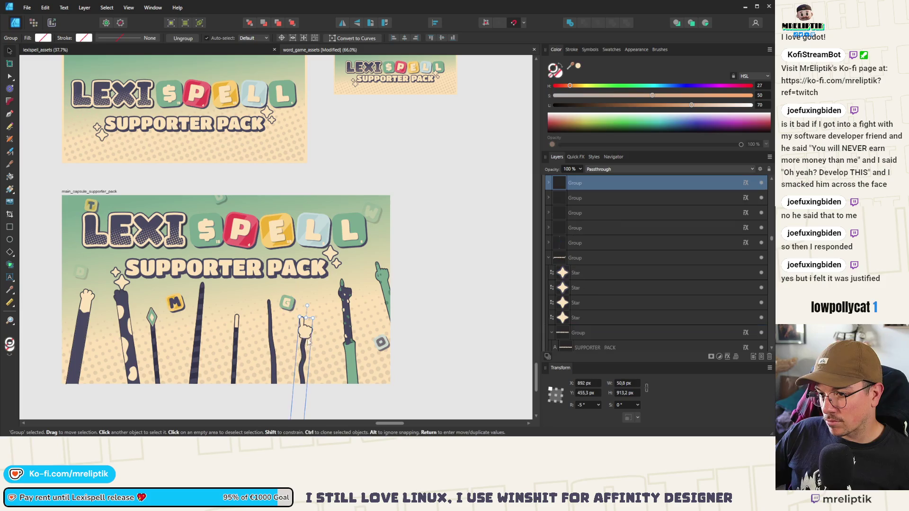
click(291, 310)
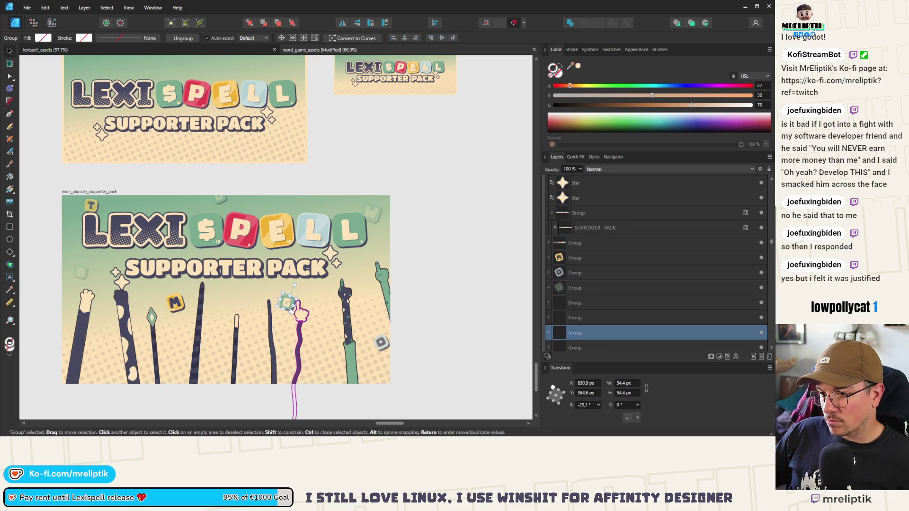
click(334, 306)
drag(384, 284, 363, 291)
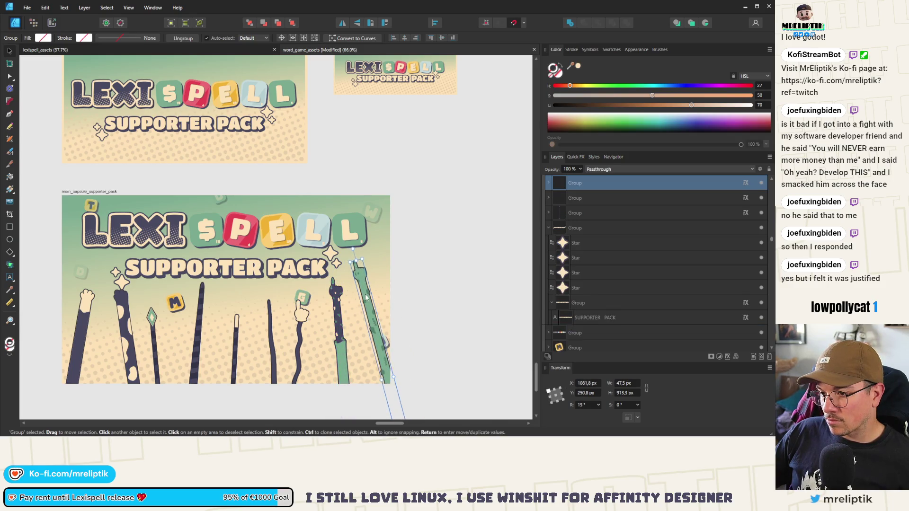
mouse_move(337, 343)
mouse_down()
mouse_move(338, 351)
mouse_move(387, 292)
mouse_up()
click(387, 348)
click(404, 249)
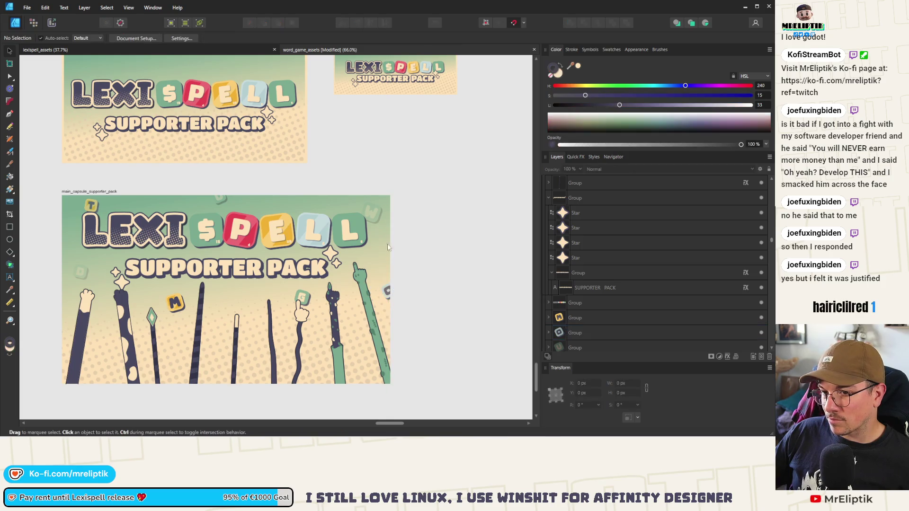
scroll(404, 249, down, 5)
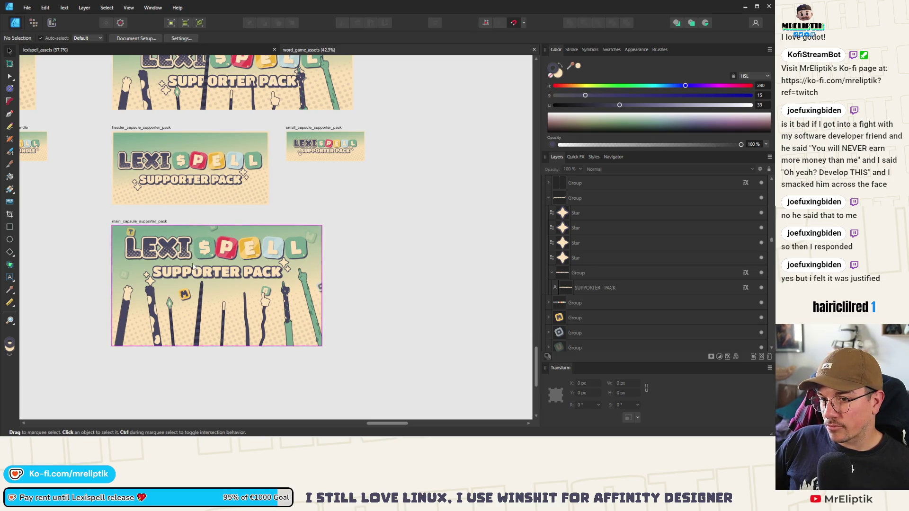
scroll(263, 269, down, 2)
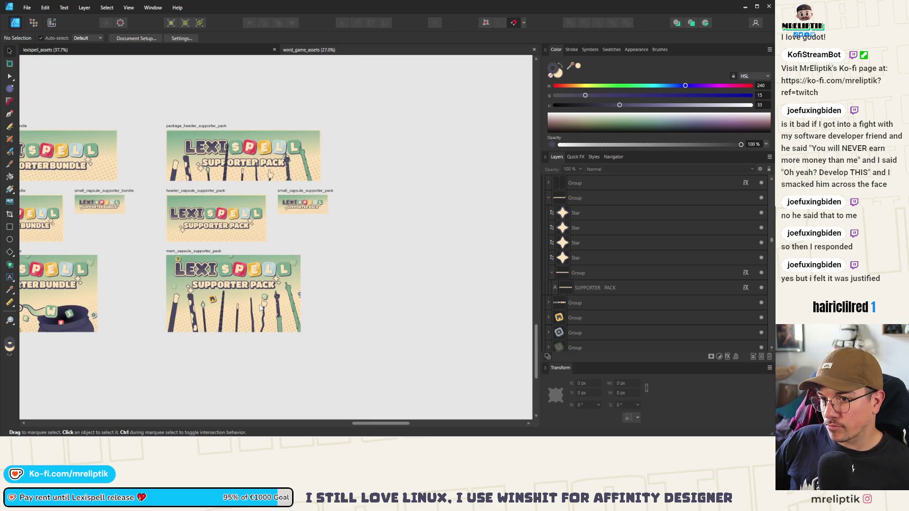
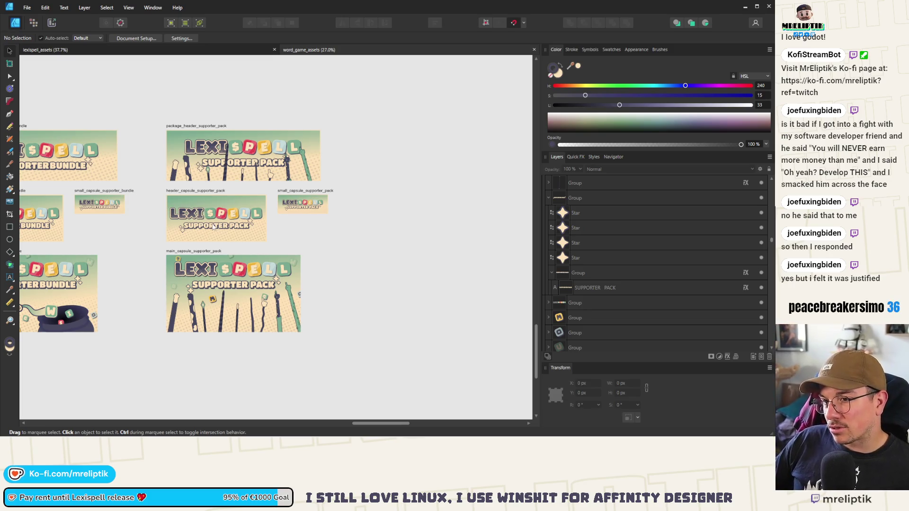
- Select all the reaching-arm groups in the package header artwork
scroll(214, 227, up, 2)
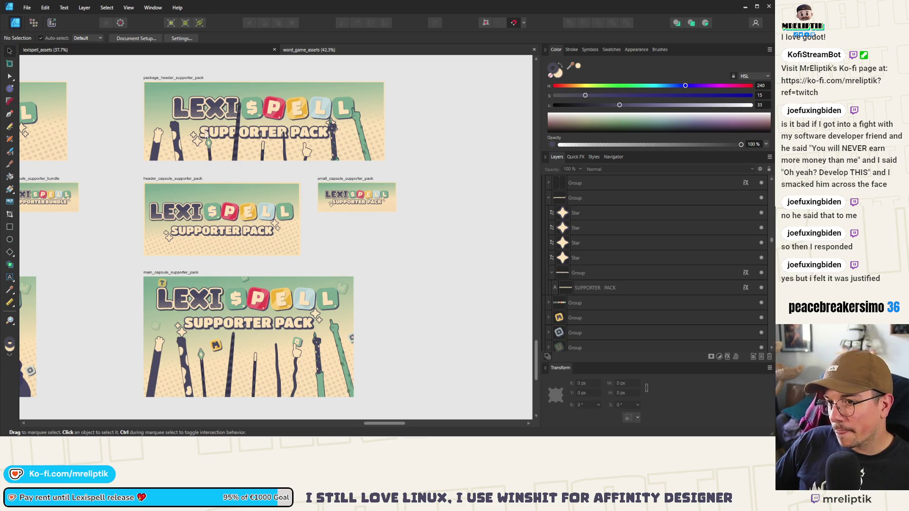
scroll(204, 134, up, 2)
click(137, 188)
scroll(105, 194, down, 2)
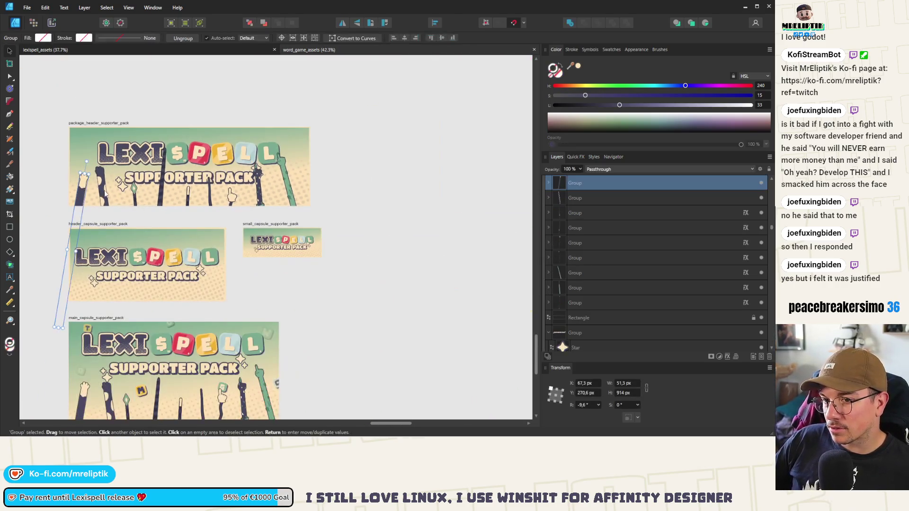
shift+click(102, 189)
shift+click(135, 190)
shift+click(165, 189)
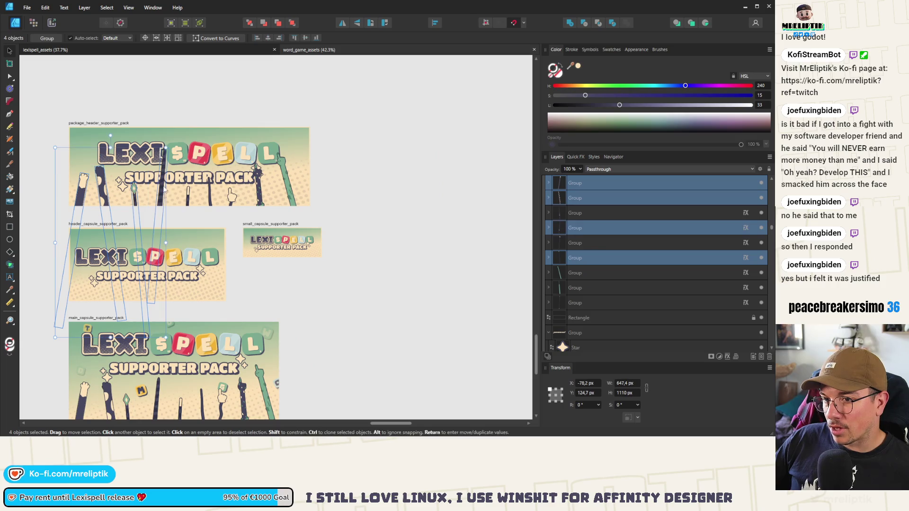
shift+click(190, 194)
shift+click(209, 195)
shift+click(232, 196)
shift+click(260, 194)
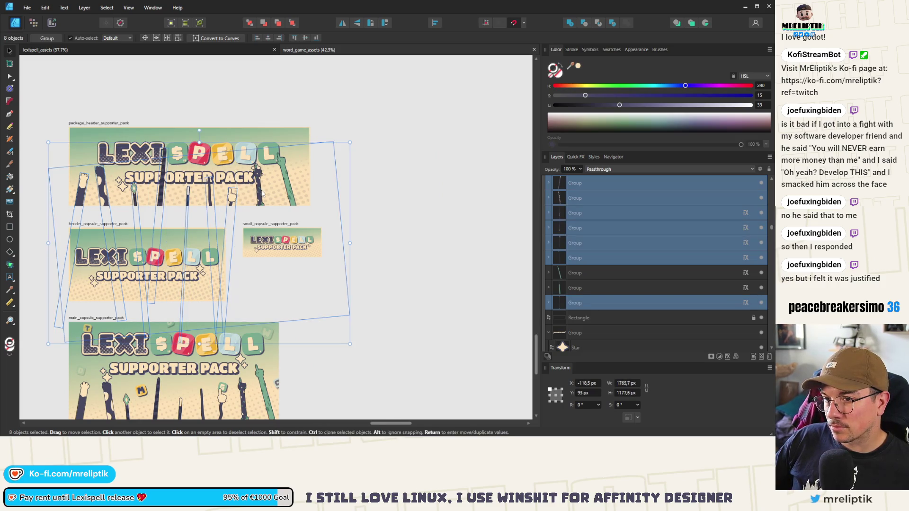
shift+click(265, 194)
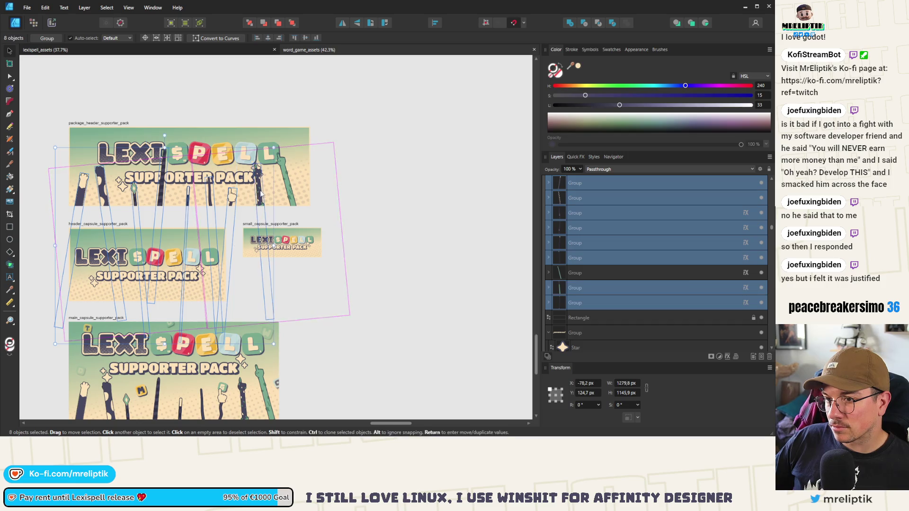
shift+click(287, 190)
- Paste the arms into the header capsule artboard, shrink them to fit and move them onto the banner
click(78, 224)
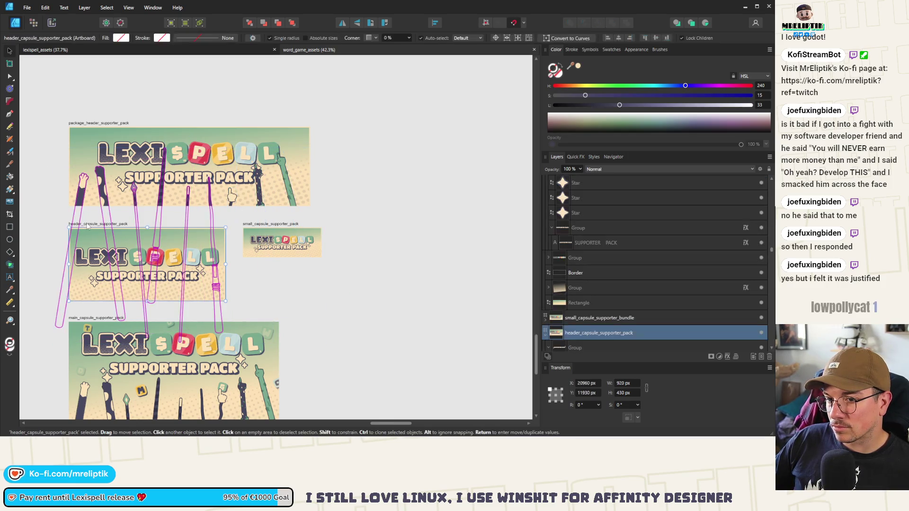
scroll(157, 231, up, 2)
key(ctrl+v)
mouse_move(391, 244)
mouse_down()
mouse_move(307, 265)
mouse_move(270, 299)
mouse_move(264, 323)
mouse_up()
drag(246, 374, 257, 300)
- Reposition the green, dark and pointing-hand arms and shift the cream stick right on the header banner
scroll(232, 286, up, 2)
click(268, 298)
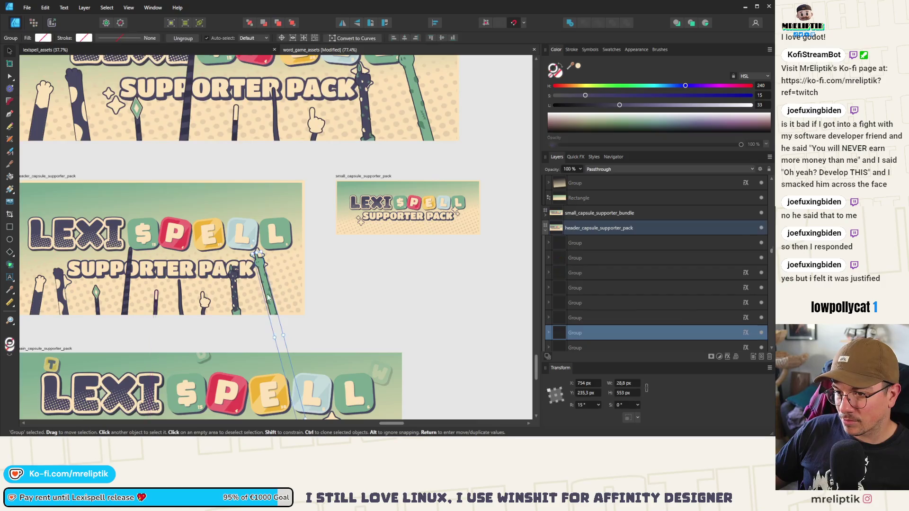
scroll(266, 301, up, 3)
drag(317, 298, 324, 307)
drag(203, 308, 266, 321)
drag(152, 316, 195, 310)
scroll(133, 280, down, 3)
scroll(133, 280, up, 3)
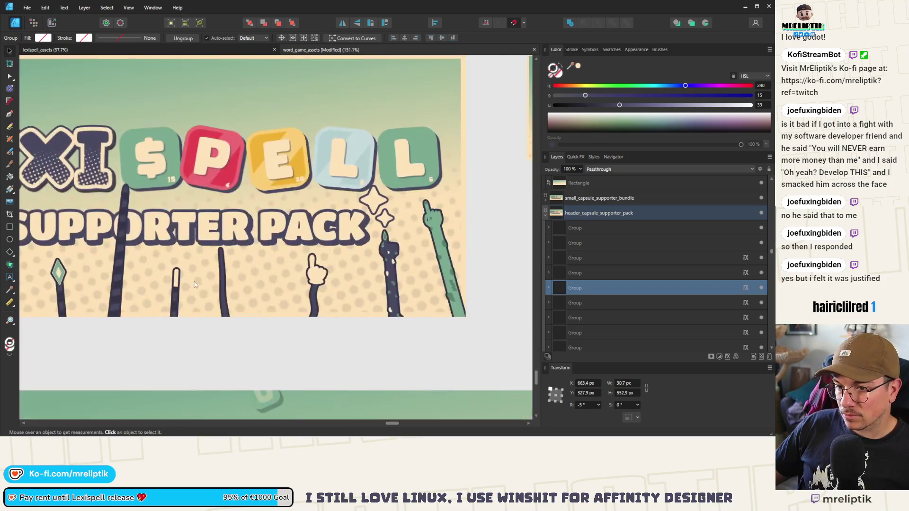
click(225, 292)
drag(232, 295, 249, 239)
drag(176, 284, 194, 284)
- Raise the striped and cream-paw arms, move the spotted dark arm down-right, then deselect
click(120, 244)
drag(120, 244, 121, 218)
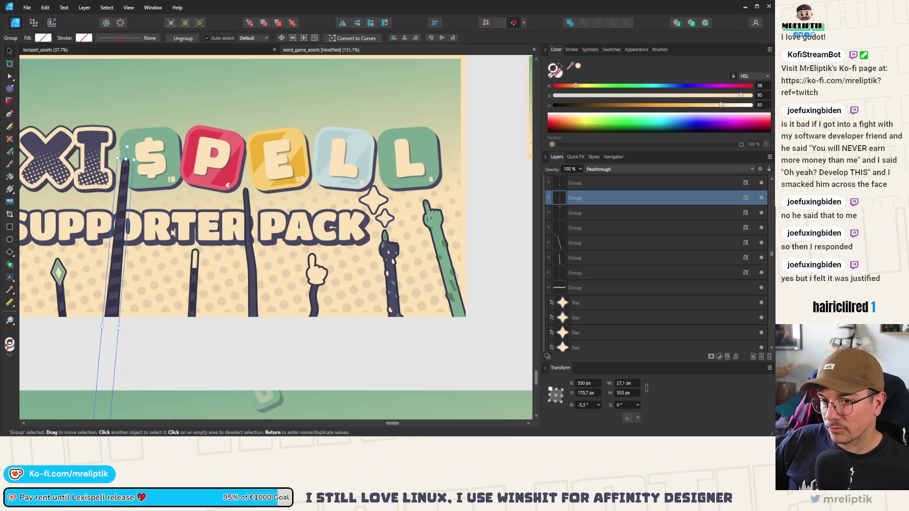
scroll(123, 265, down, 2)
scroll(126, 279, up, 2)
click(127, 279)
scroll(123, 277, down, 2)
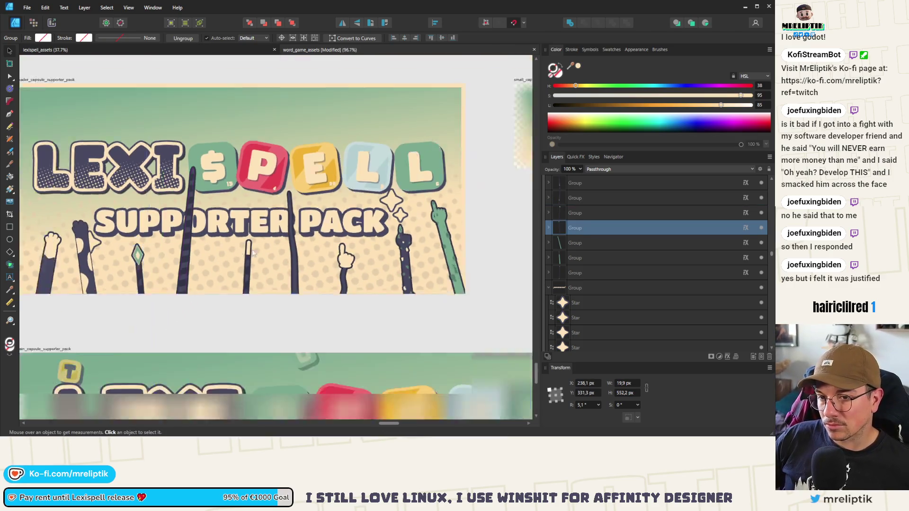
scroll(104, 276, up, 2)
click(105, 276)
drag(105, 275, 93, 214)
drag(154, 256, 181, 299)
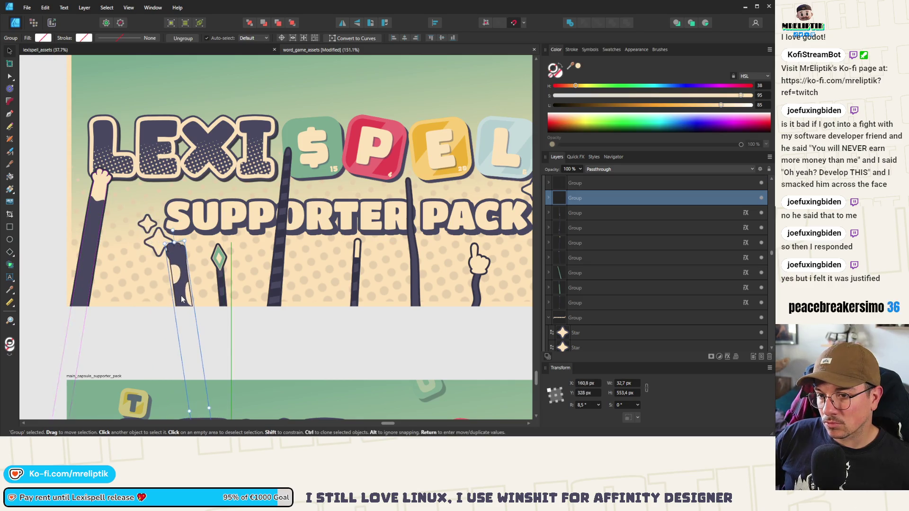
scroll(182, 300, down, 5)
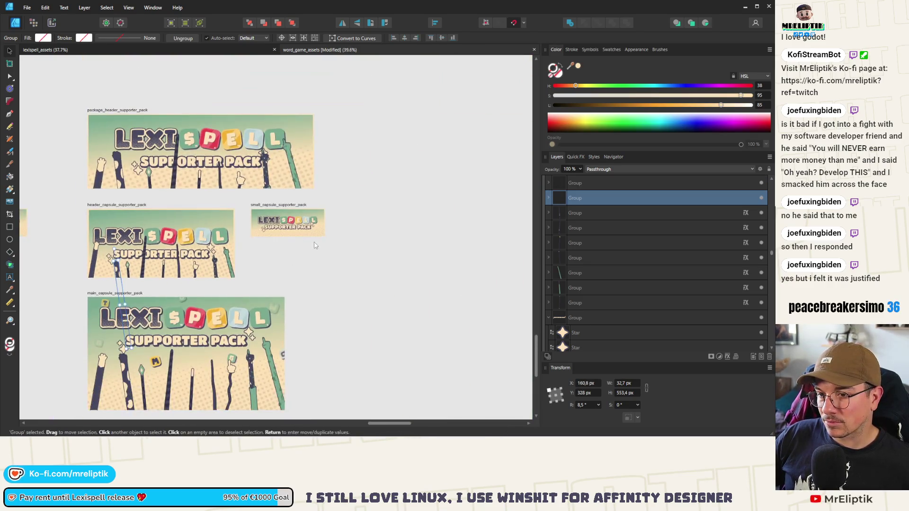
click(265, 252)
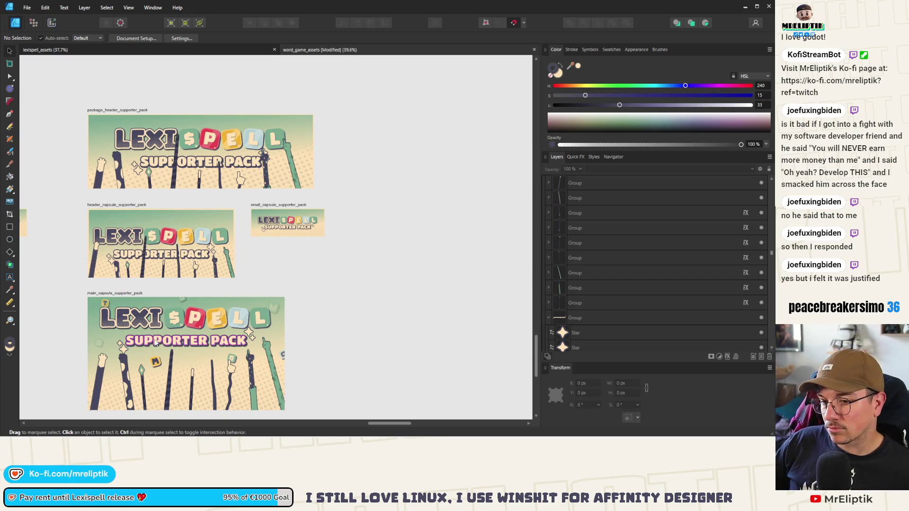
- Copy the header capsule's arm groups onto the small capsule banner and scale them to about half size
scroll(154, 342, up, 4)
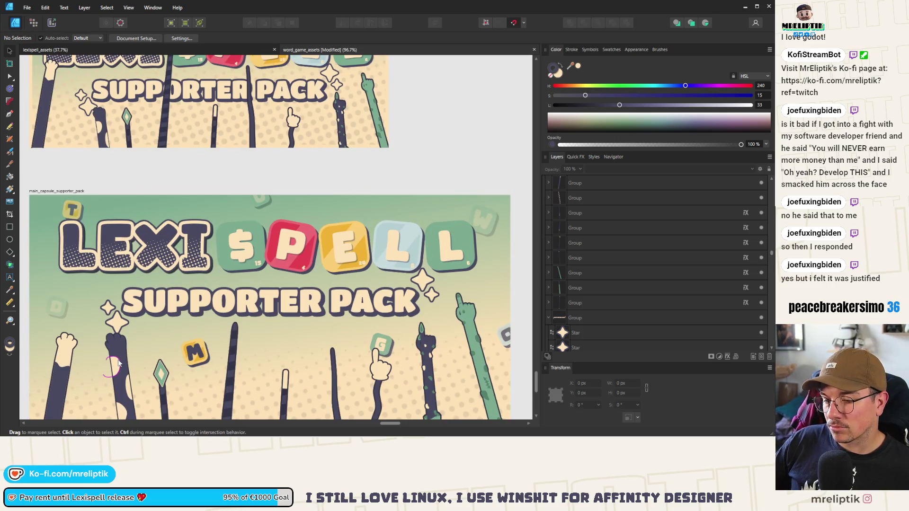
scroll(119, 363, down, 5)
scroll(155, 212, up, 2)
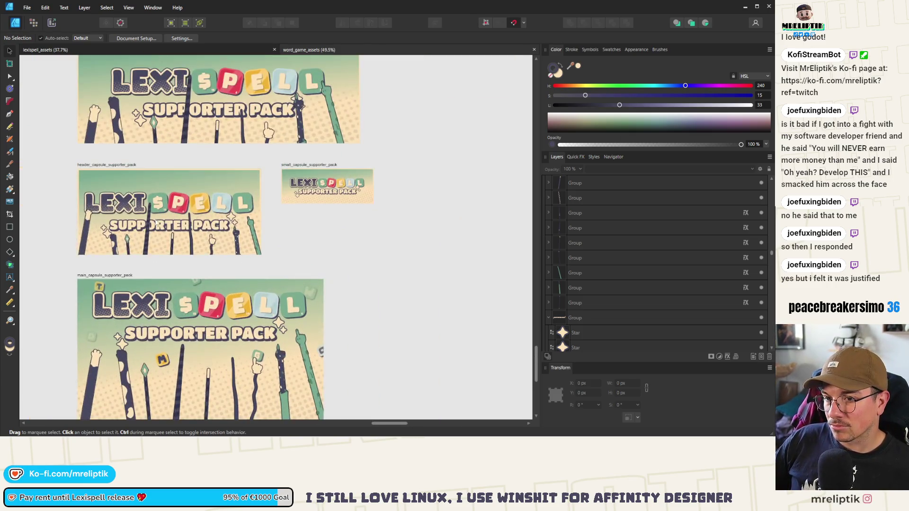
click(206, 336)
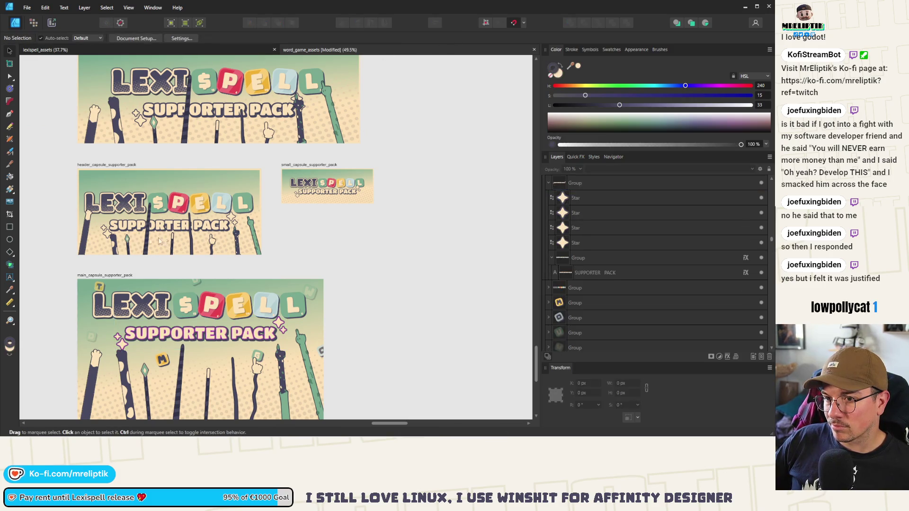
click(86, 238)
shift+click(115, 250)
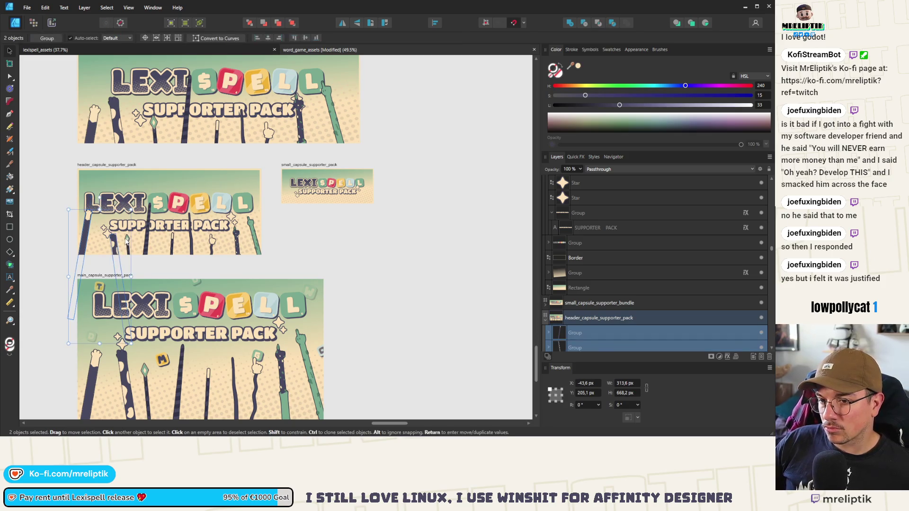
shift+click(173, 243)
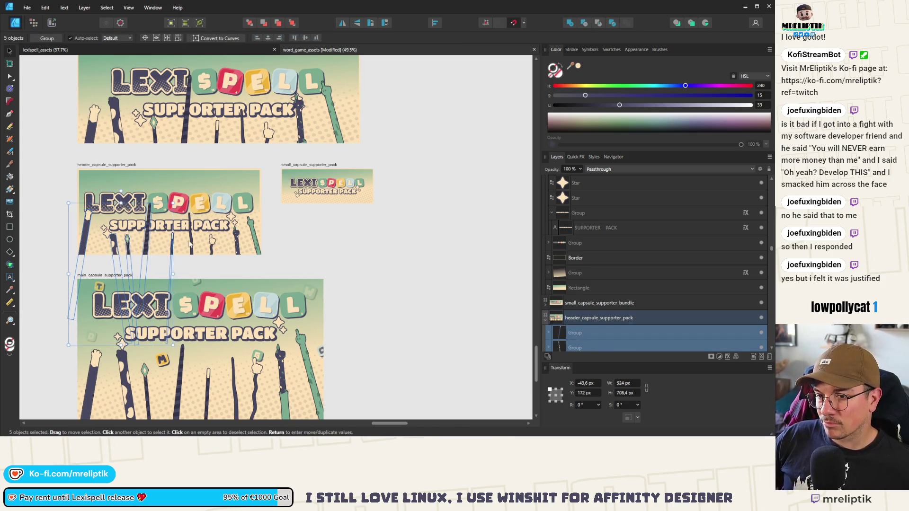
shift+click(214, 244)
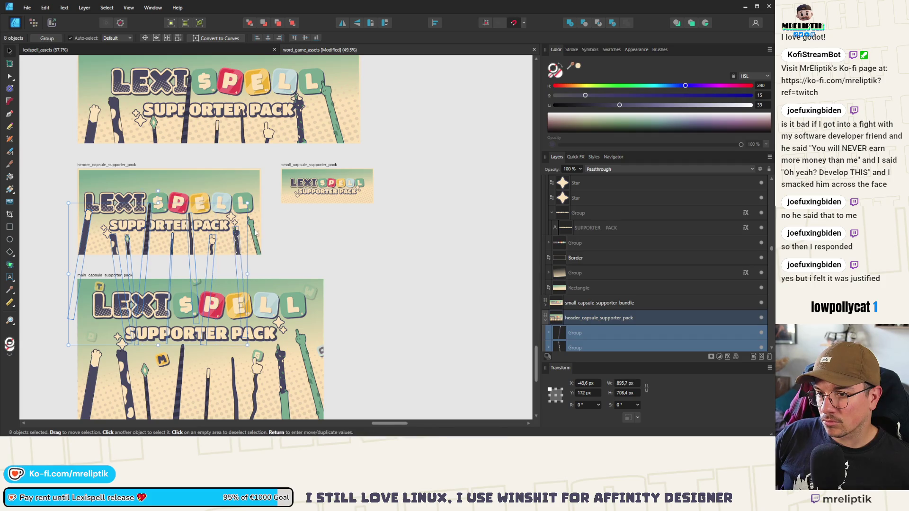
shift+click(296, 166)
mouse_move(297, 165)
mouse_down()
mouse_move(449, 199)
mouse_move(426, 246)
mouse_up()
scroll(426, 246, up, 2)
mouse_move(502, 239)
mouse_down()
mouse_move(341, 284)
mouse_move(319, 299)
mouse_move(310, 358)
mouse_move(320, 198)
mouse_up()
- Nudge the dark arms behind the $ tile and below the E tile slightly left
scroll(293, 220, up, 2)
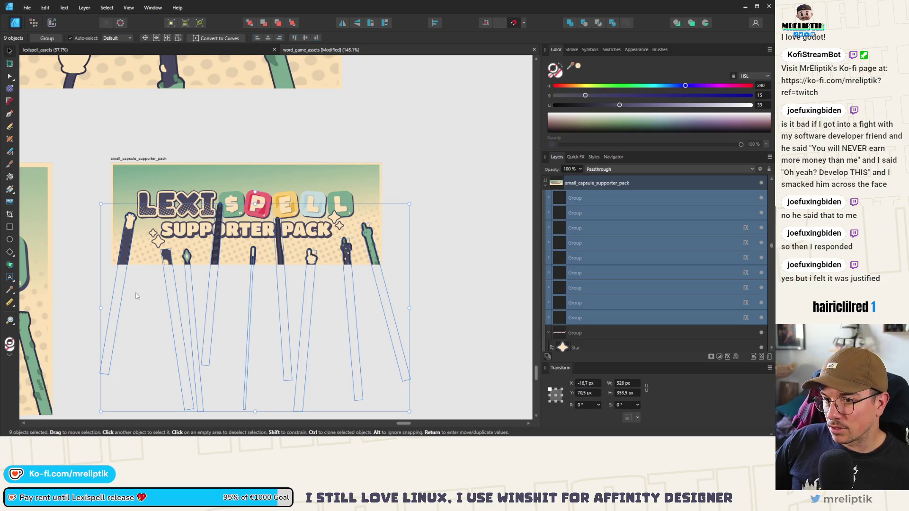
scroll(126, 285, up, 3)
scroll(126, 284, down, 1)
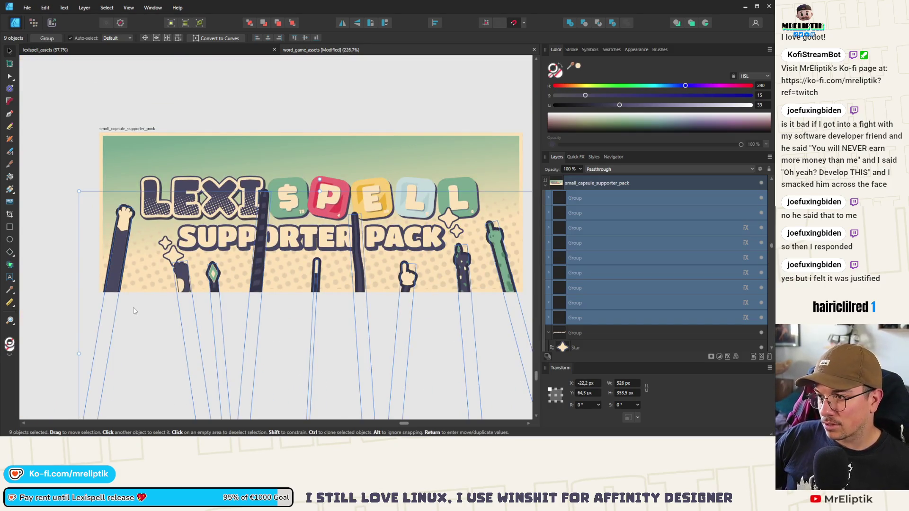
click(134, 311)
click(127, 258)
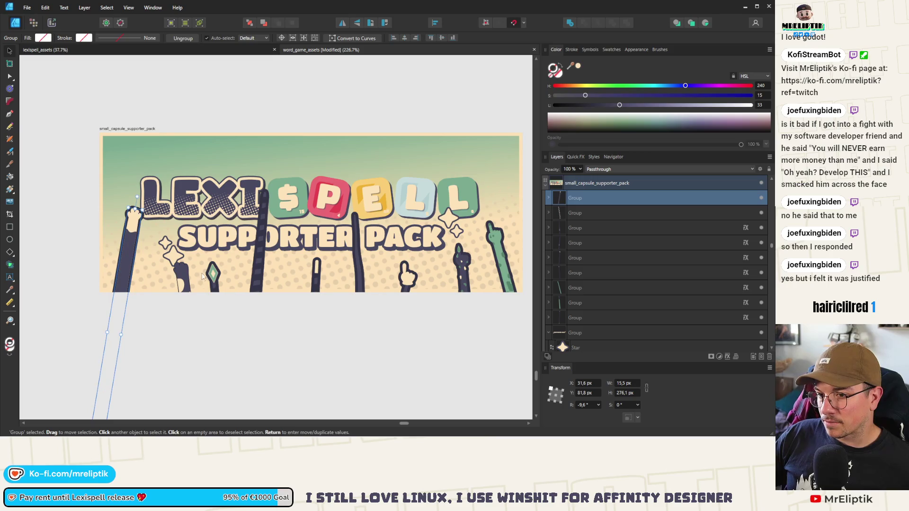
click(181, 278)
click(220, 281)
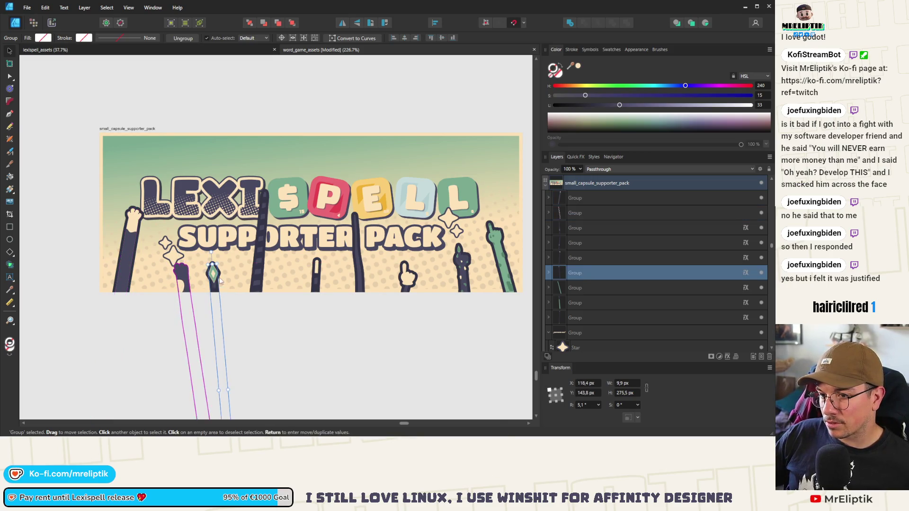
click(265, 265)
drag(261, 263, 251, 264)
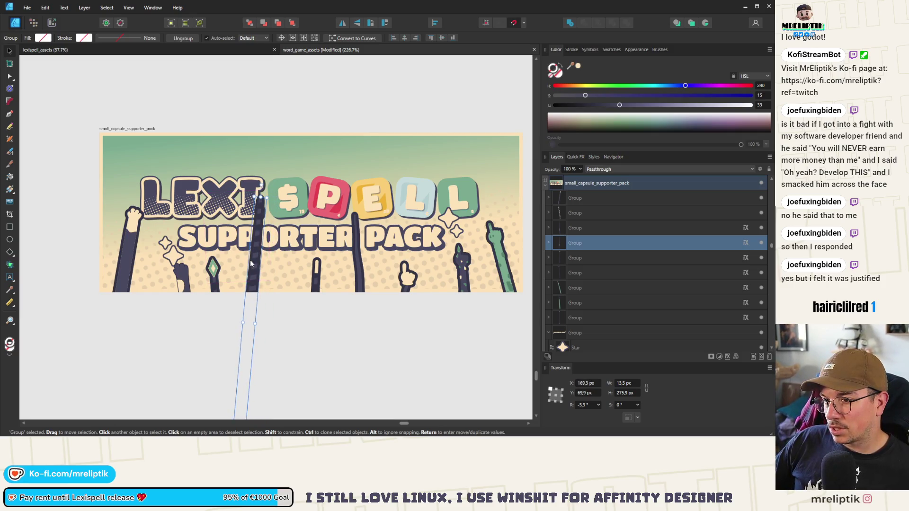
click(315, 277)
click(360, 256)
drag(360, 256, 352, 253)
- Raise the far-right green arm and select all ten arms in the small banner
scroll(375, 280, up, 1)
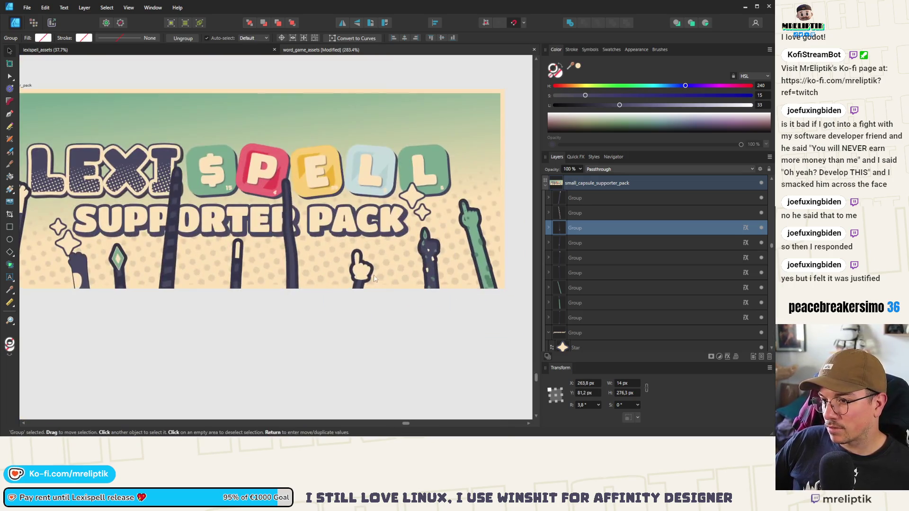
click(373, 277)
click(435, 257)
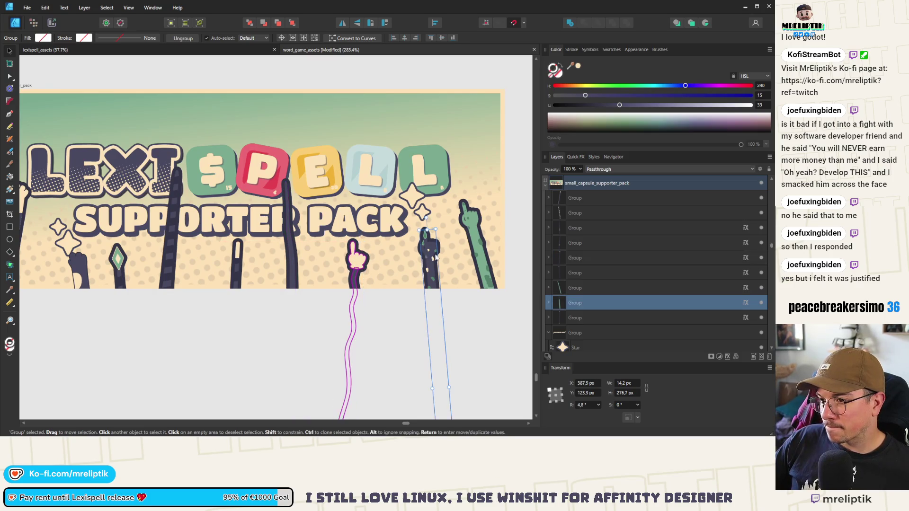
click(471, 226)
drag(471, 227, 469, 206)
scroll(352, 193, down, 3)
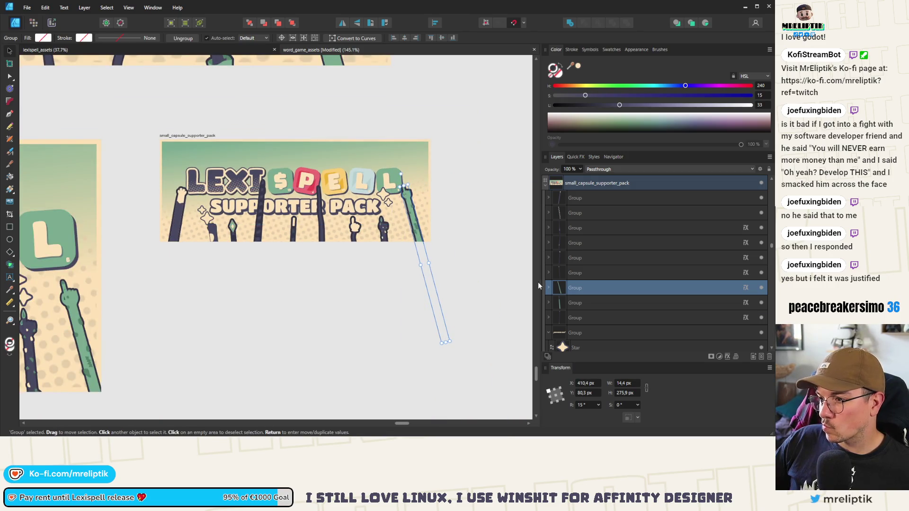
click(574, 198)
shift+click(584, 331)
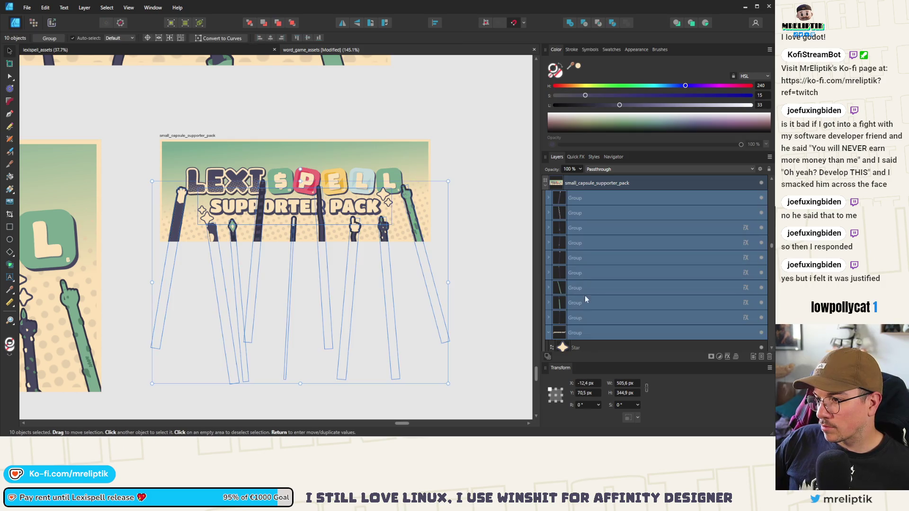
- Select all ten raised arms, including the thumb, dark right and green arms, in the small banner
click(575, 156)
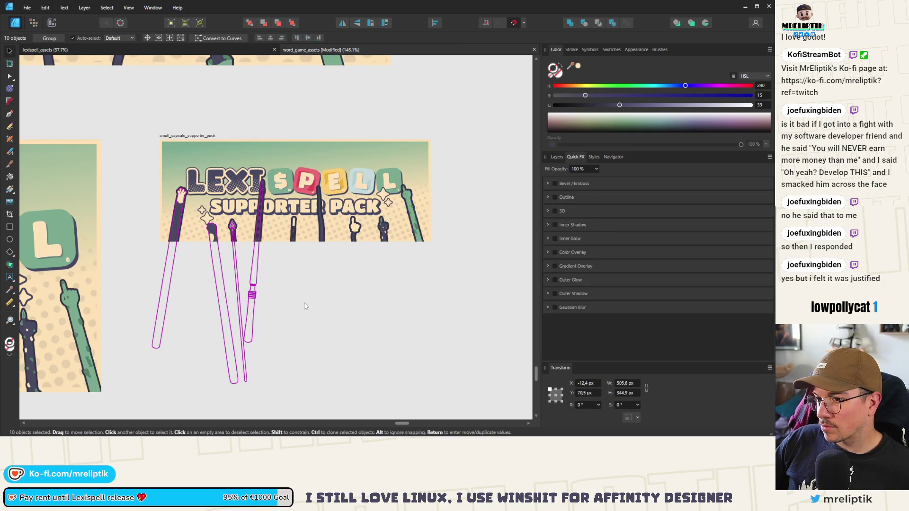
click(176, 222)
scroll(194, 232, up, 3)
click(229, 237)
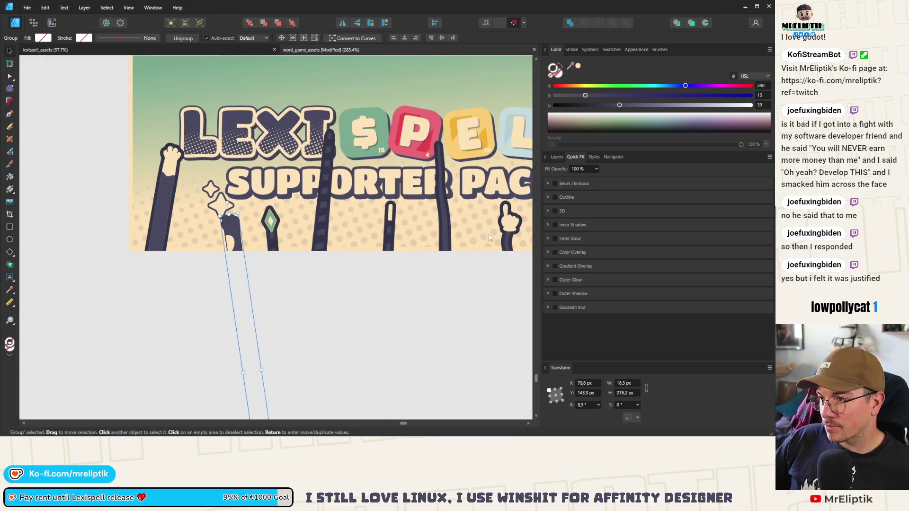
click(161, 205)
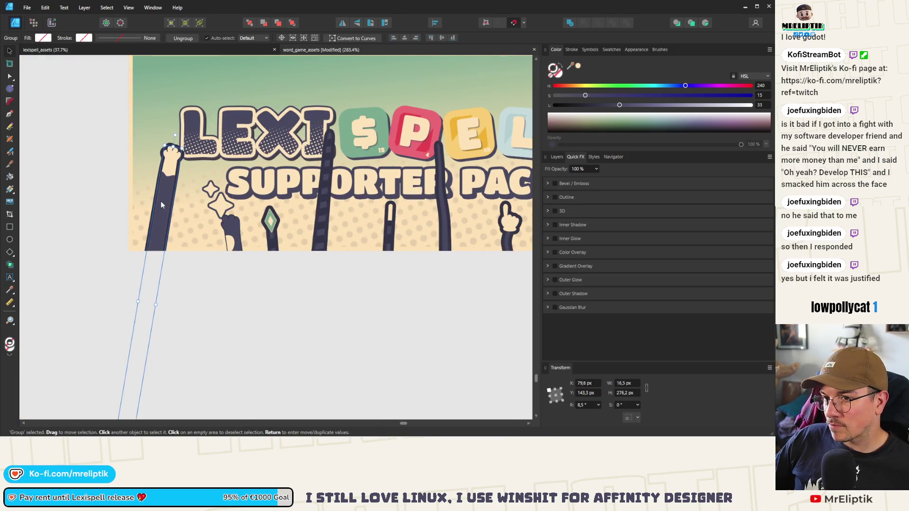
shift+click(323, 232)
shift+click(274, 225)
shift+click(322, 197)
shift+click(392, 222)
shift+click(441, 204)
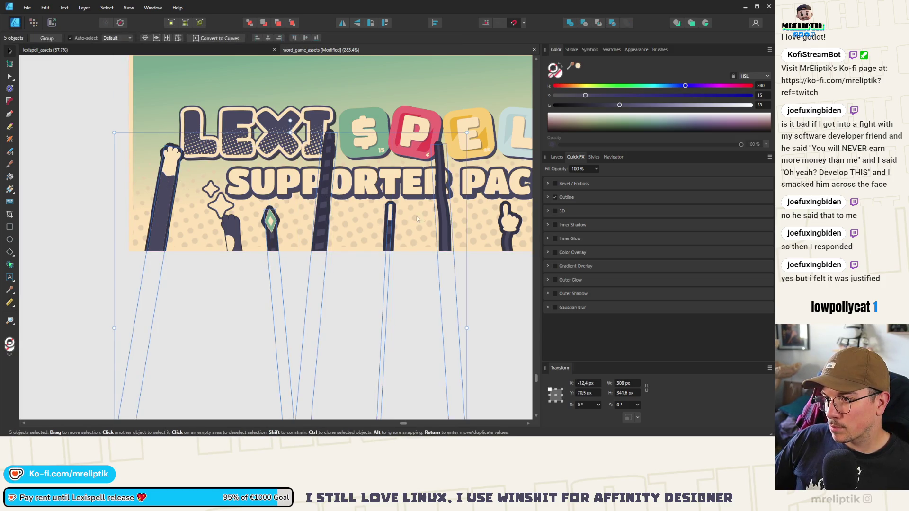
scroll(423, 218, right, 3)
shift+click(397, 235)
shift+click(450, 234)
shift+click(505, 204)
- Set the arms' Quick FX Outline radius to 2 px, then deselect them
click(548, 197)
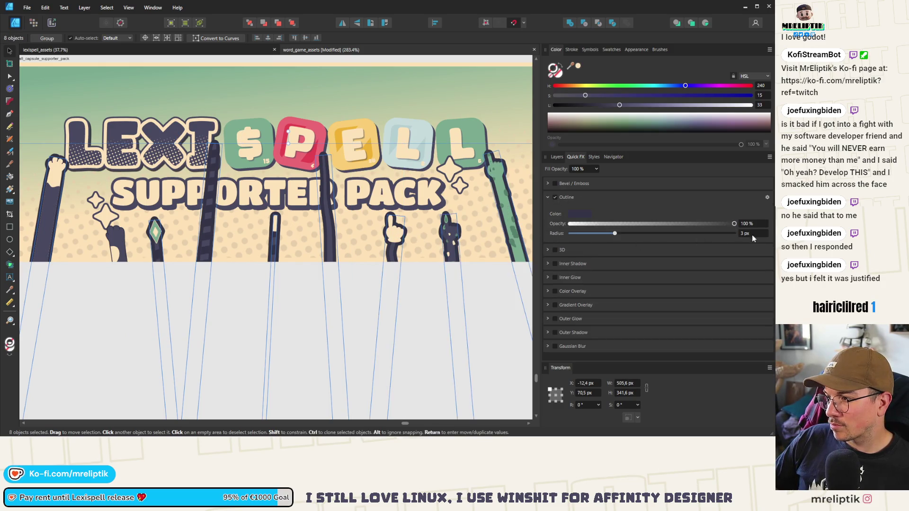
text(1)
key(Return)
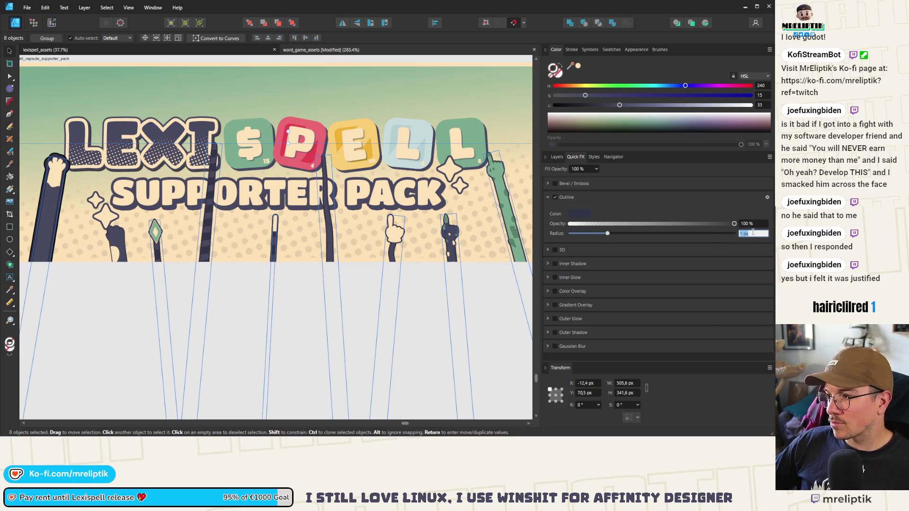
text(2)
key(Return)
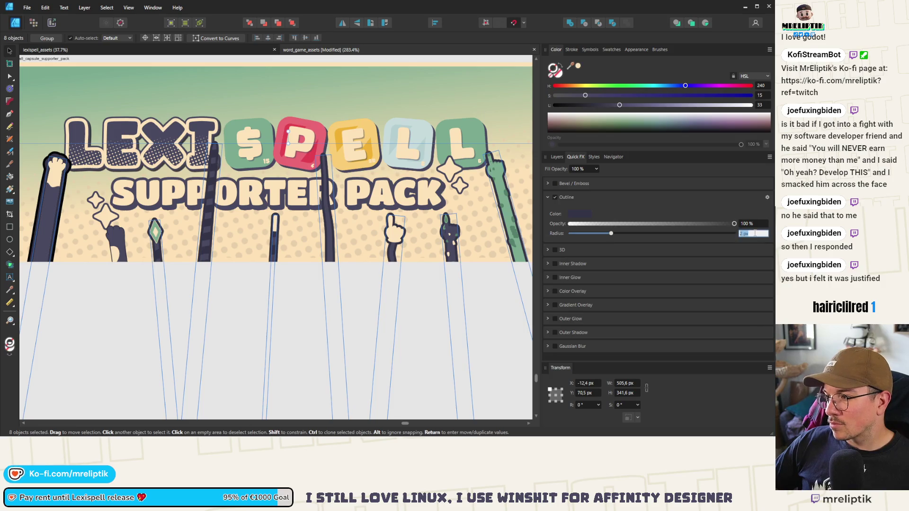
key(ctrl+d)
scroll(115, 234, up, 2)
scroll(115, 233, up, 2)
click(118, 245)
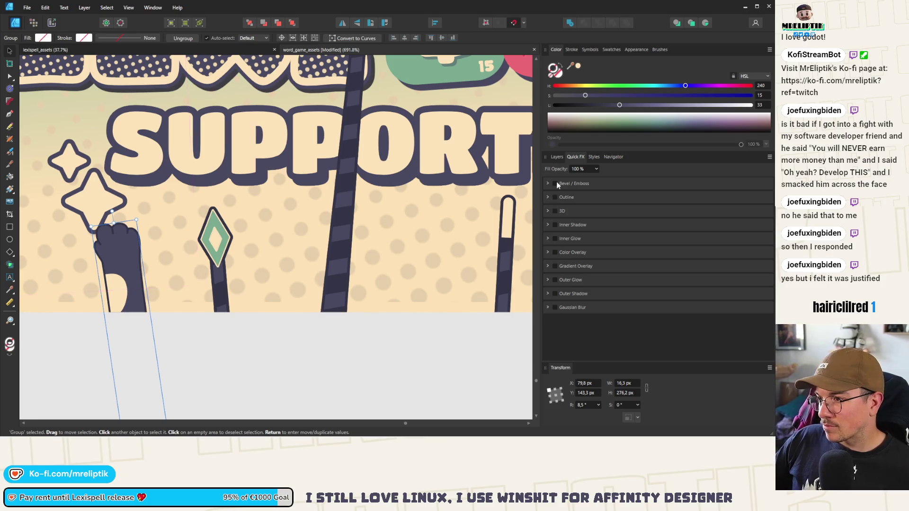
scroll(279, 201, down, 12)
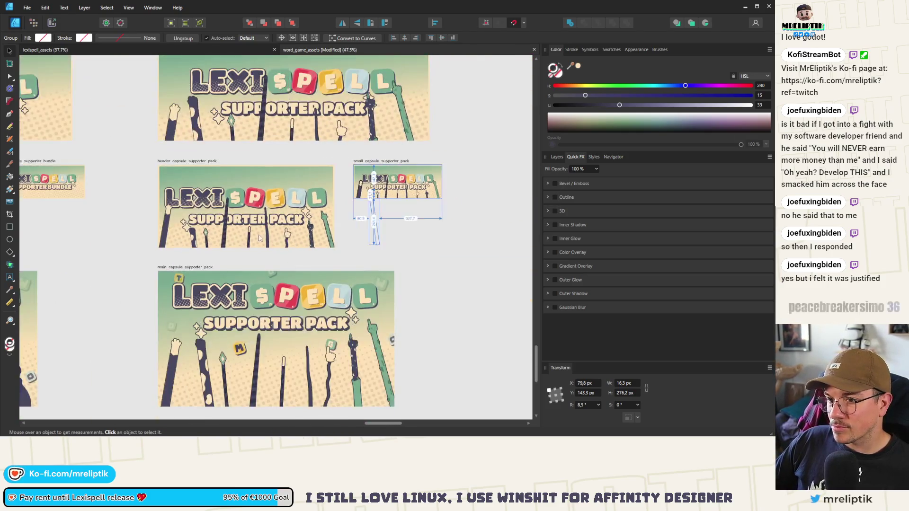
- Select the seven paw arm groups on the header capsule artboard
scroll(240, 241, up, 1)
scroll(174, 239, up, 3)
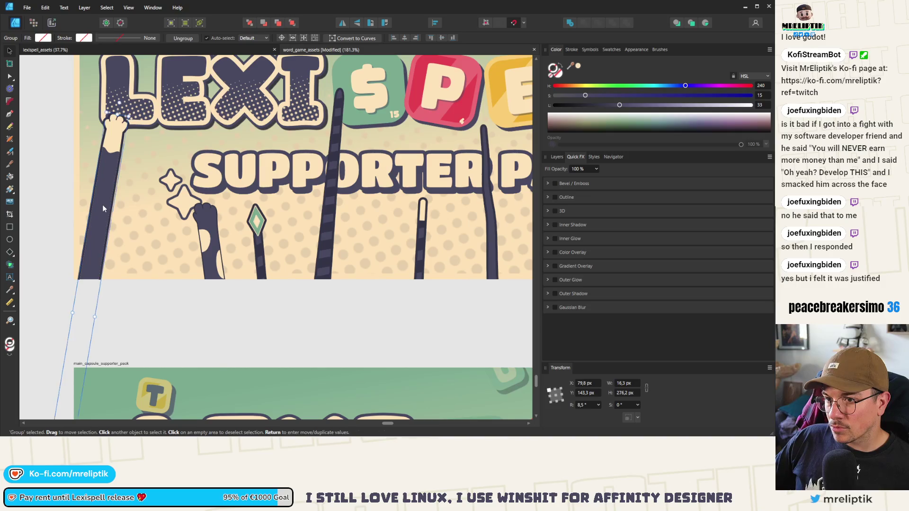
scroll(185, 220, down, 2)
shift+click(168, 226)
shift+click(205, 222)
shift+click(252, 223)
shift+click(290, 221)
shift+click(330, 228)
shift+click(372, 213)
shift+click(402, 197)
- Drop the first arm group from the selection and set the Outline radius to 2 px
click(562, 156)
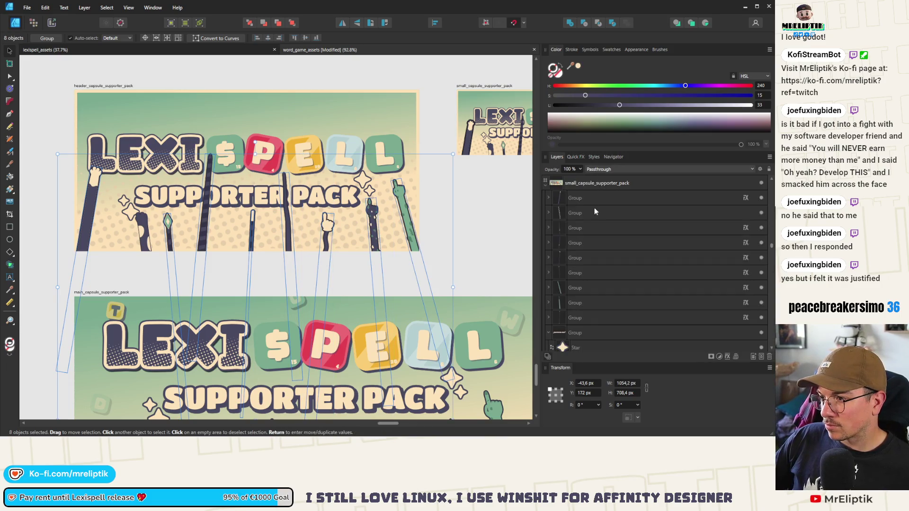
click(576, 157)
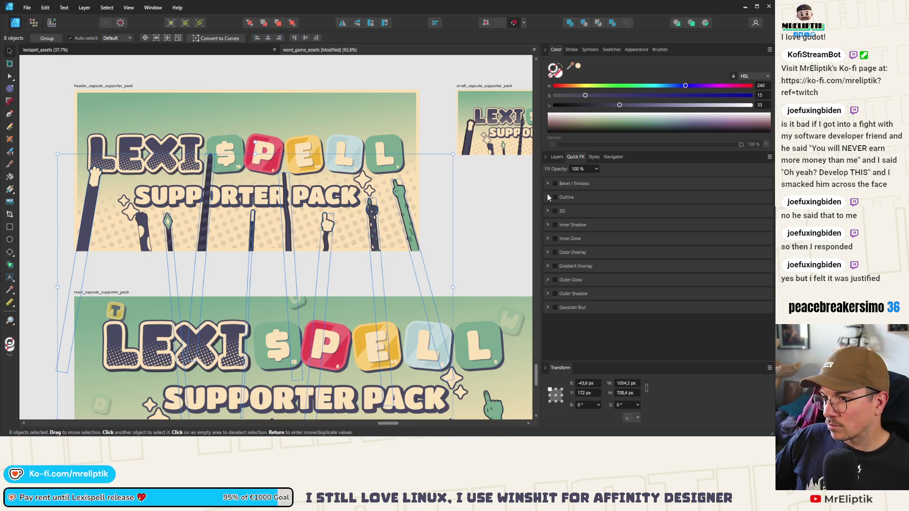
click(556, 158)
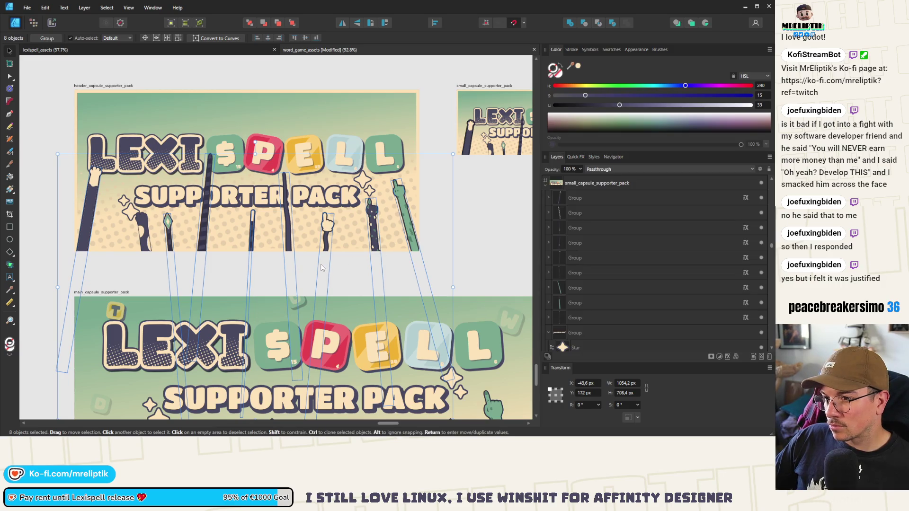
scroll(194, 239, up, 3)
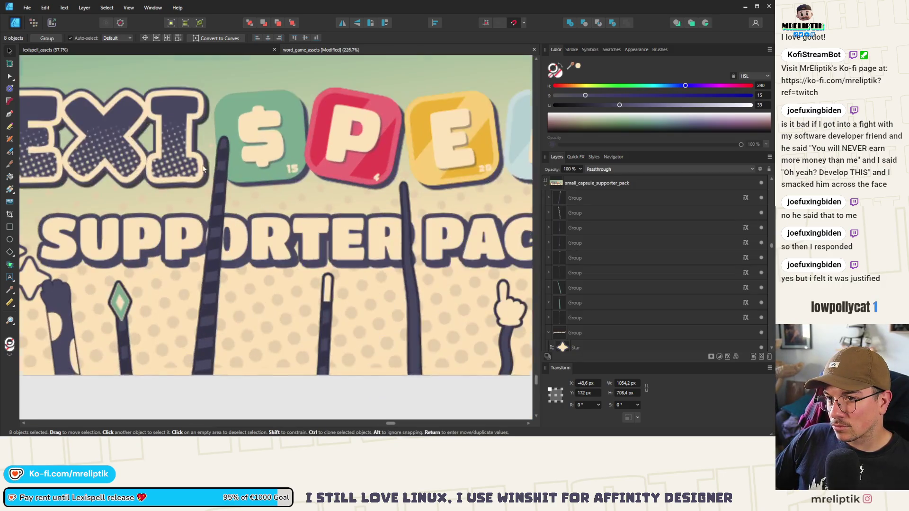
scroll(194, 239, down, 3)
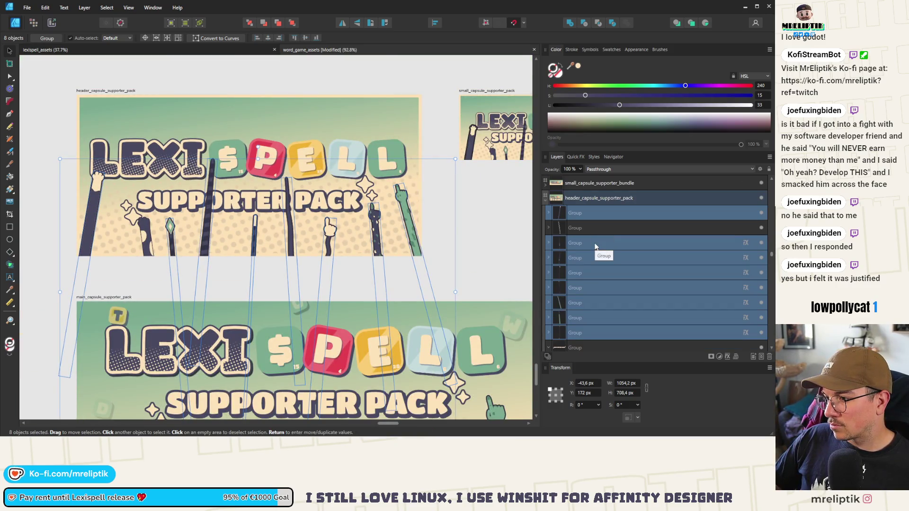
ctrl+click(577, 216)
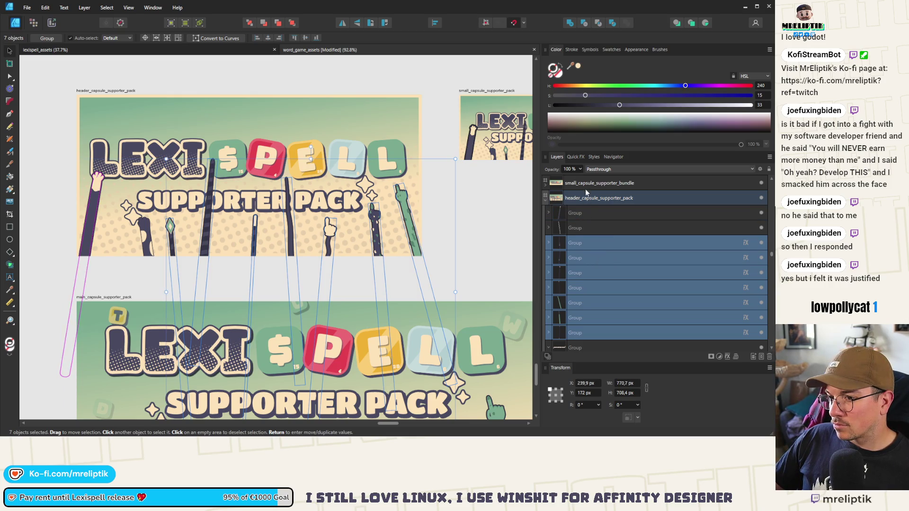
click(569, 158)
click(548, 196)
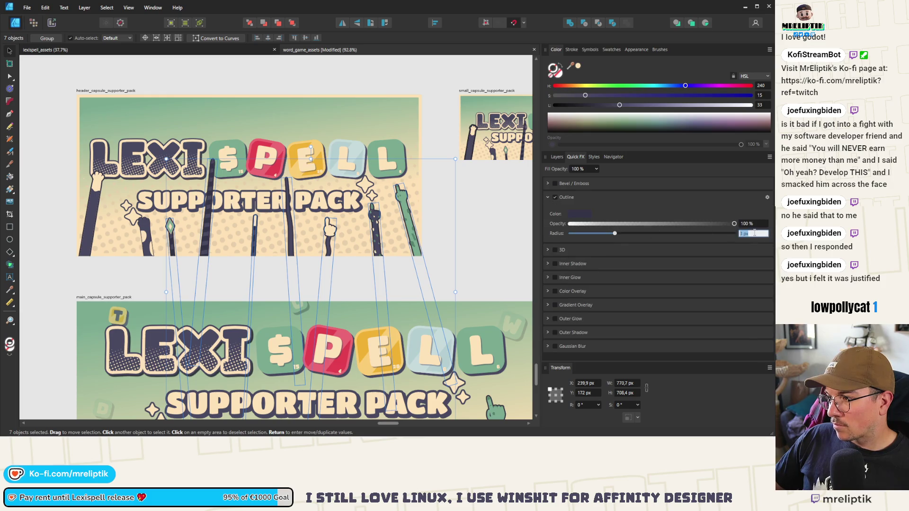
- Reduce the stick curves' stroke width from 3 pt to 2 pt
scroll(135, 239, up, 3)
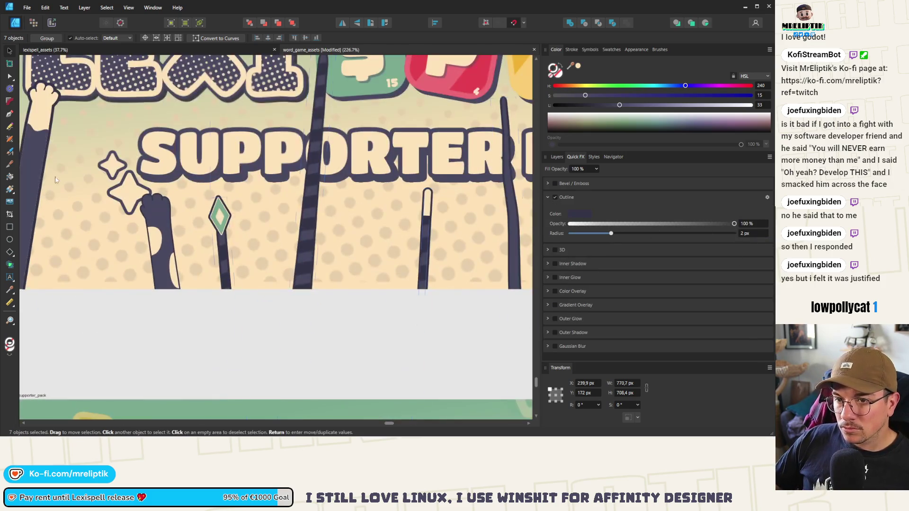
click(41, 129)
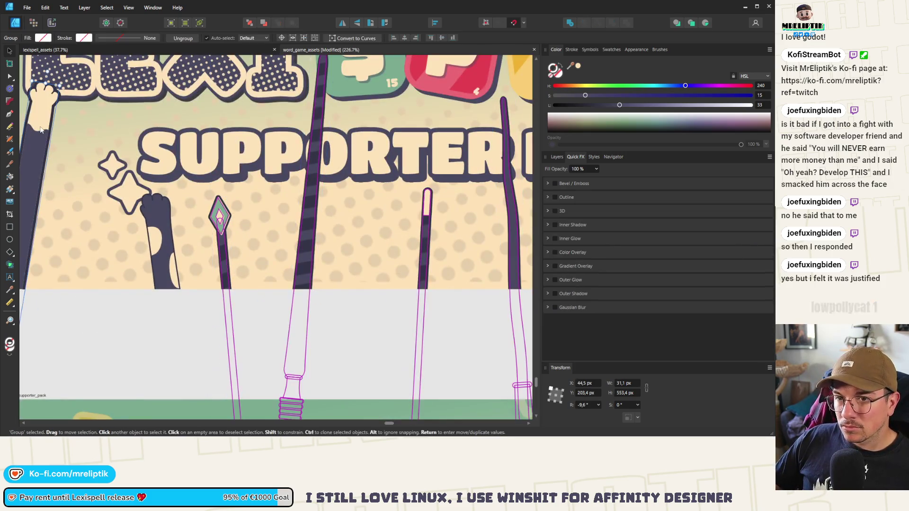
click(555, 157)
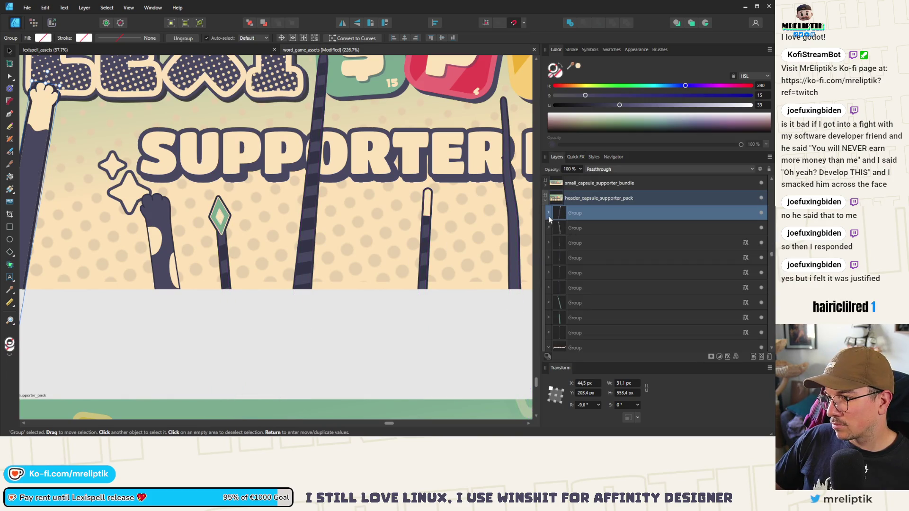
click(587, 273)
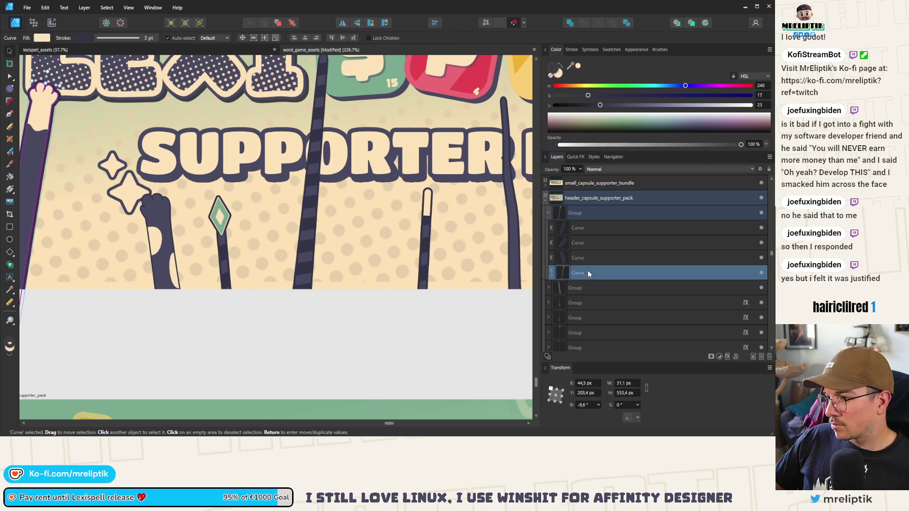
click(570, 49)
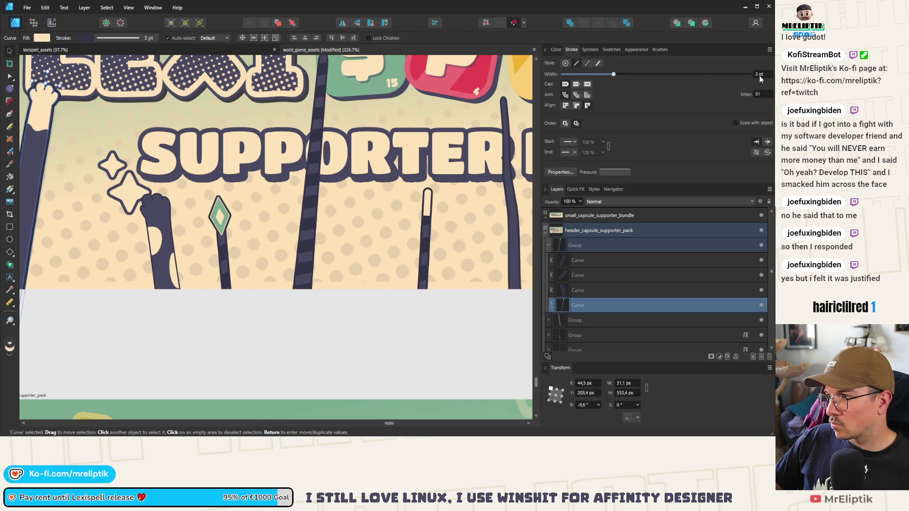
key(Return)
scroll(217, 178, down, 5)
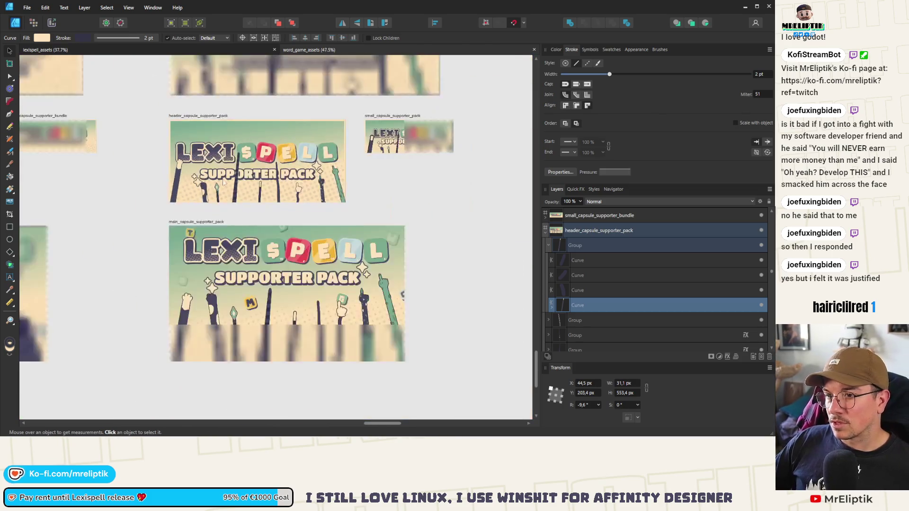
scroll(149, 195, up, 6)
- Turn off one paw arm's Outline effect and set its curves' stroke width to 2 pt
click(360, 153)
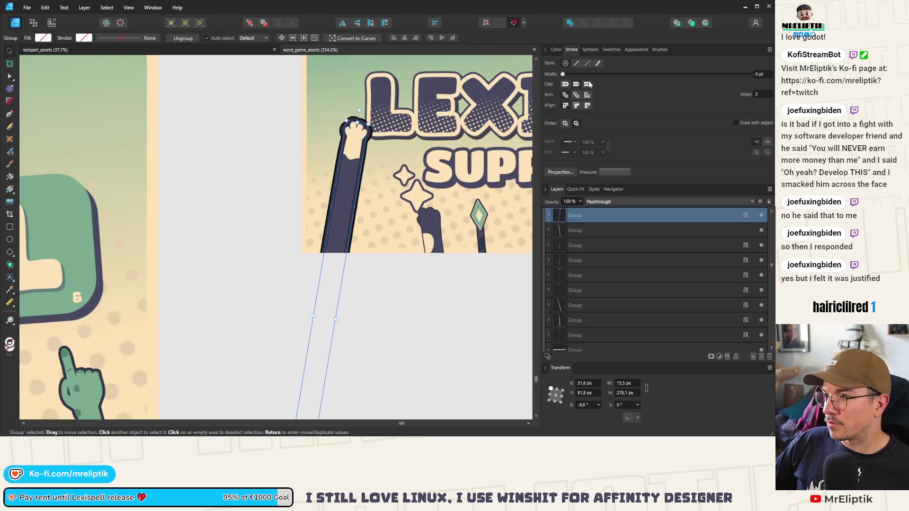
click(576, 189)
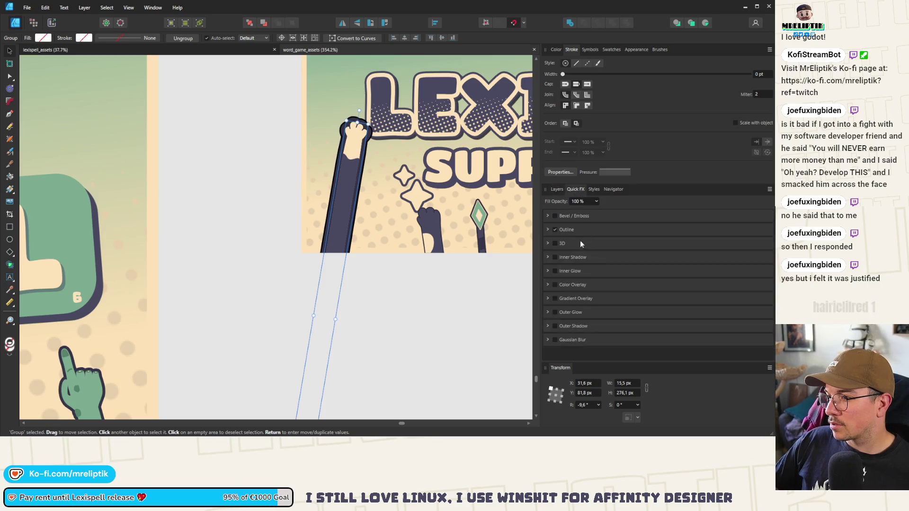
click(555, 228)
click(555, 50)
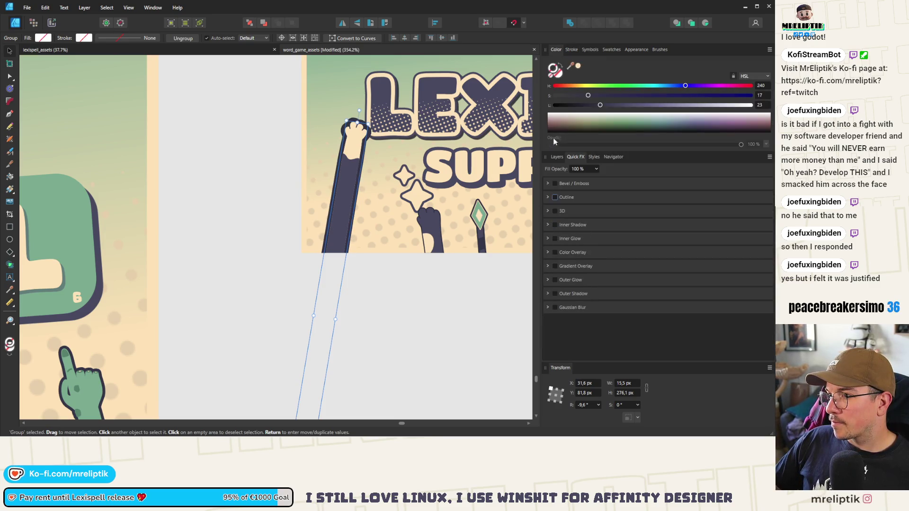
click(556, 157)
click(549, 183)
click(584, 204)
click(603, 243)
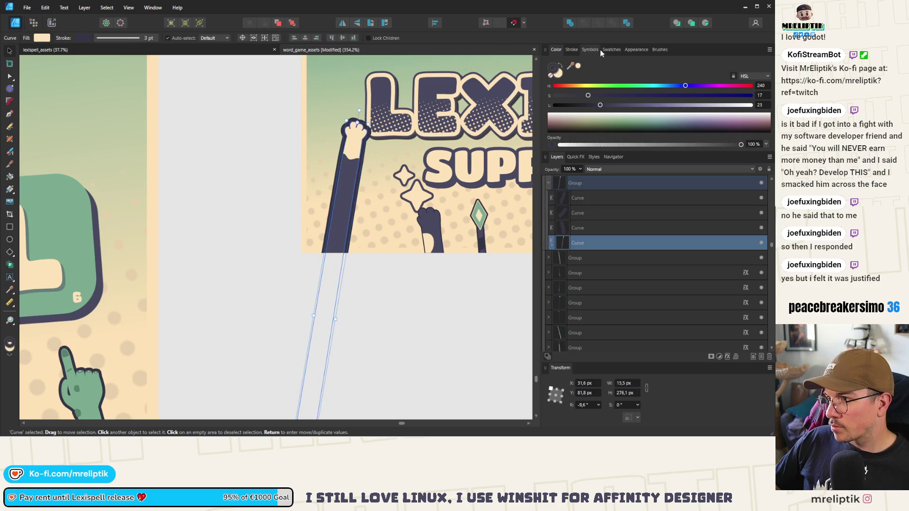
click(571, 49)
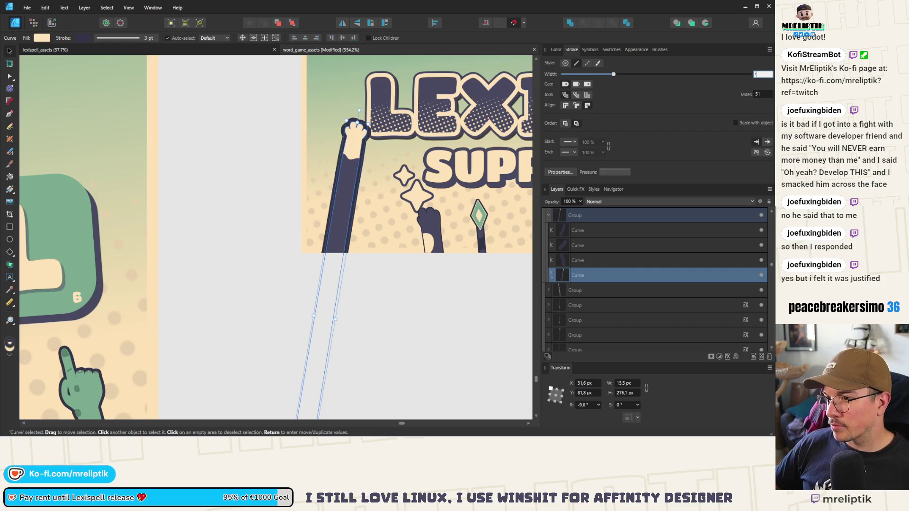
key(ctrl+d)
scroll(326, 202, down, 10)
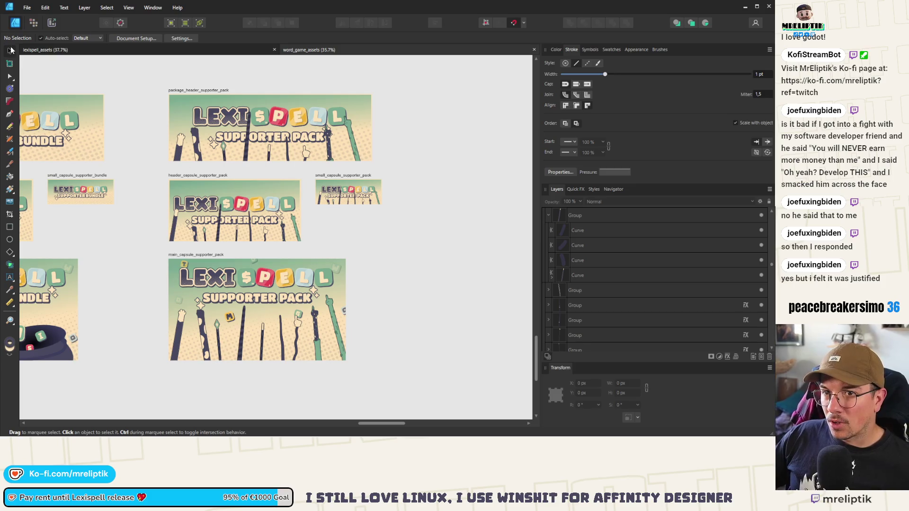
- Reposition the stick groups and move the green arm onto the package header banner
scroll(259, 139, up, 3)
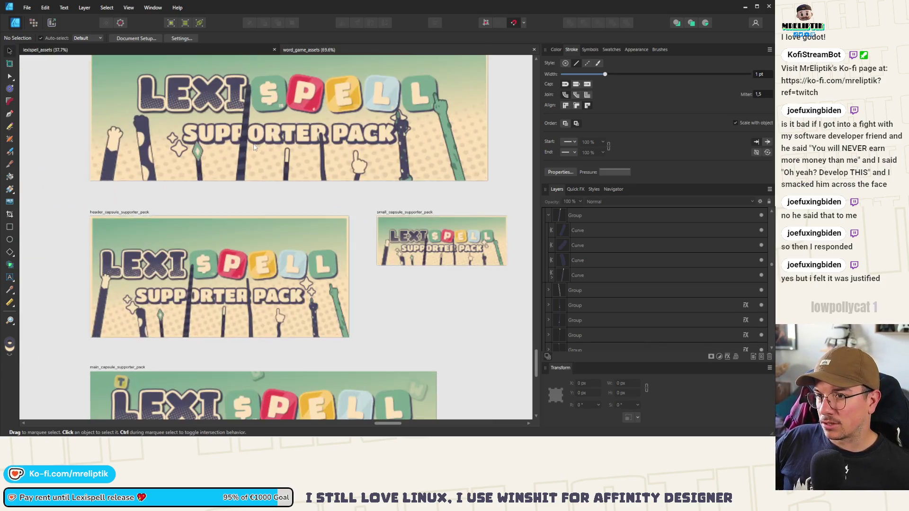
scroll(251, 151, down, 3)
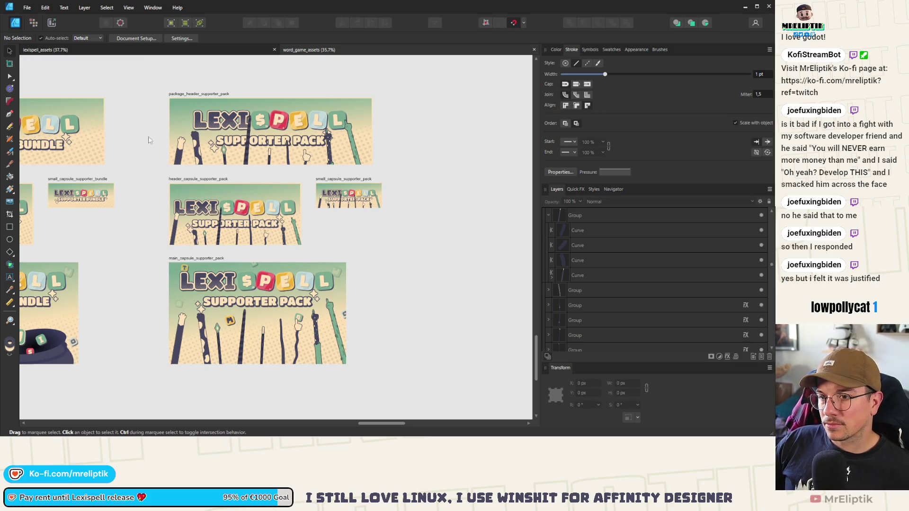
drag(176, 131, 200, 143)
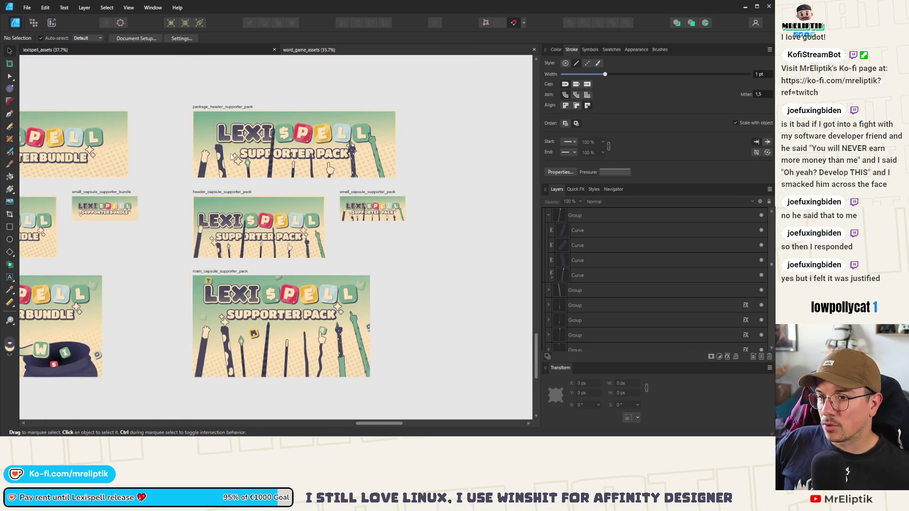
ctrl+scroll(216, 161, up, 2)
mouse_move(327, 172)
mouse_down()
mouse_move(186, 167)
mouse_move(326, 195)
mouse_up()
click(197, 178)
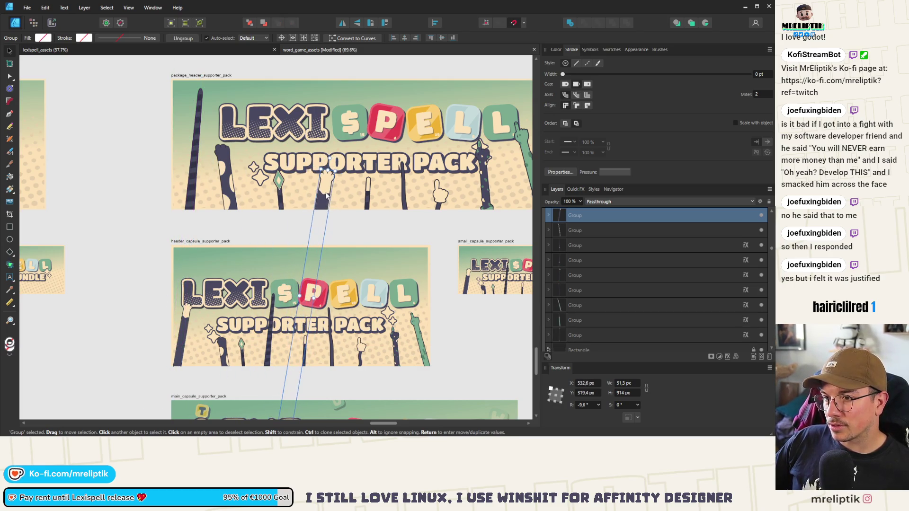
ctrl+scroll(326, 195, down, 2)
ctrl+scroll(312, 179, up, 2)
mouse_move(312, 179)
mouse_down()
mouse_move(448, 137)
mouse_move(453, 122)
mouse_up()
click(433, 161)
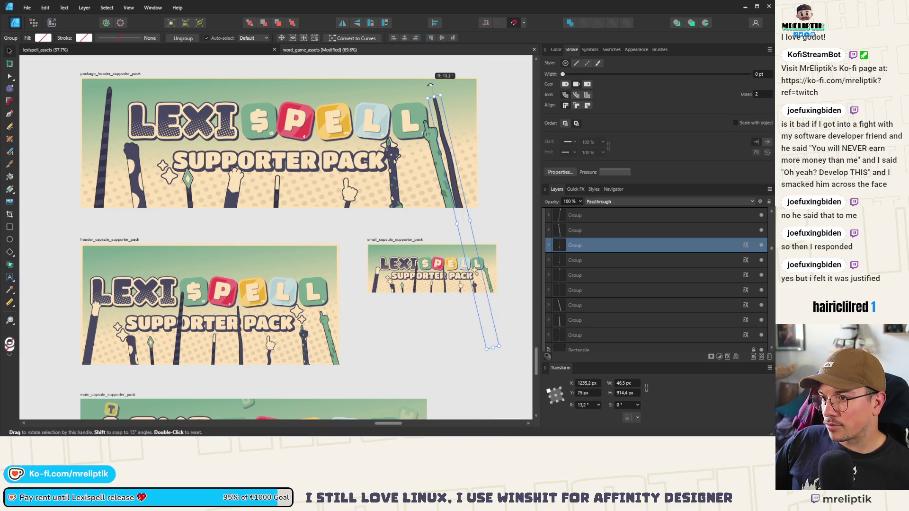
mouse_move(433, 161)
mouse_down()
mouse_move(315, 209)
mouse_move(316, 170)
mouse_up()
drag(306, 207, 317, 197)
- Shift a stick group left on the header capsule, under the Supporter Pack title
click(445, 152)
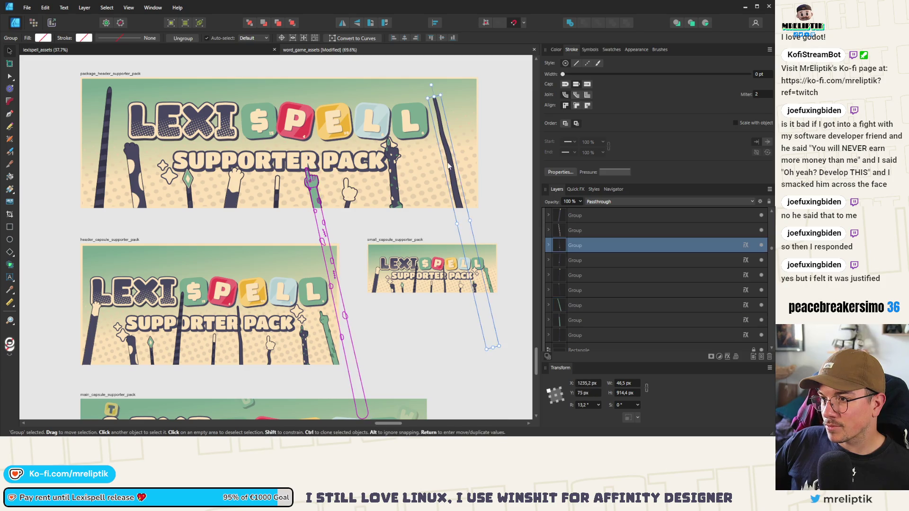
scroll(282, 153, down, 3)
scroll(169, 240, up, 5)
scroll(169, 240, down, 2)
mouse_move(268, 261)
mouse_down()
mouse_move(184, 260)
mouse_move(268, 269)
mouse_up()
click(183, 258)
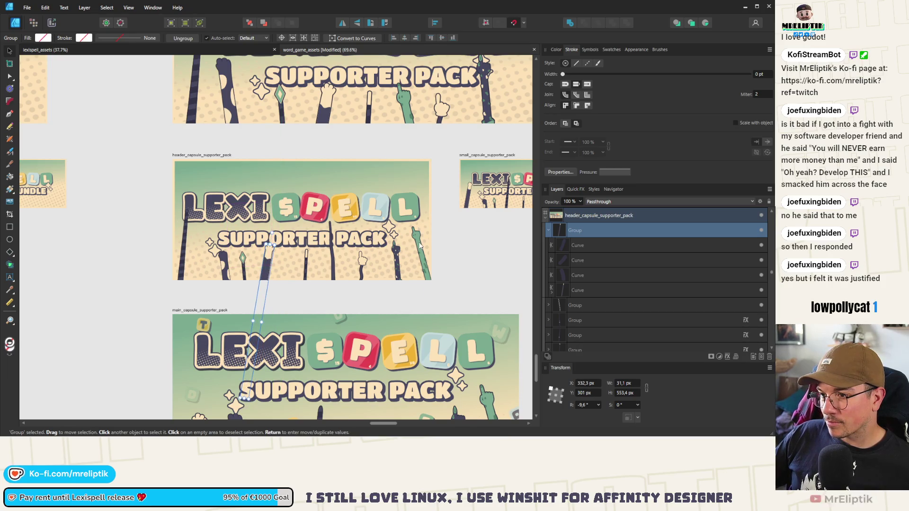
- Move the header artwork's dark stick beside the green stick and tilt it behind the L tile
click(419, 245)
mouse_move(418, 246)
mouse_down()
mouse_move(422, 258)
mouse_move(326, 251)
mouse_move(344, 263)
mouse_up()
scroll(326, 251, up, 2)
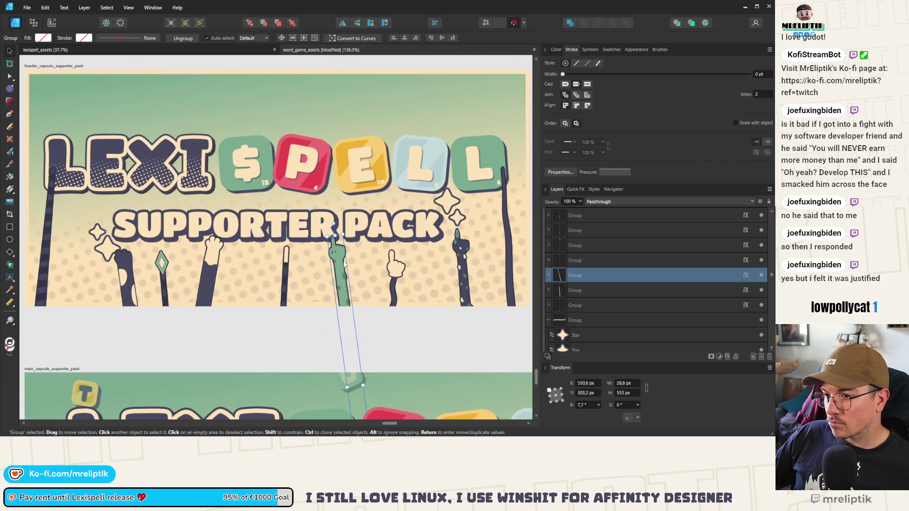
scroll(344, 263, down, 3)
scroll(355, 189, up, 3)
click(355, 186)
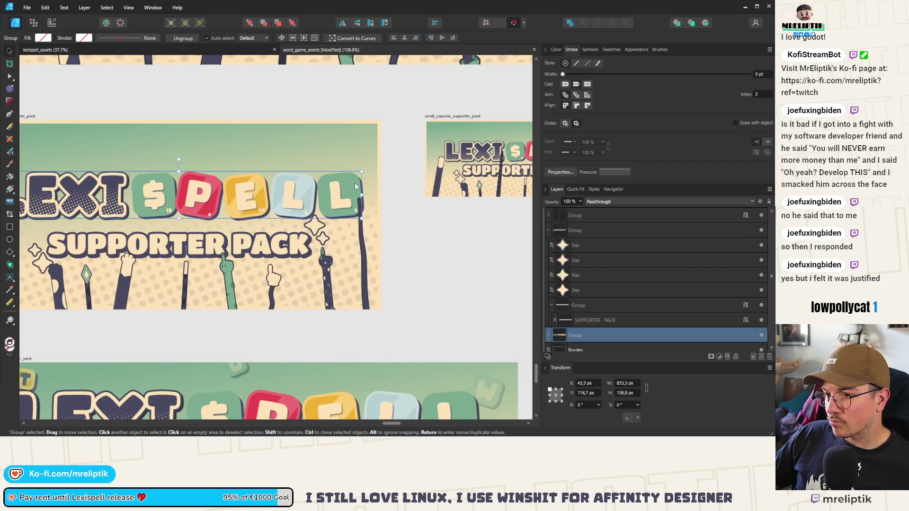
mouse_move(363, 211)
mouse_down()
mouse_move(364, 249)
mouse_move(356, 246)
mouse_up()
- Reposition the small capsule's green and dark sticks, leaving a dark arm tilted about −5° below SUPPORTER
scroll(360, 237, down, 4)
scroll(447, 217, up, 2)
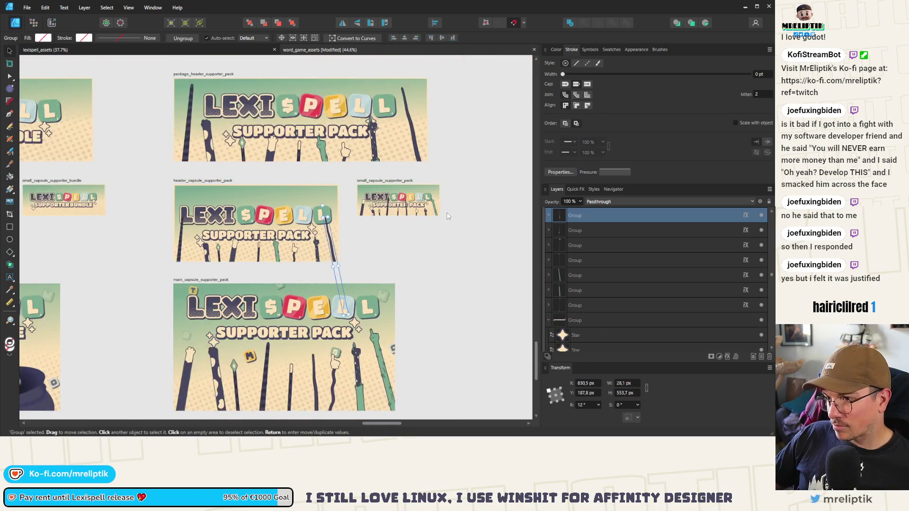
scroll(447, 217, up, 3)
click(426, 199)
scroll(420, 203, up, 3)
mouse_move(441, 200)
mouse_down()
mouse_move(293, 250)
mouse_move(307, 218)
mouse_move(444, 112)
mouse_move(419, 84)
mouse_up()
scroll(437, 218, down, 2)
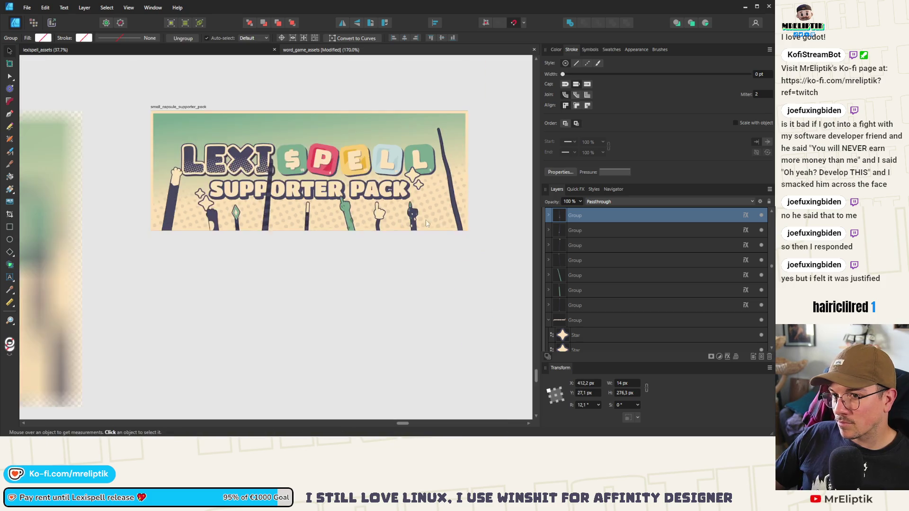
scroll(436, 217, up, 2)
mouse_move(308, 223)
mouse_down()
mouse_move(265, 199)
mouse_move(157, 169)
mouse_move(166, 179)
mouse_move(301, 224)
mouse_move(315, 226)
mouse_move(314, 210)
mouse_move(313, 221)
mouse_up()
scroll(313, 221, down, 6)
click(333, 252)
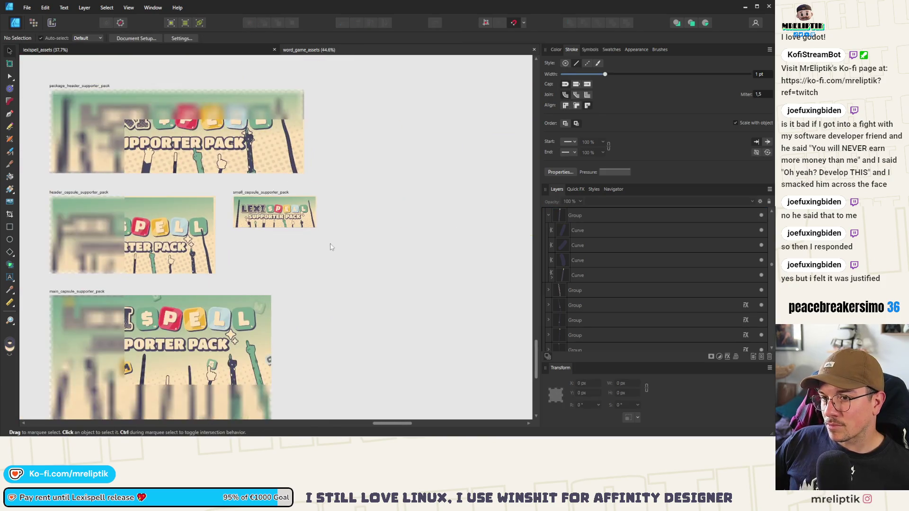
scroll(142, 236, up, 3)
scroll(131, 229, down, 3)
scroll(129, 229, up, 2)
scroll(157, 270, down, 3)
scroll(189, 318, up, 2)
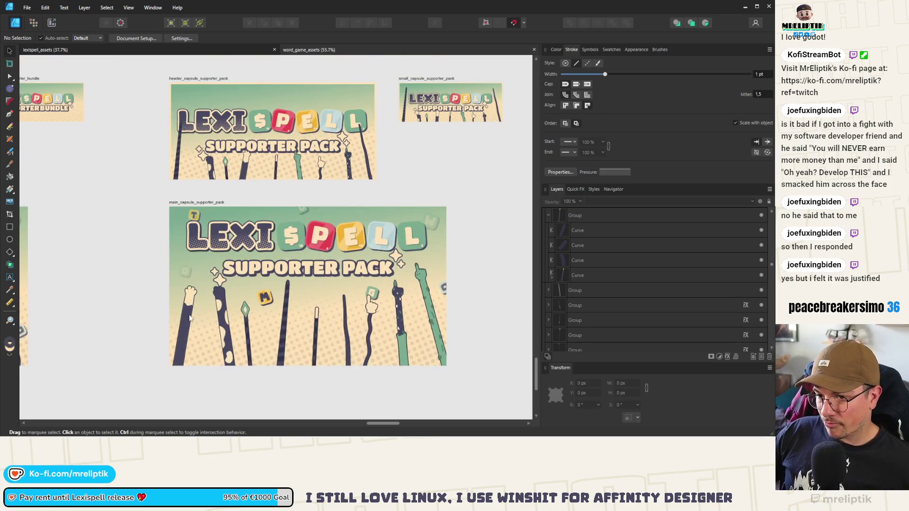
- Alt-drag a copy of an arm next to the M tile, then move the M tile right
click(285, 327)
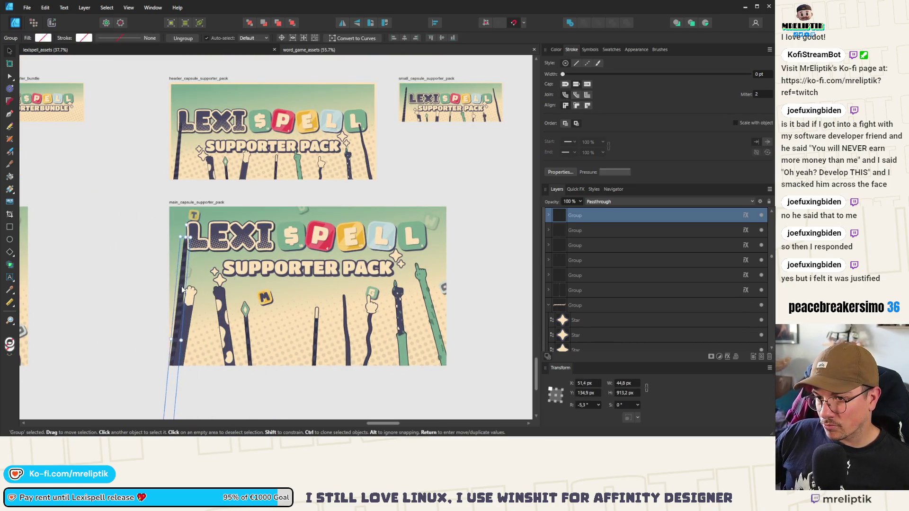
mouse_move(181, 286)
mouse_down()
mouse_move(272, 331)
mouse_move(301, 324)
mouse_up()
scroll(279, 307, up, 4)
click(264, 296)
drag(264, 296, 340, 292)
scroll(218, 320, down, 3)
click(341, 303)
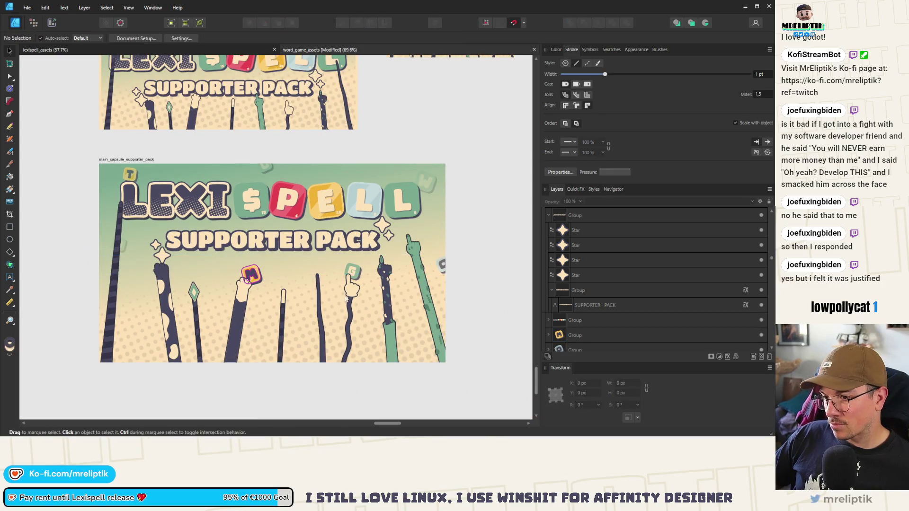
- Move the right green arm left and tilt the right-edge dark arm to about 7.4°
mouse_move(414, 270)
mouse_down()
mouse_move(312, 294)
mouse_move(421, 241)
mouse_move(427, 218)
mouse_up()
mouse_move(425, 168)
mouse_down()
mouse_move(414, 172)
mouse_move(420, 217)
mouse_move(423, 186)
mouse_move(418, 196)
mouse_up()
click(474, 239)
scroll(284, 243, down, 3)
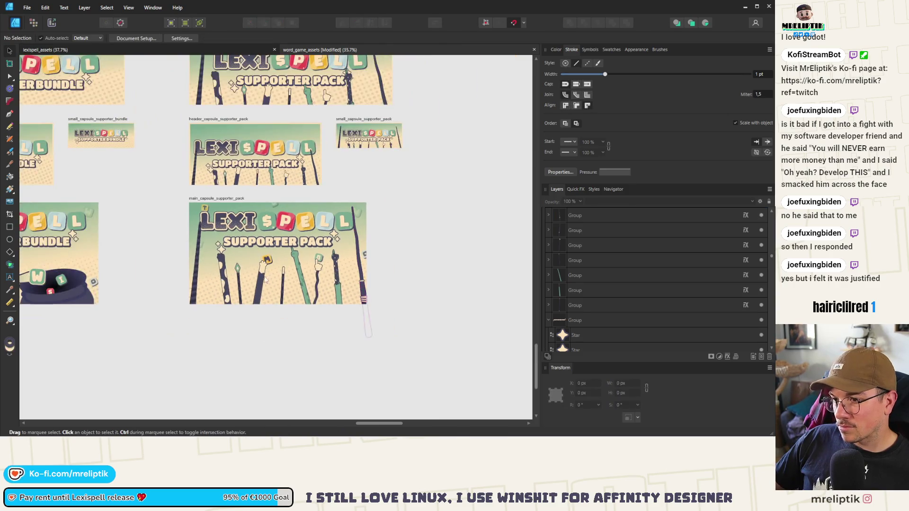
scroll(243, 235, down, 2)
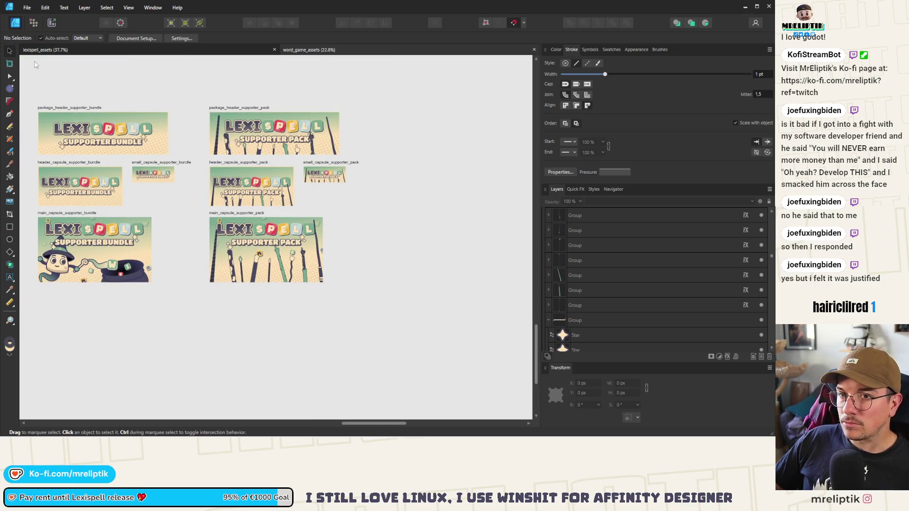
click(51, 22)
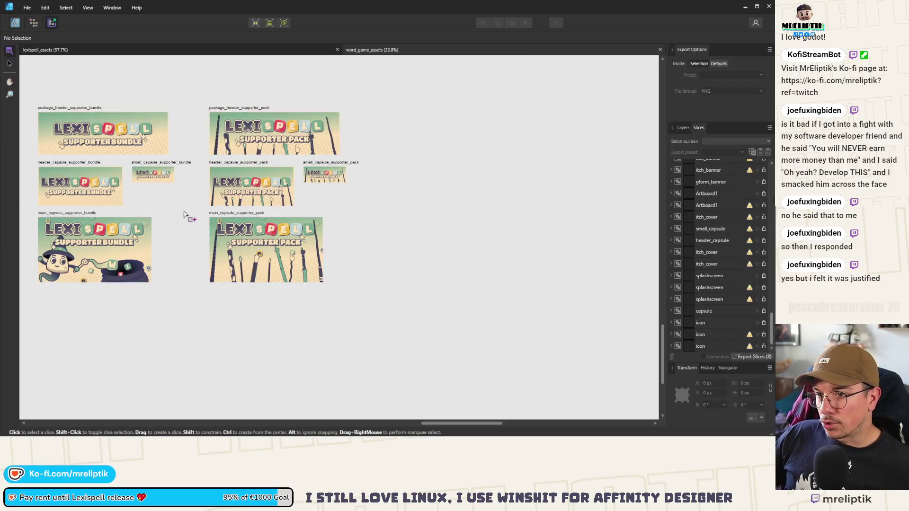
- Untick the two header capsule slices, marquee-select the four Supporter Pack slices and export them
scroll(263, 158, up, 3)
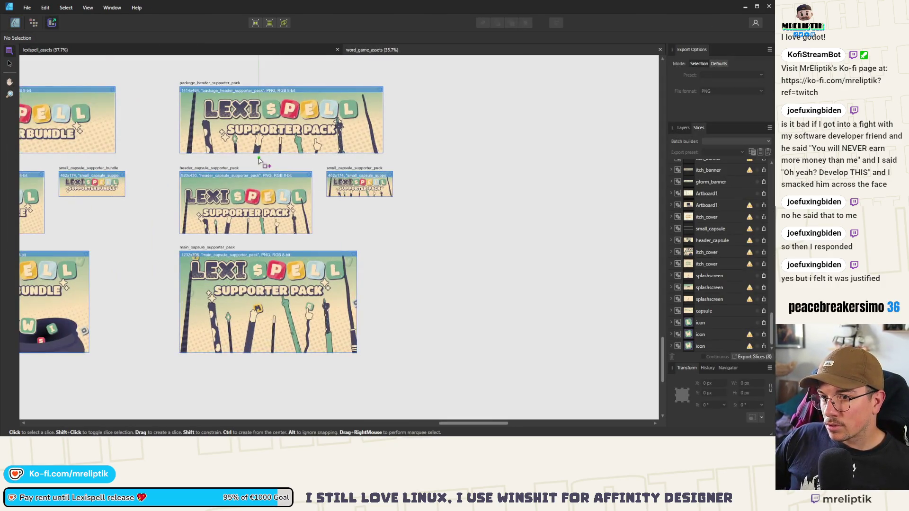
scroll(205, 260, down, 3)
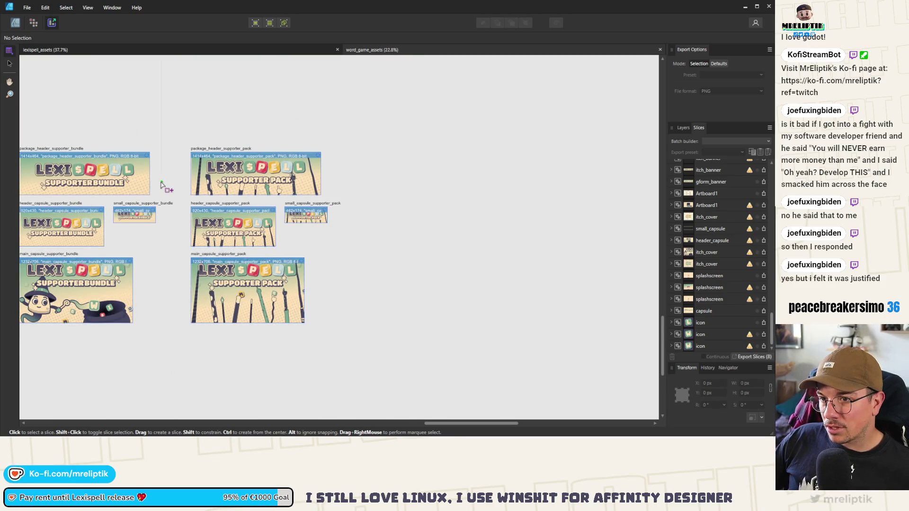
scroll(244, 222, up, 1)
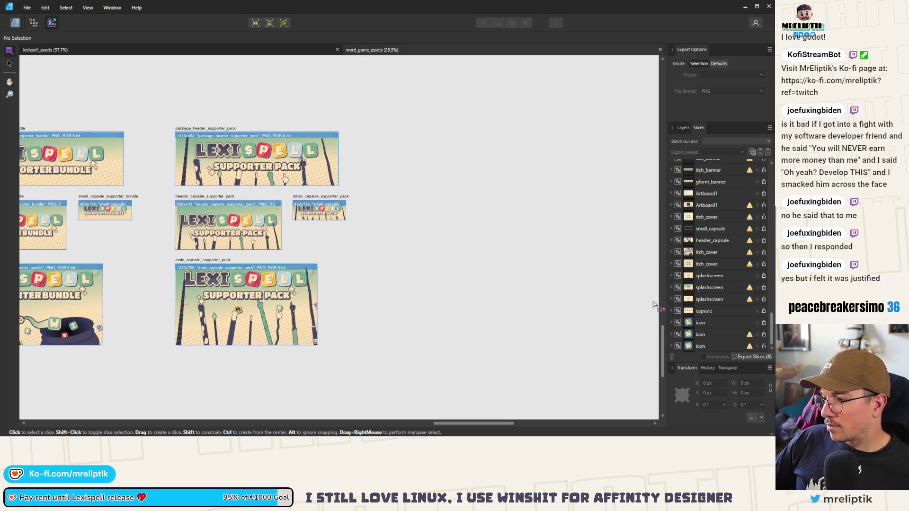
scroll(727, 267, up, 5)
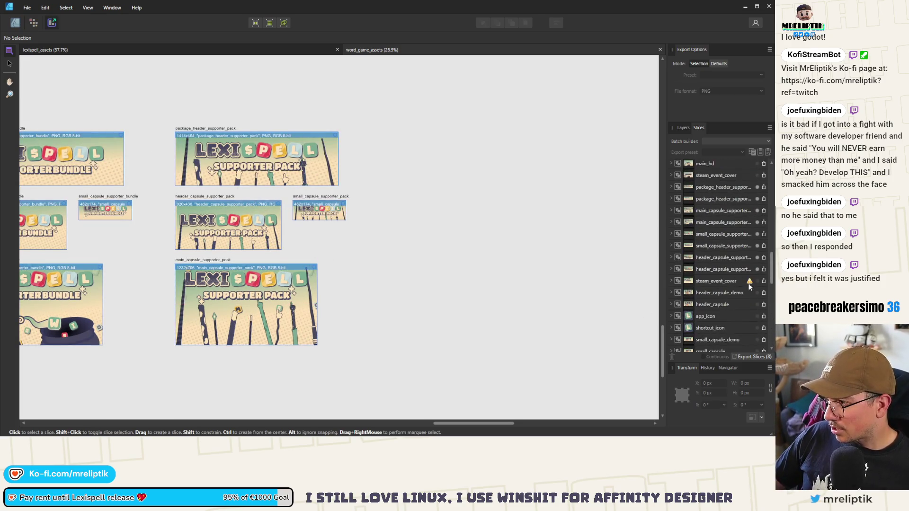
click(757, 269)
click(757, 257)
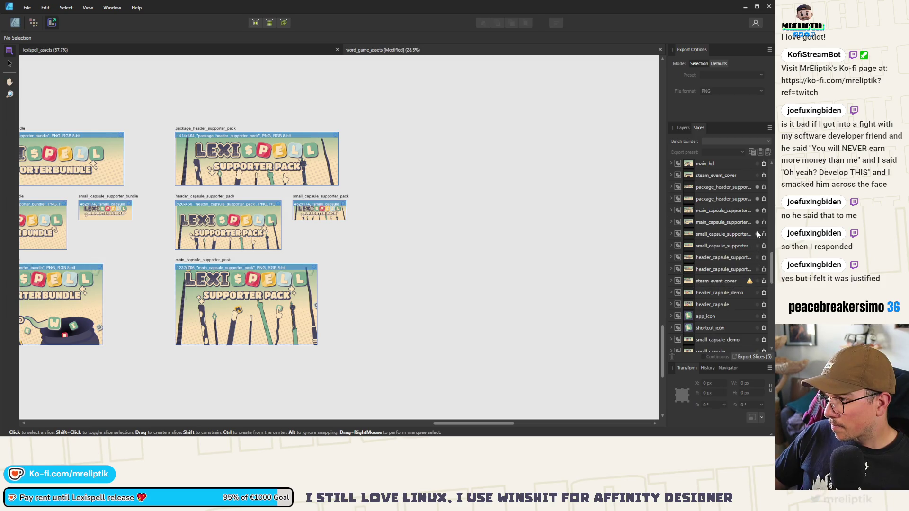
click(757, 187)
click(9, 63)
drag(150, 106, 401, 425)
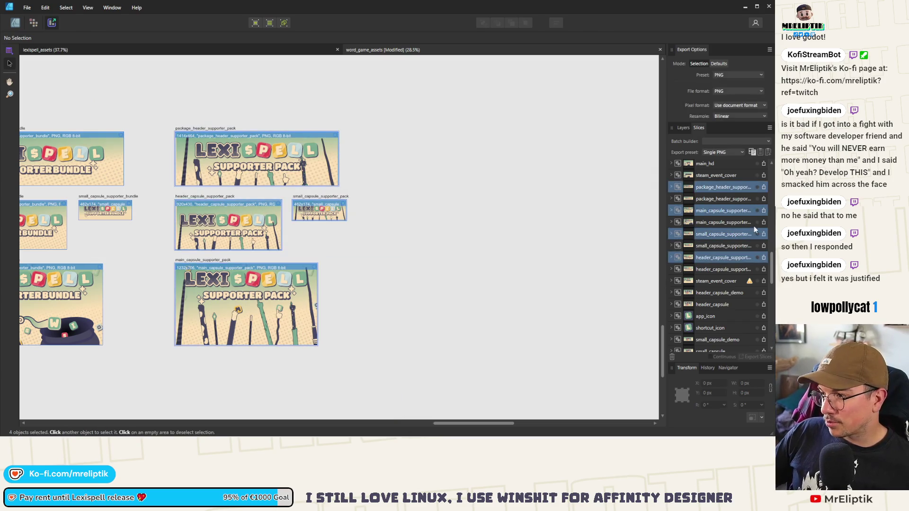
click(762, 358)
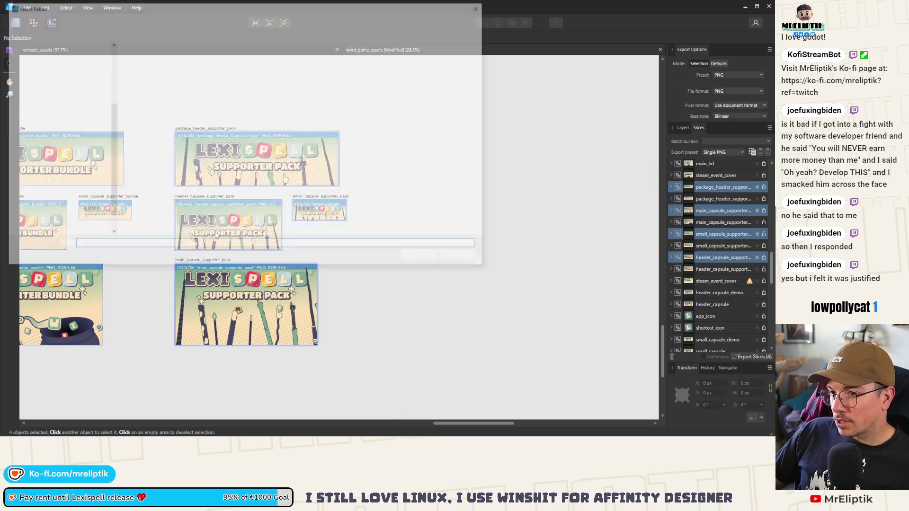
- Export the four slices as PNGs into the store's dlc folder and open it in the file manager
click(288, 19)
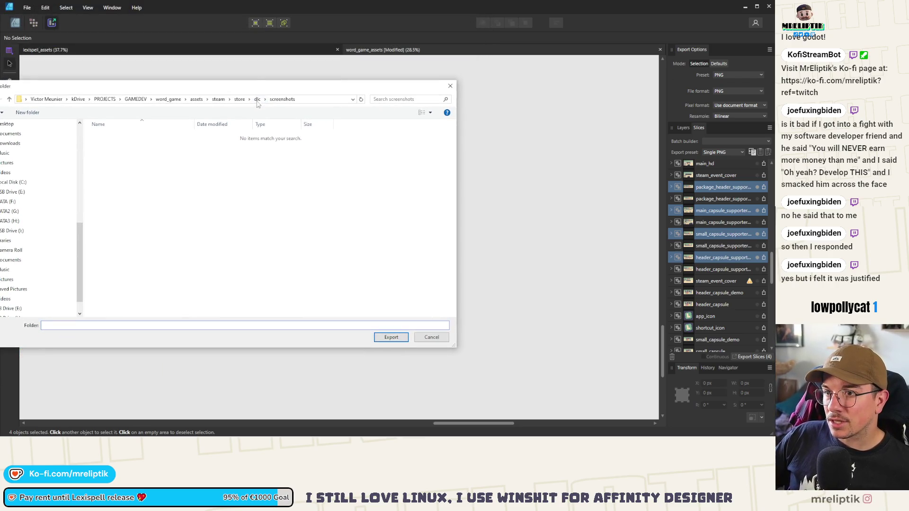
click(239, 98)
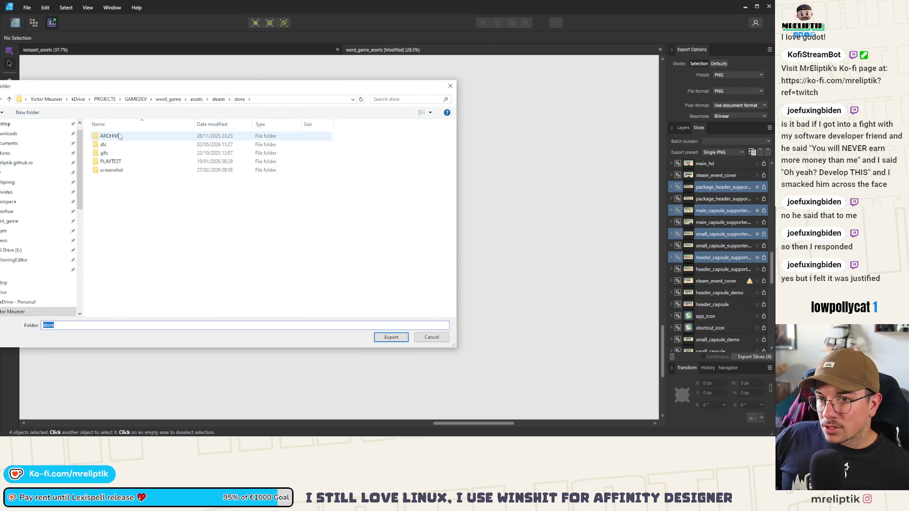
double_click(116, 147)
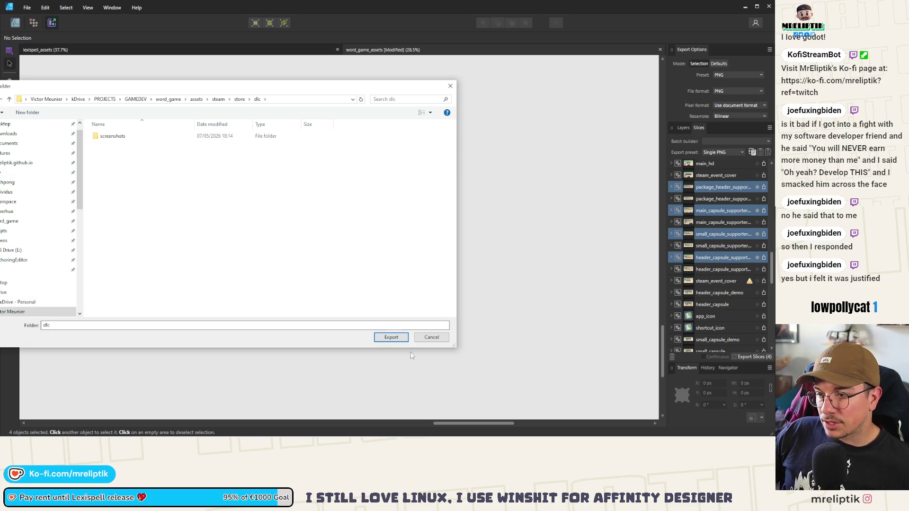
click(387, 340)
mouse_move(22, 421)
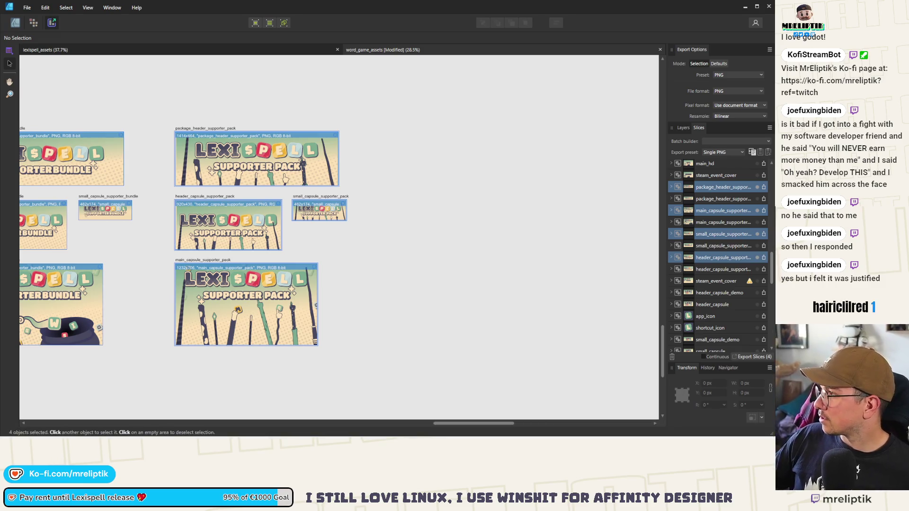
key(super+e)
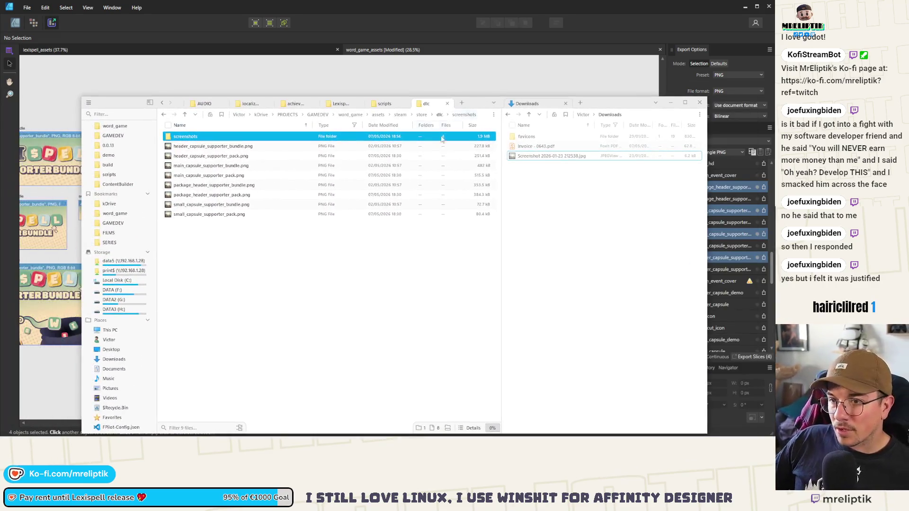
- Move the four supporter_bundle PNGs into a new 'bundle' folder under store
click(213, 146)
ctrl+click(213, 165)
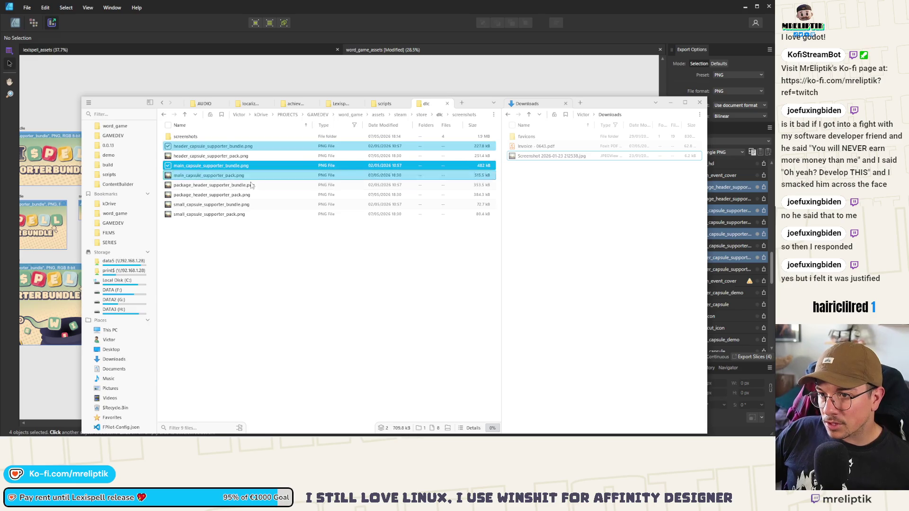
ctrl+click(216, 185)
ctrl+click(241, 204)
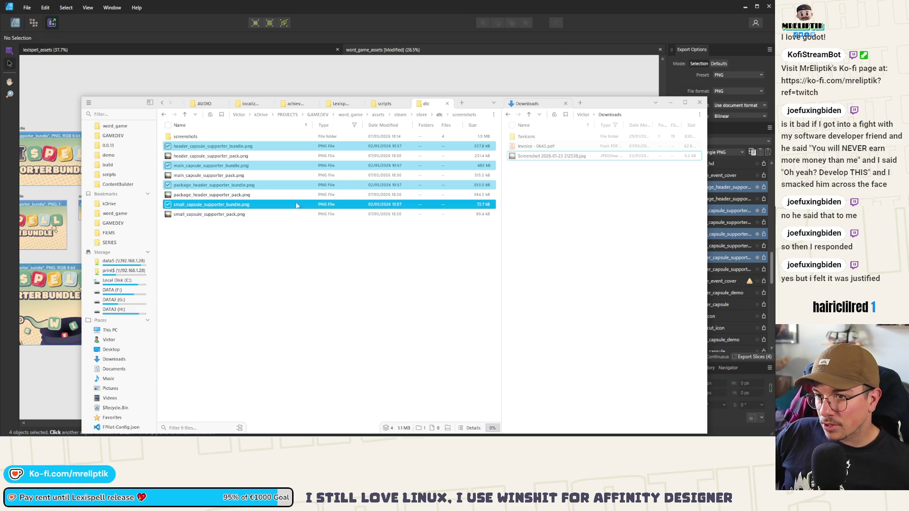
click(421, 114)
right_click(236, 399)
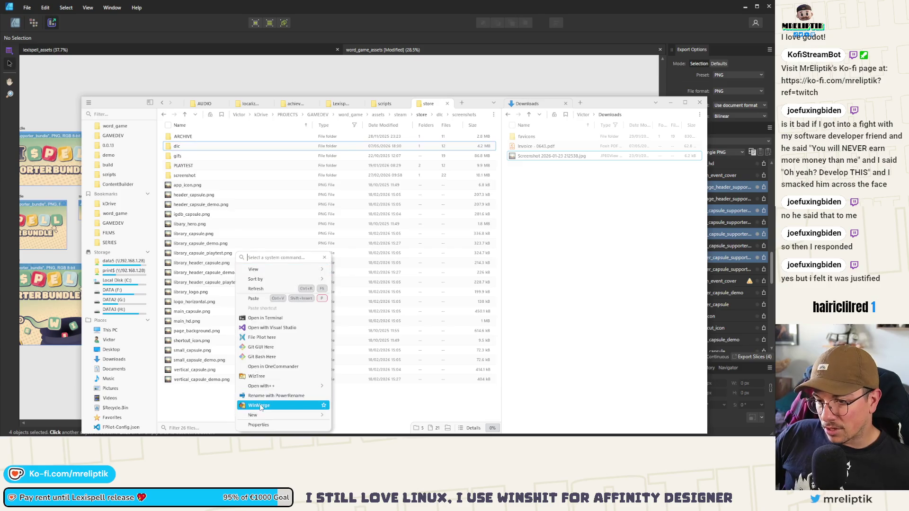
click(276, 423)
text(dle)
key(Return)
key(Return)
key(BackSpace)
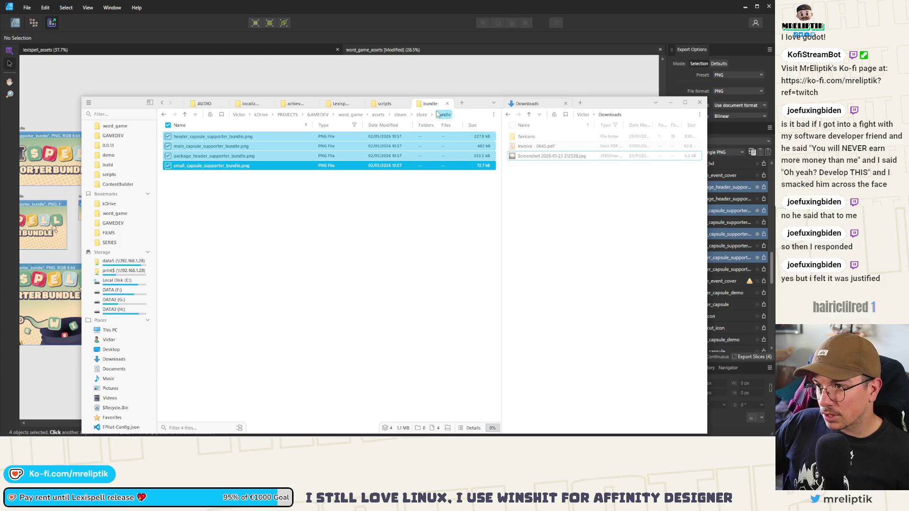
- Check the dlc folder's remaining contents and close the file manager
click(194, 161)
double_click(194, 161)
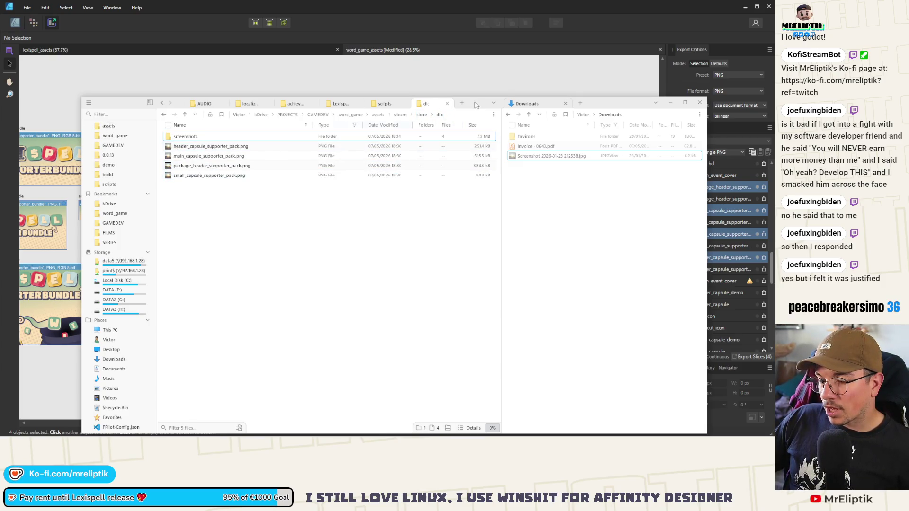
click(700, 103)
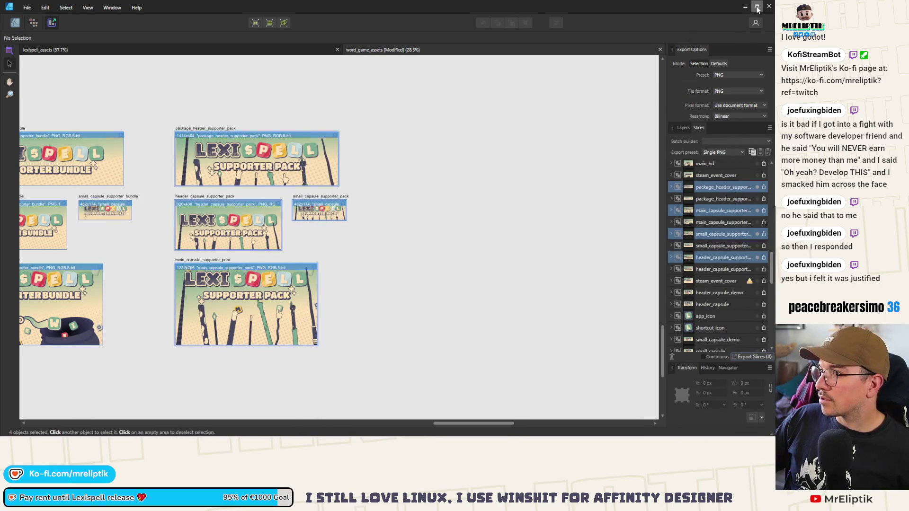
- Bring up the Supporter Pack DLC's store page graphical assets in Steamworks
click(758, 8)
scroll(144, 156, up, 1)
scroll(180, 308, down, 3)
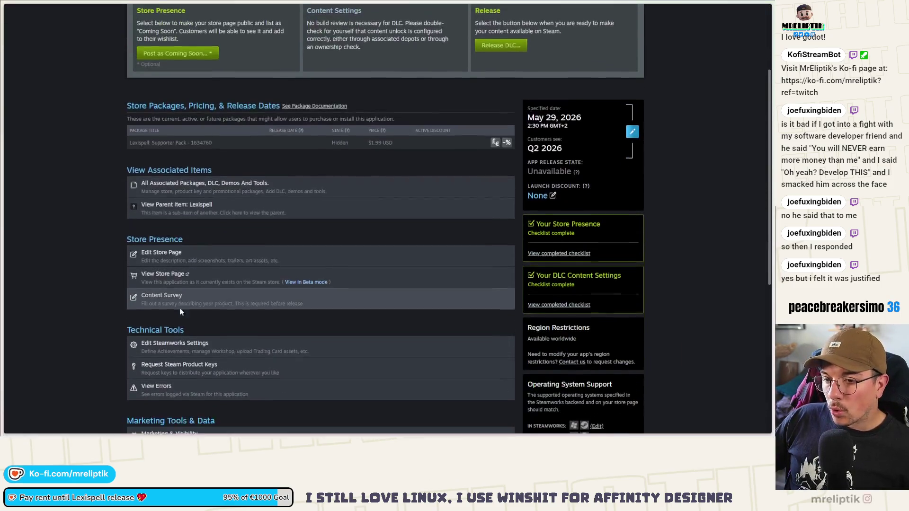
click(191, 272)
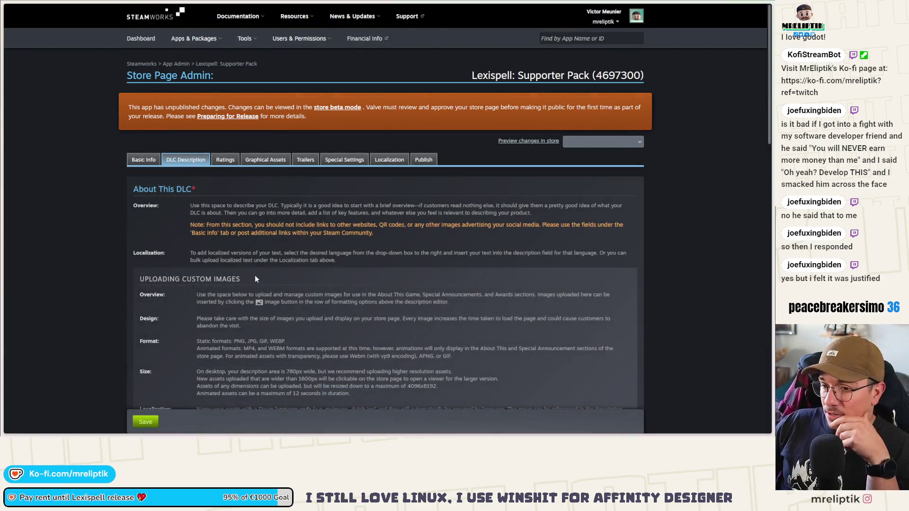
scroll(246, 274, down, 5)
scroll(227, 242, up, 4)
scroll(225, 238, up, 2)
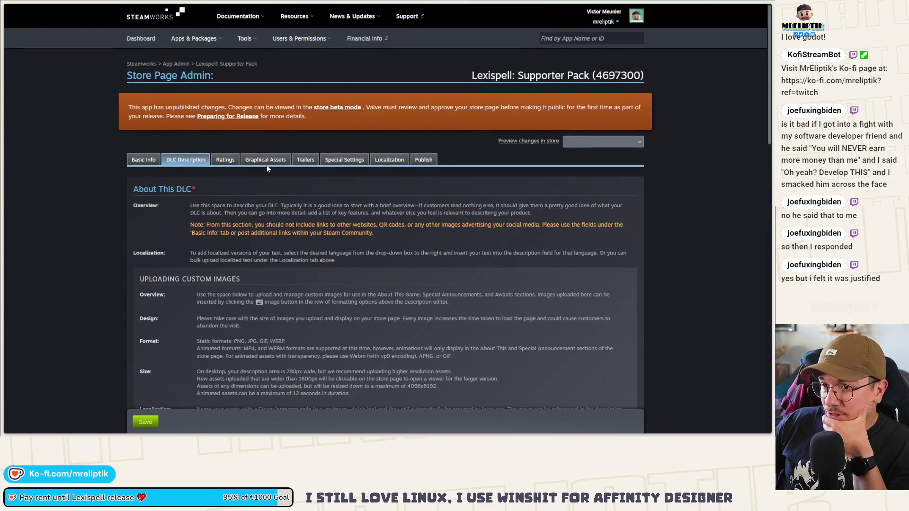
click(266, 164)
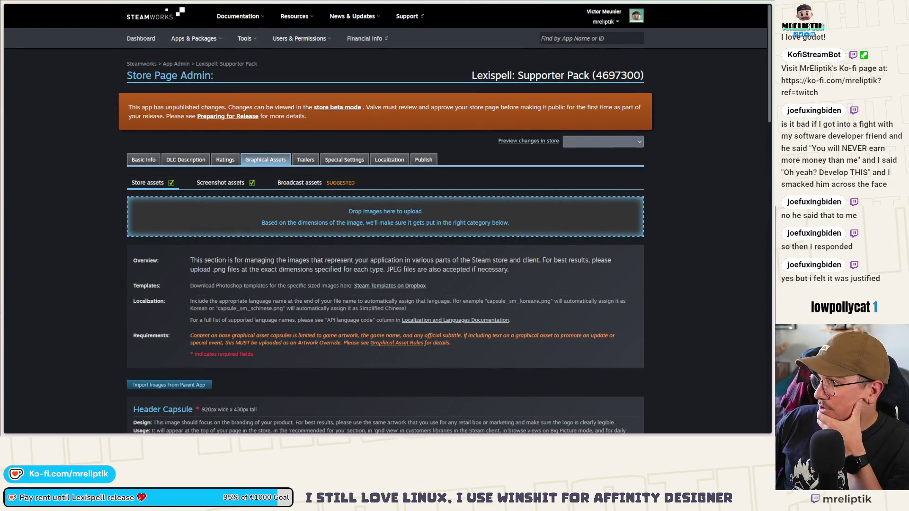
- Upload the four Supporter Pack PNGs, the first as Header Capsule, confirming all asset rules
drag(449, 191, 249, 213)
click(189, 279)
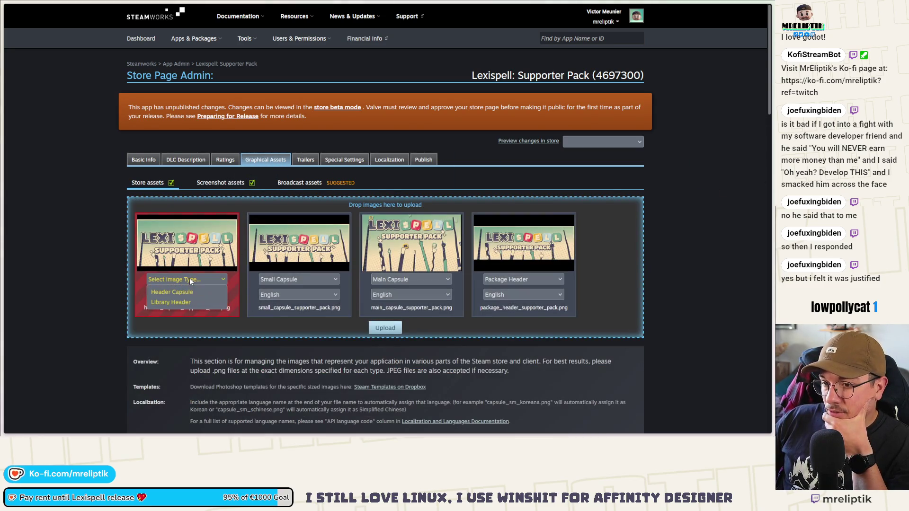
click(183, 292)
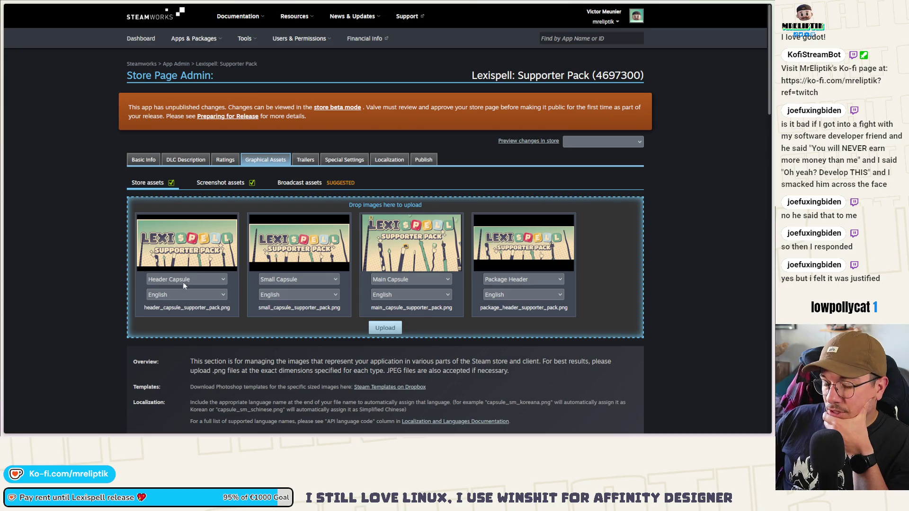
click(386, 328)
click(382, 104)
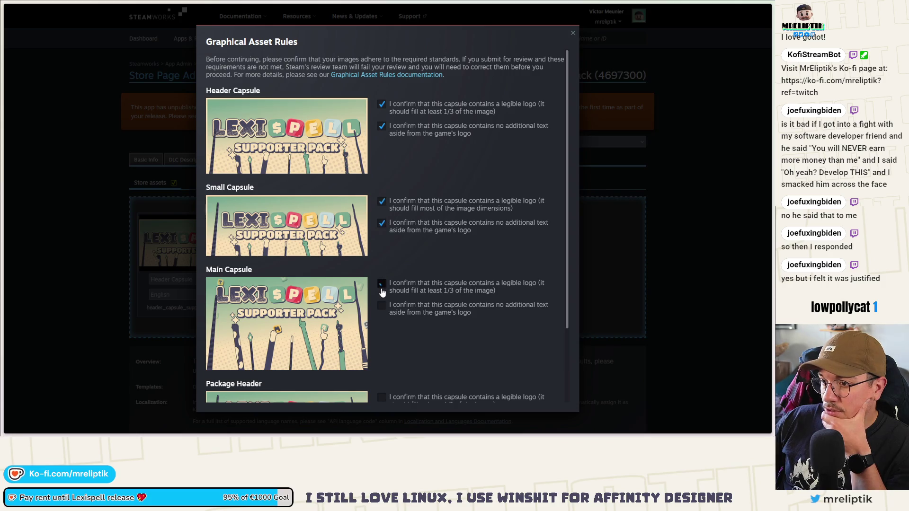
click(382, 285)
click(382, 305)
scroll(382, 303, down, 2)
click(381, 312)
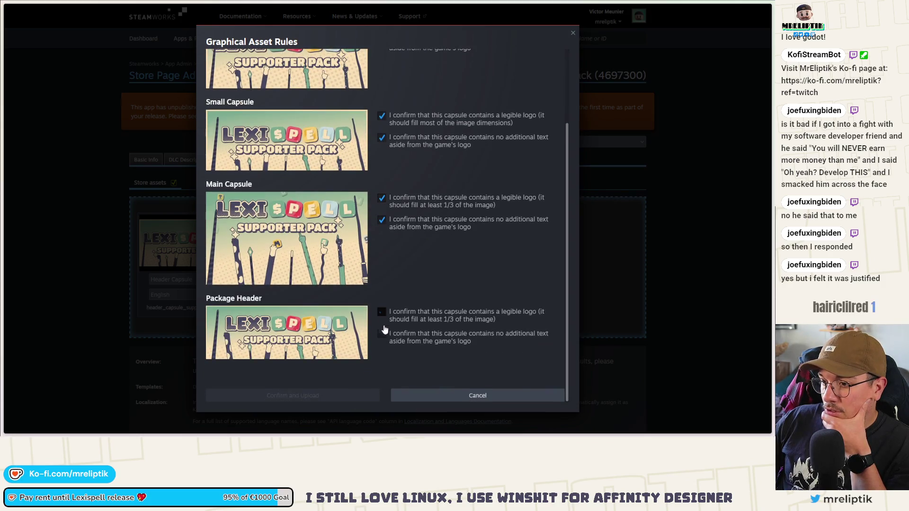
click(381, 333)
click(308, 396)
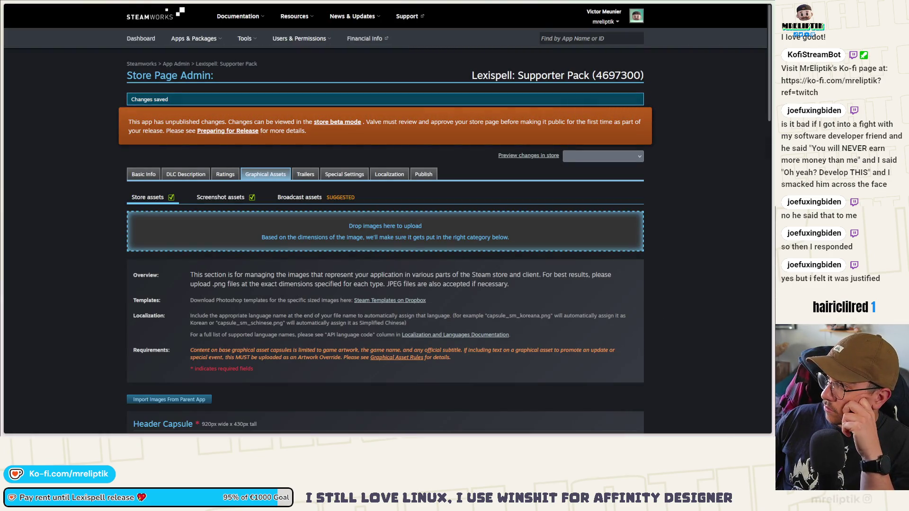
drag(227, 237, 228, 243)
- Upload the header capsule image as the Library Header, confirming both asset rules
click(190, 294)
click(180, 312)
click(385, 343)
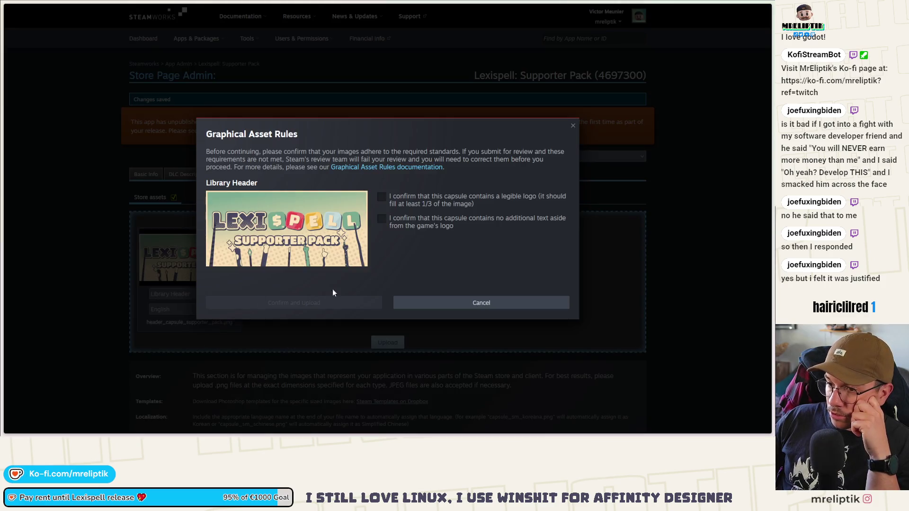
click(401, 223)
click(400, 203)
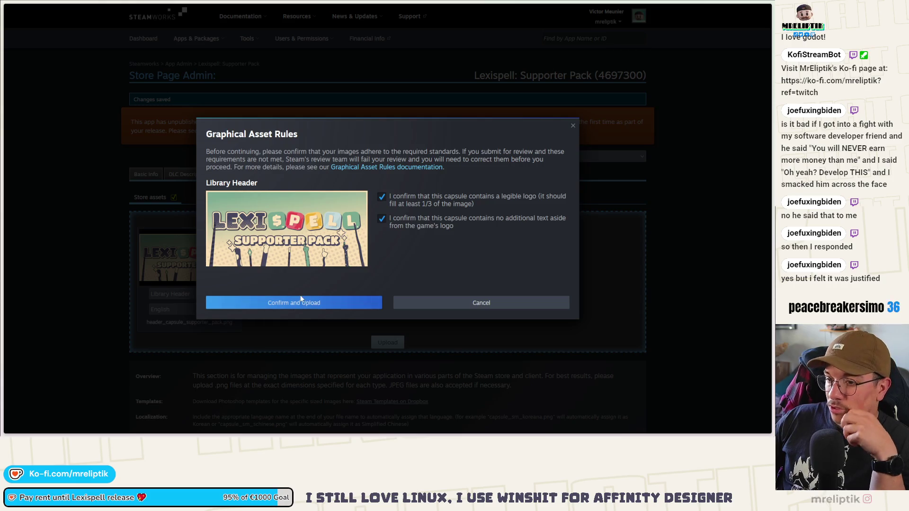
click(296, 303)
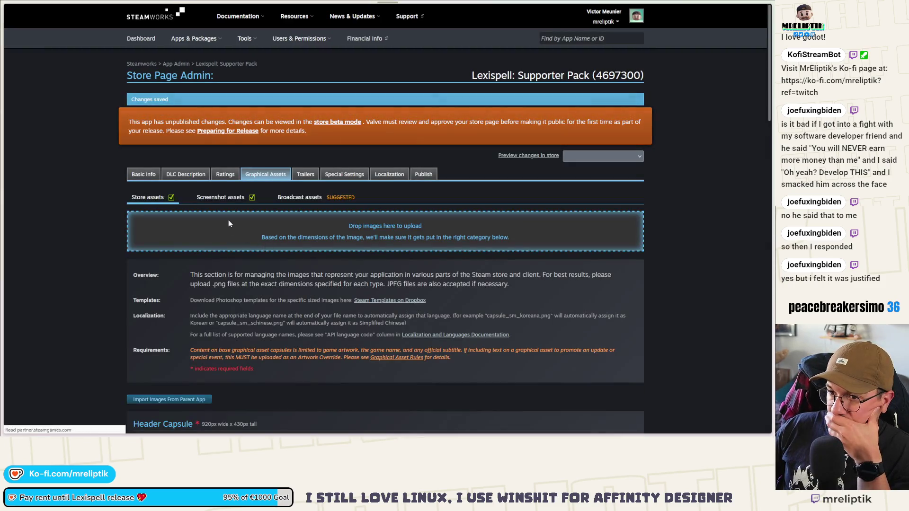
- Review the Screenshot and Store assets sections, then stage header_capsule_supporter_pack.png again
click(224, 198)
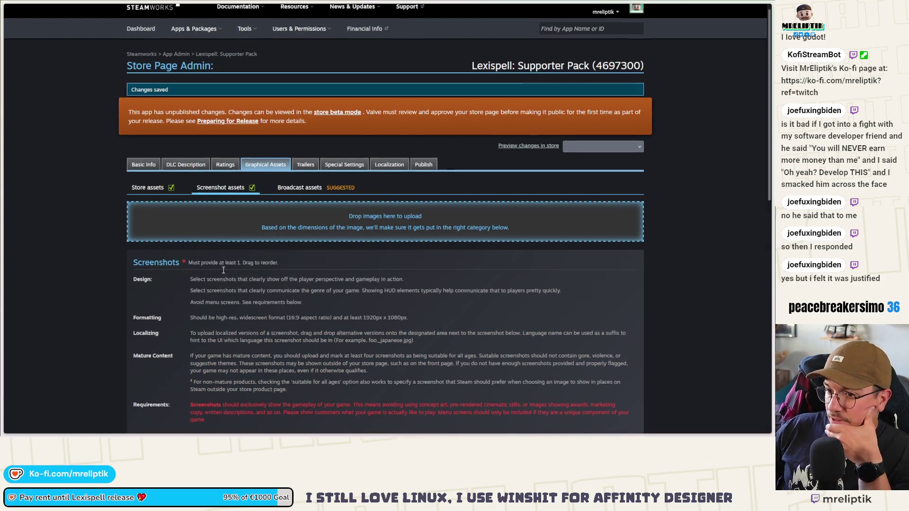
scroll(160, 289, down, 10)
scroll(147, 218, up, 7)
scroll(147, 218, up, 1)
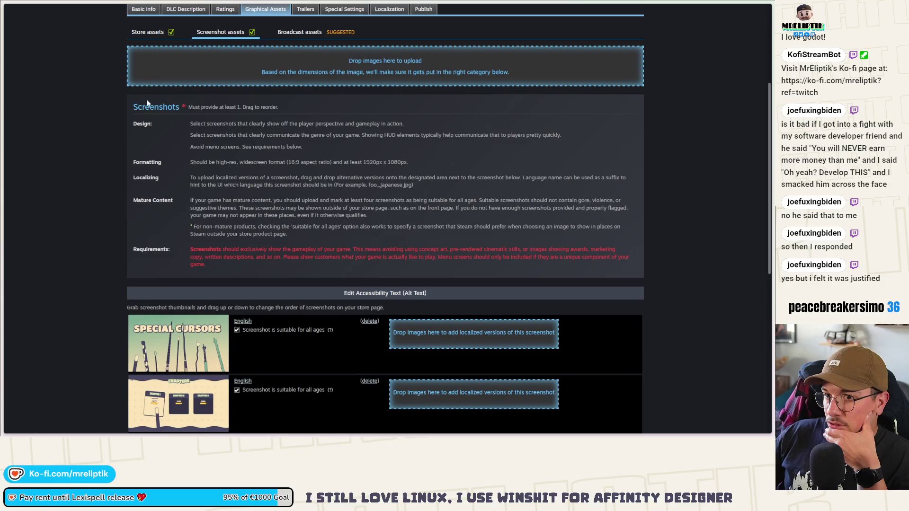
click(154, 36)
scroll(106, 218, down, 6)
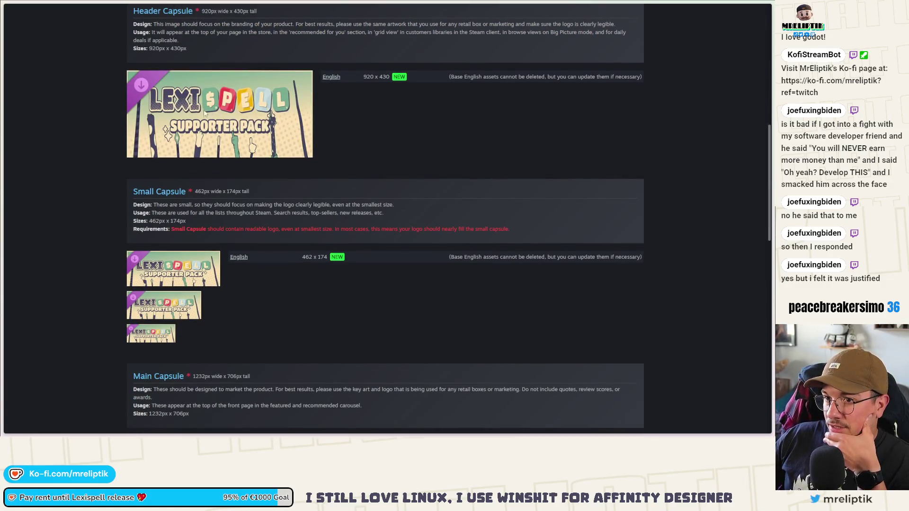
scroll(175, 360, up, 6)
scroll(213, 344, down, 2)
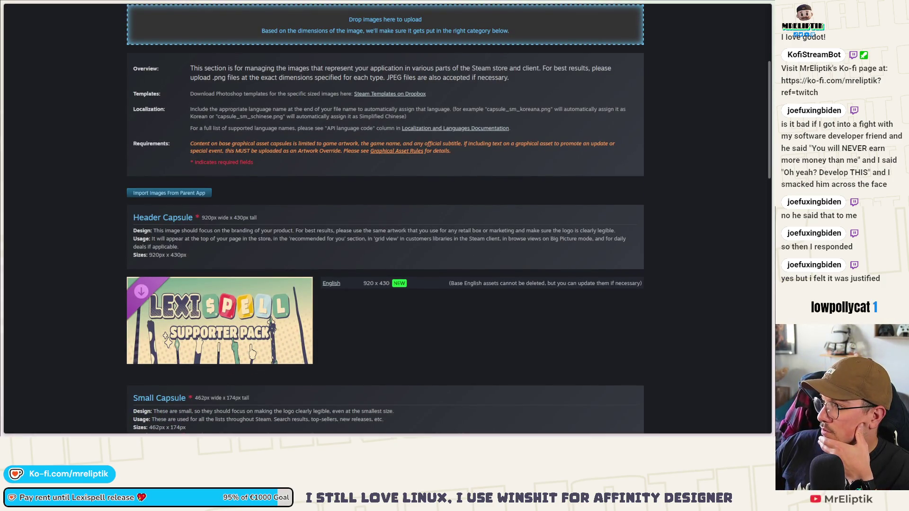
scroll(378, 224, up, 5)
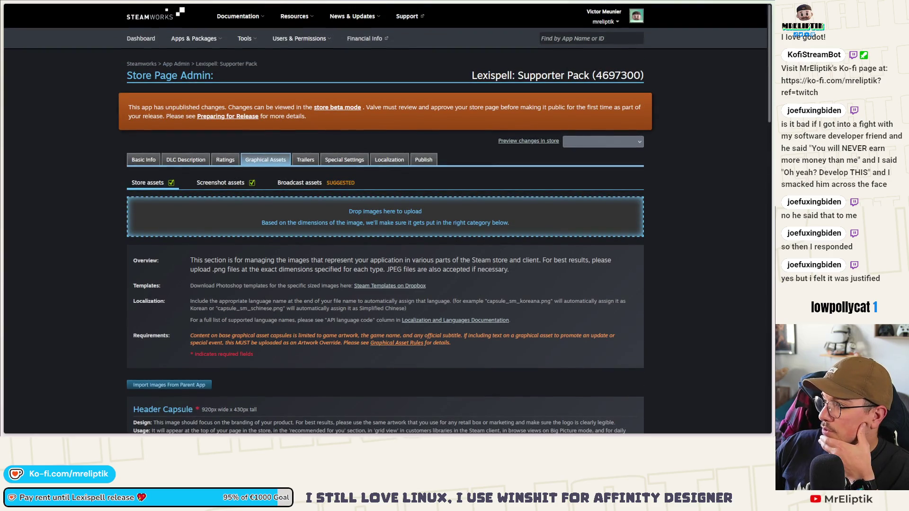
drag(334, 151, 284, 231)
- Upload header_capsule_supporter_pack.png as the Header Capsule, confirming the no-extra-text rule
click(180, 280)
click(175, 291)
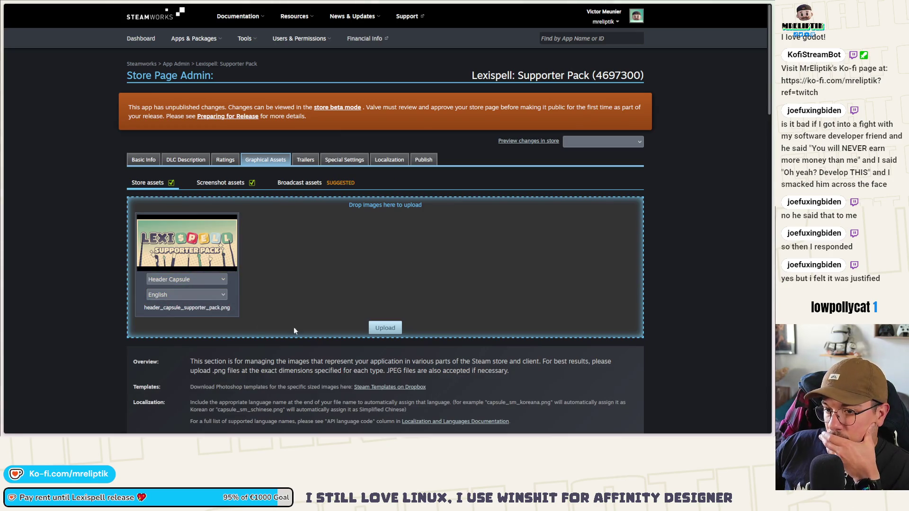
click(385, 328)
click(396, 221)
click(326, 304)
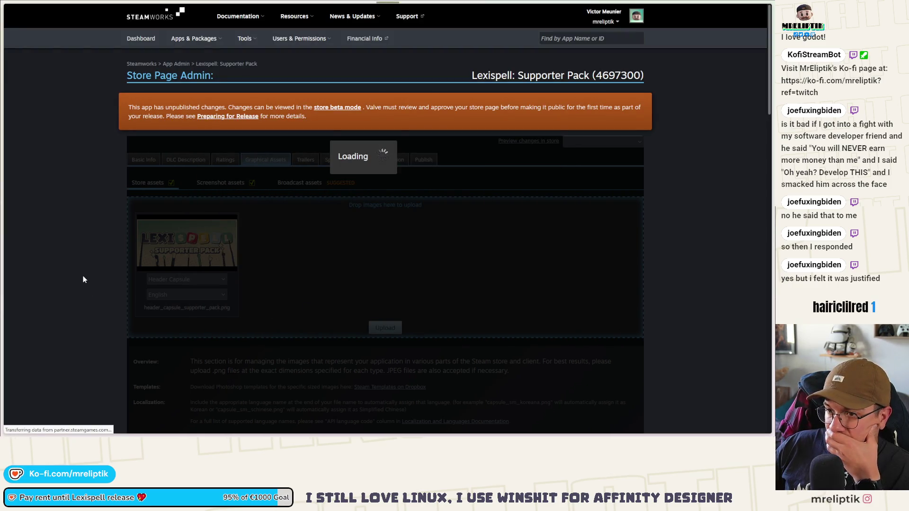
- Return to the Supporter Pack DLC's app admin landing page
scroll(84, 279, down, 5)
scroll(84, 279, down, 20)
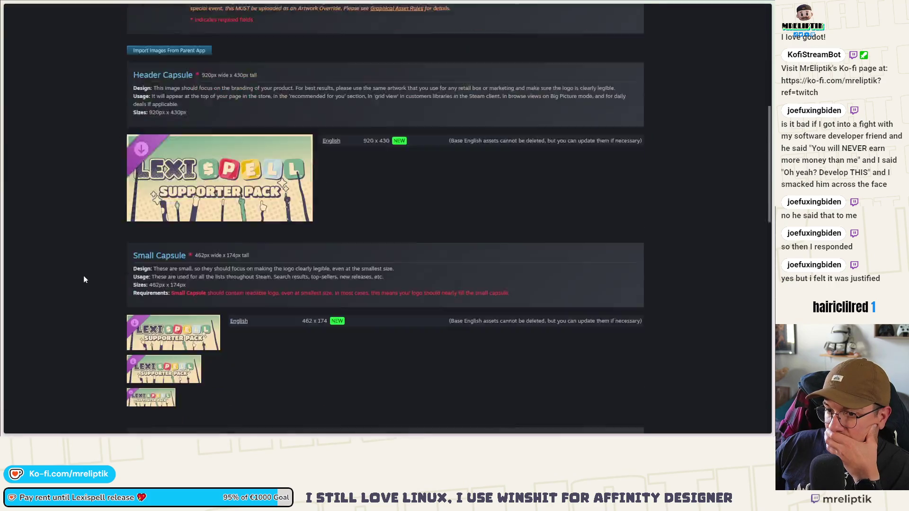
scroll(83, 280, up, 20)
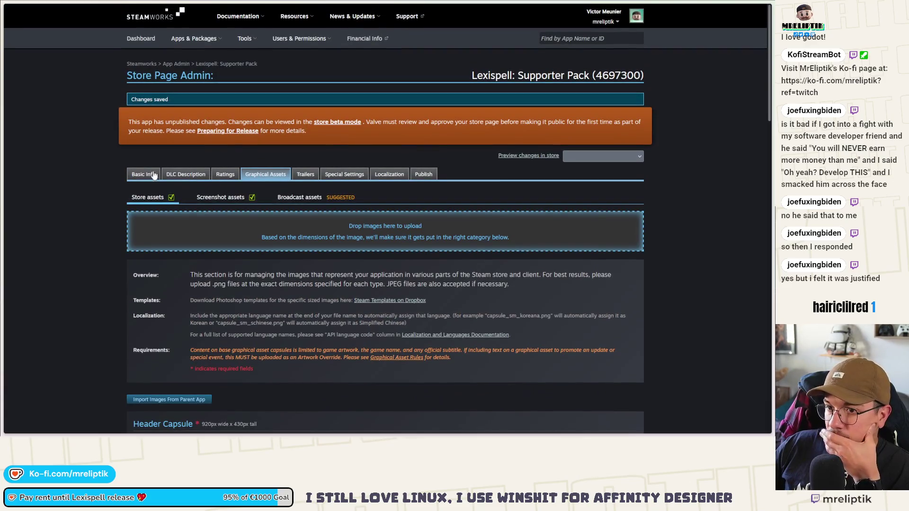
click(154, 175)
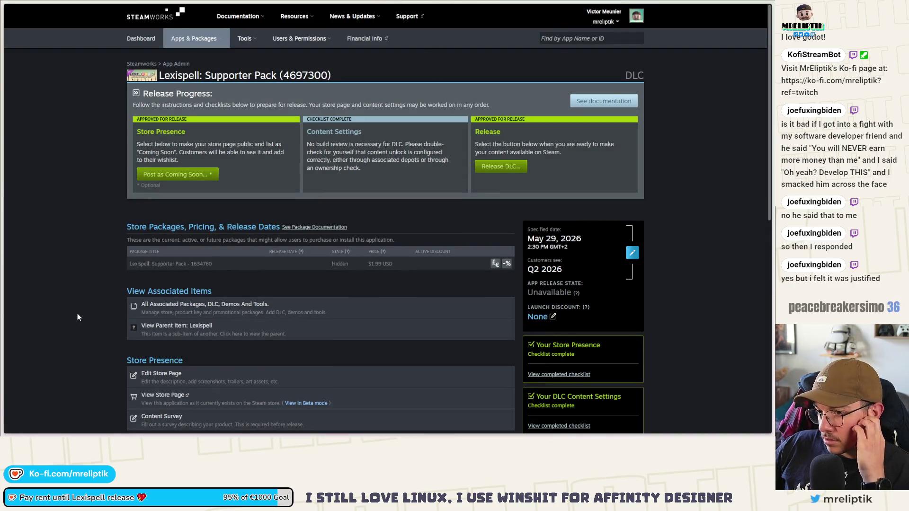
- Link the developer to the creator homepage in Basic Info and save
click(187, 377)
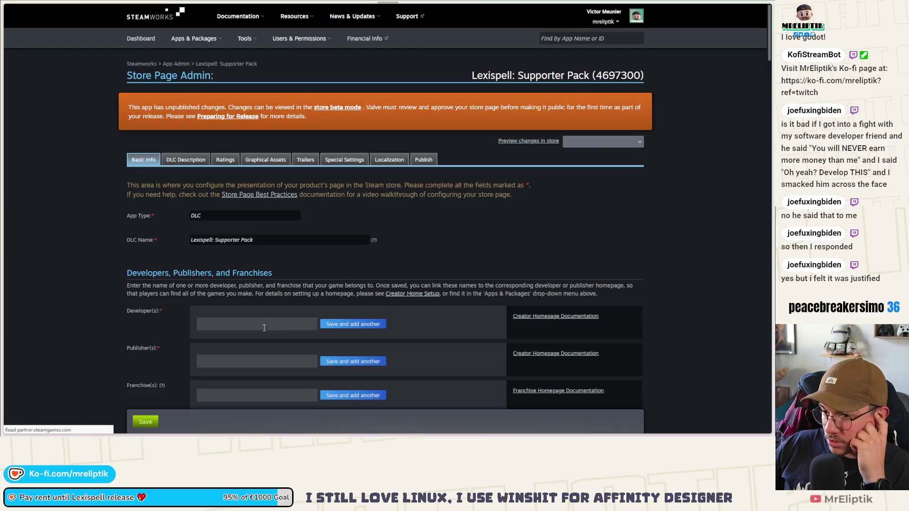
text(MrEliptik)
click(350, 323)
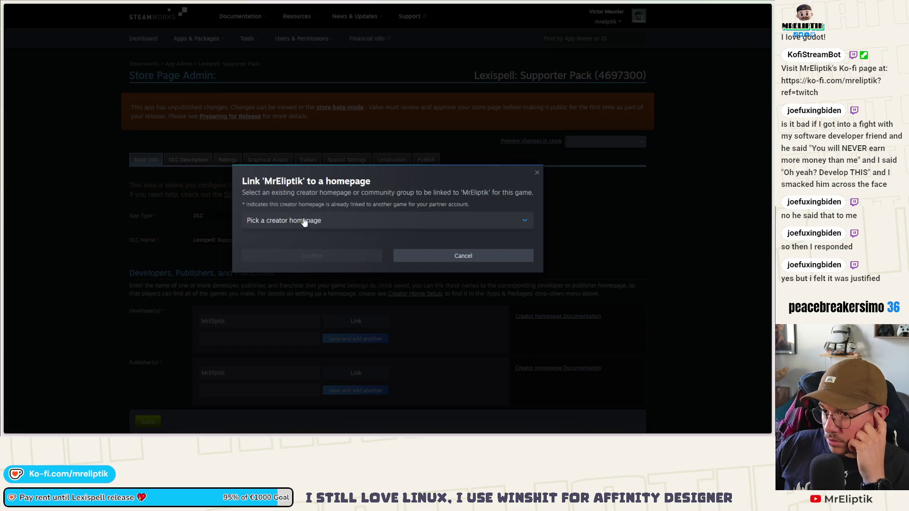
click(305, 220)
click(293, 251)
click(294, 256)
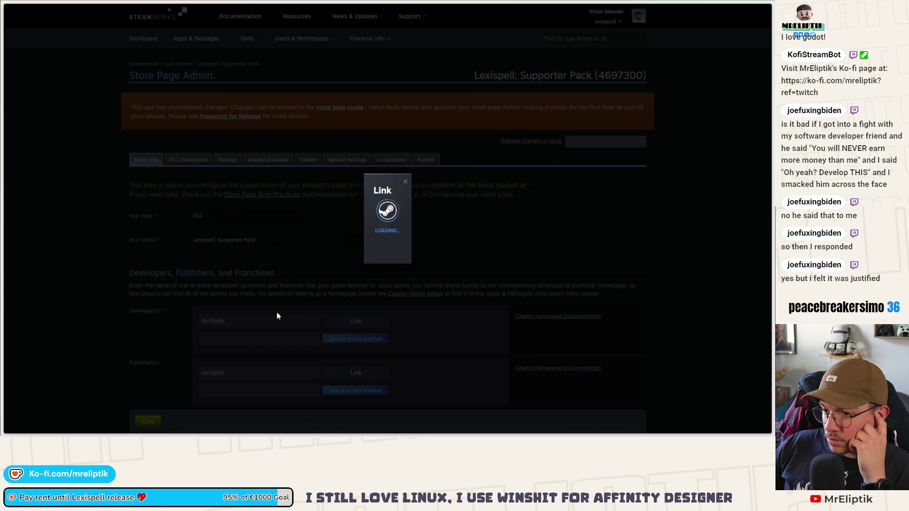
scroll(255, 322, down, 4)
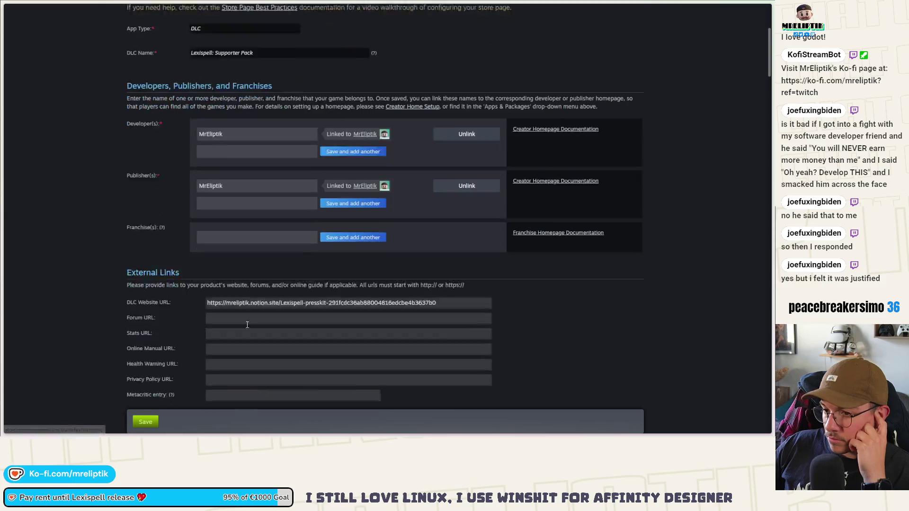
scroll(247, 325, down, 1)
click(146, 421)
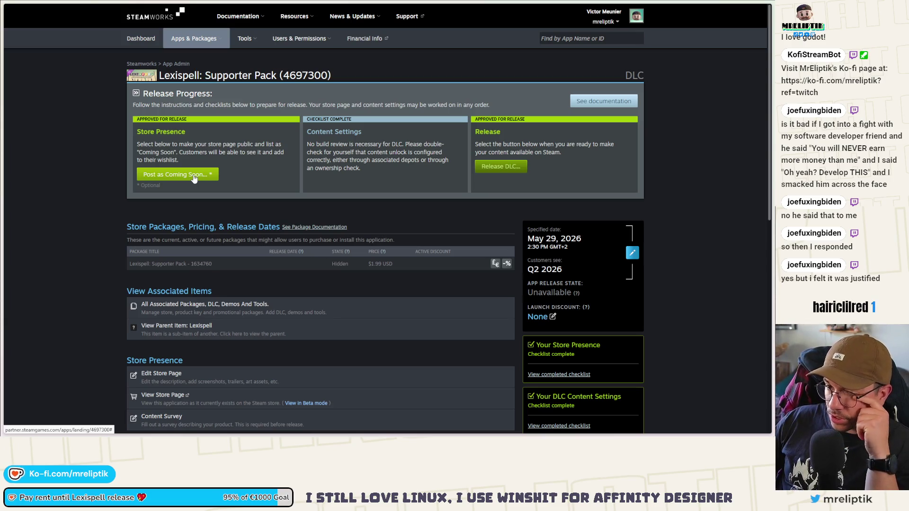
- Publish the Supporter Pack store page as Coming Soon
click(194, 175)
click(158, 289)
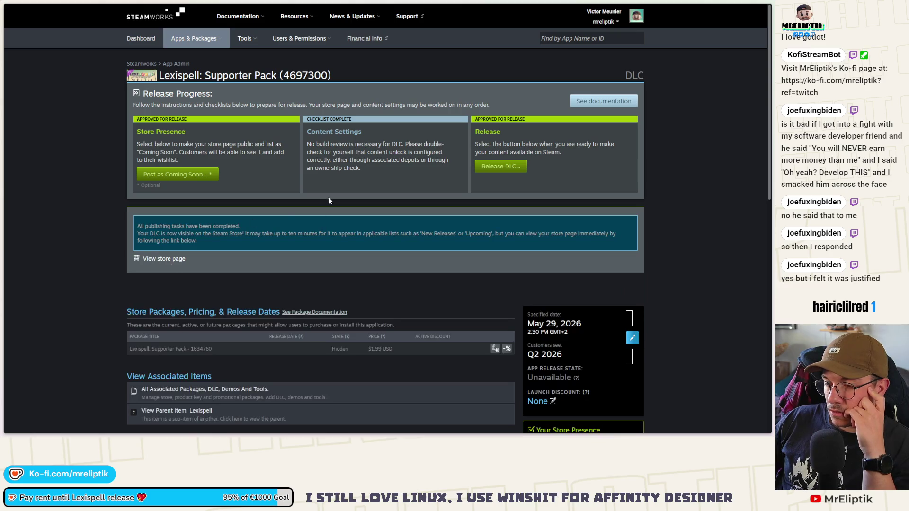
click(60, 424)
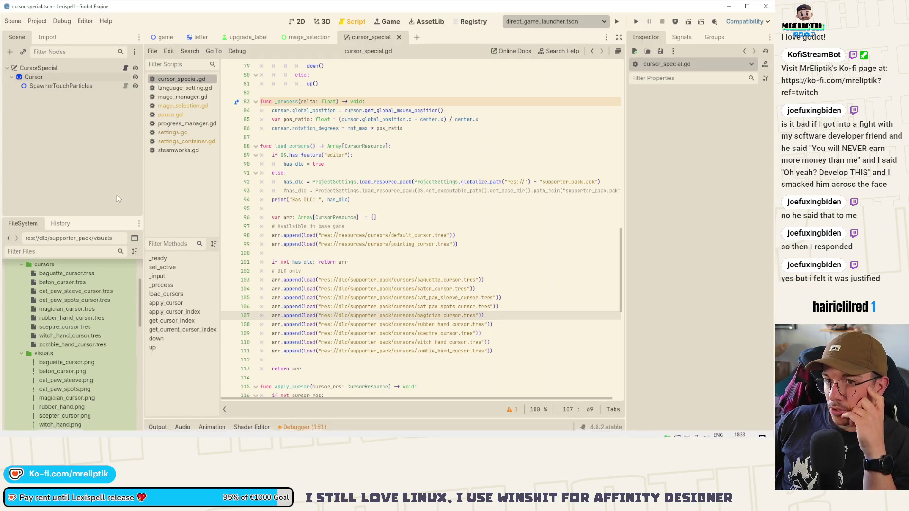
- Start a PCK/ZIP export of the Supporter Pack DLC preset and go into the build folder
click(37, 21)
key(Escape)
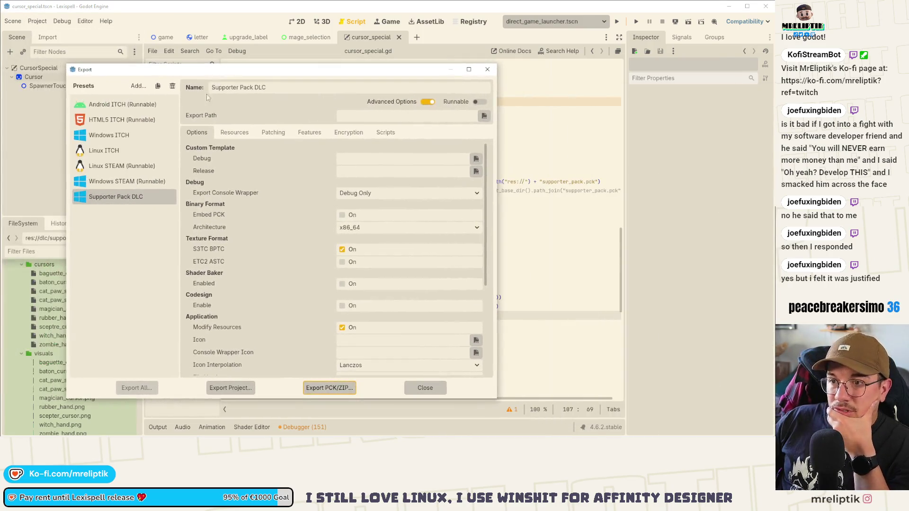
click(331, 388)
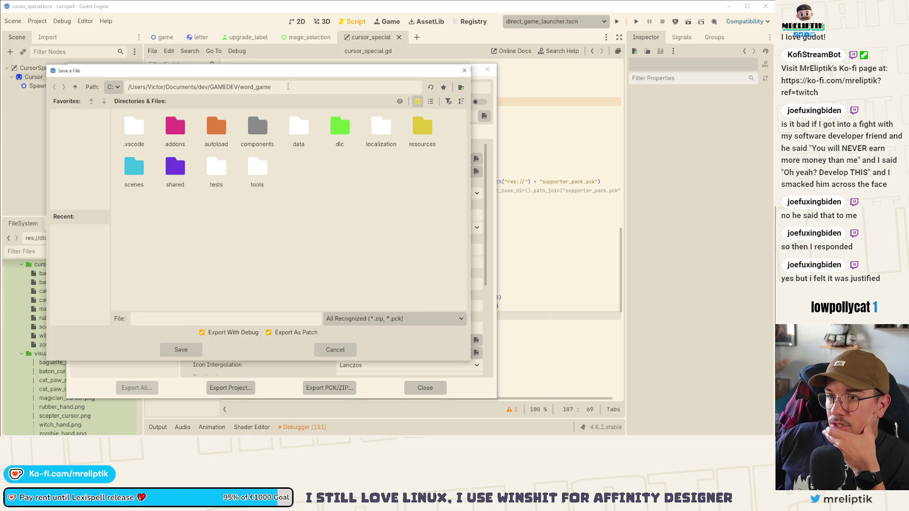
text(/build)
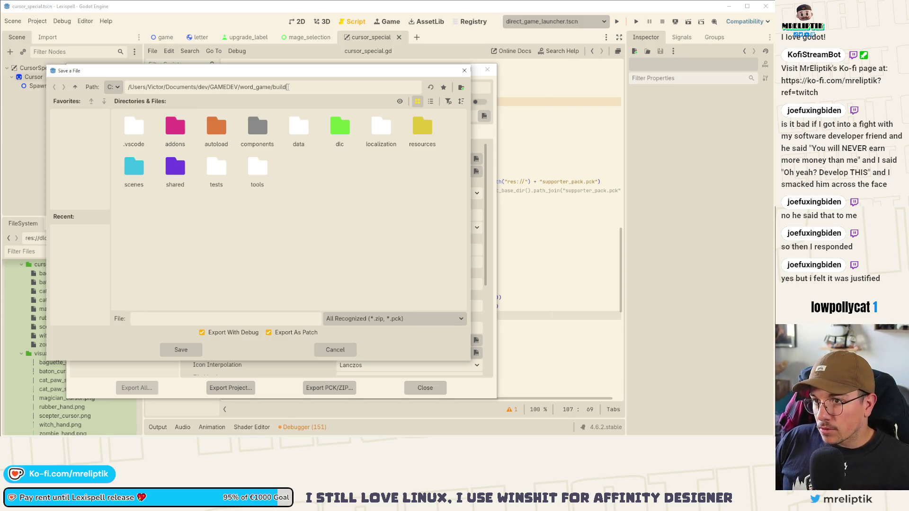
key(Return)
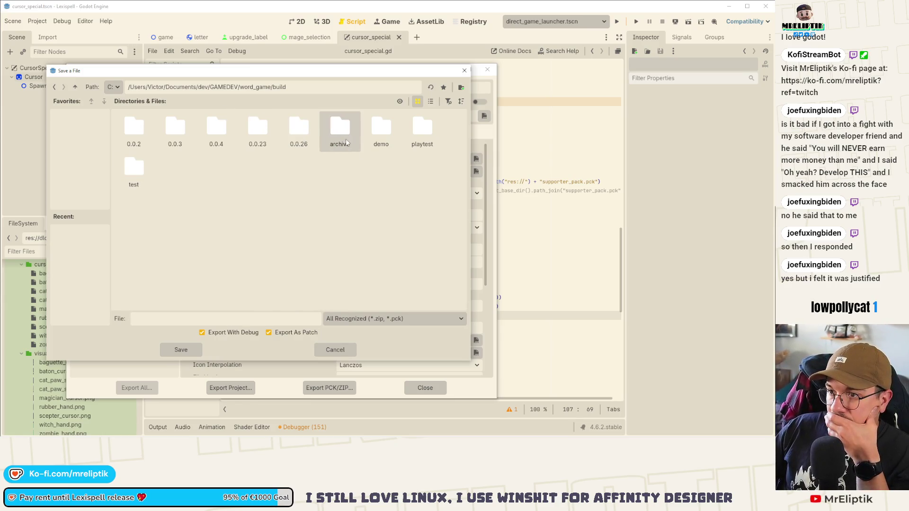
- Create a dlc folder in build, turn off patch export, and save supporter_pack.pck there
mouse_move(339, 67)
mouse_down()
mouse_move(449, 322)
mouse_move(426, 71)
mouse_up()
right_click(333, 186)
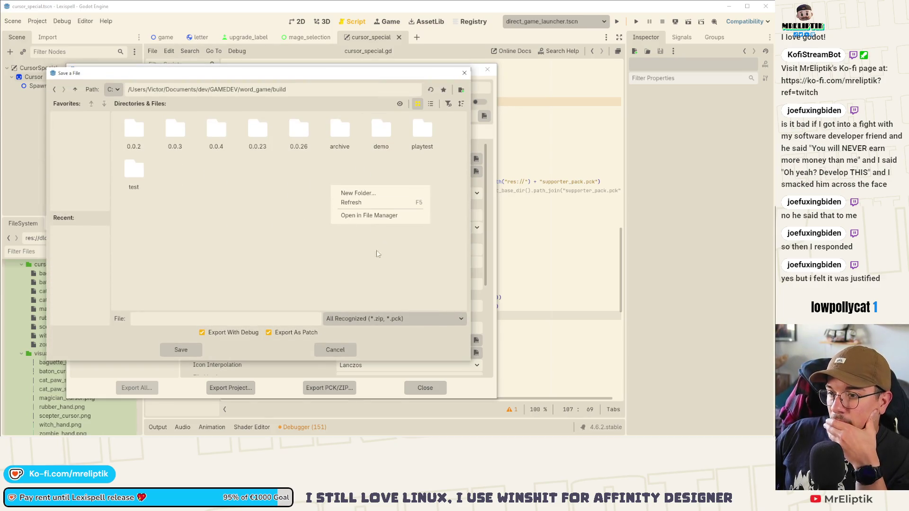
click(367, 194)
text(c)
key(Return)
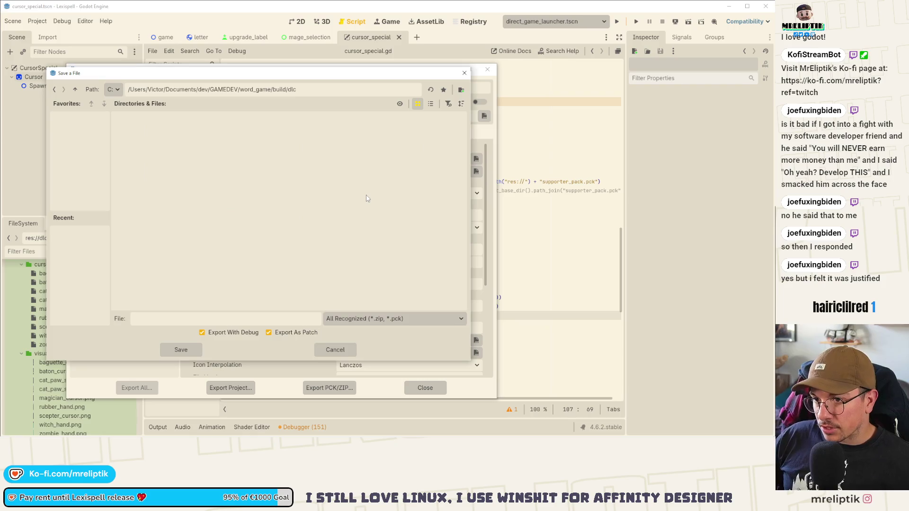
click(279, 334)
text(supporter_pack.pck)
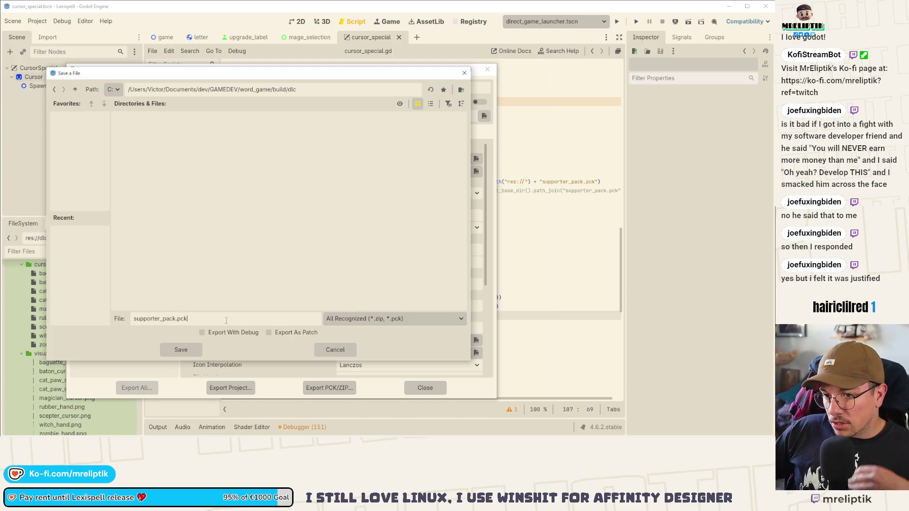
click(191, 350)
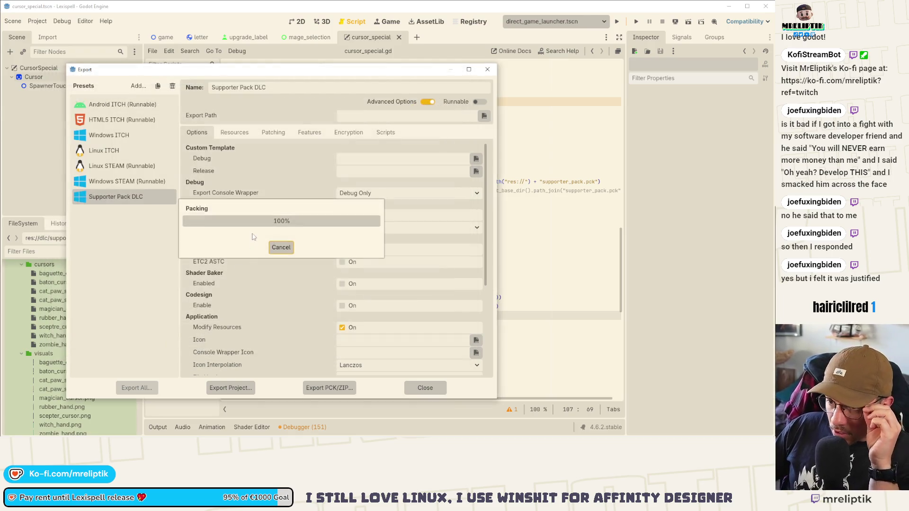
- Set the Windows STEAM preset's export path to build/test/lexispell.exe
click(122, 187)
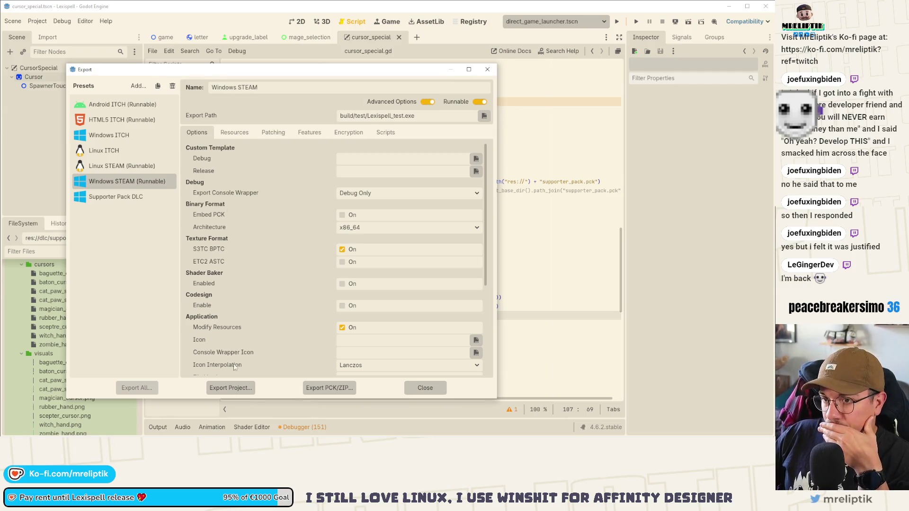
click(122, 165)
click(107, 180)
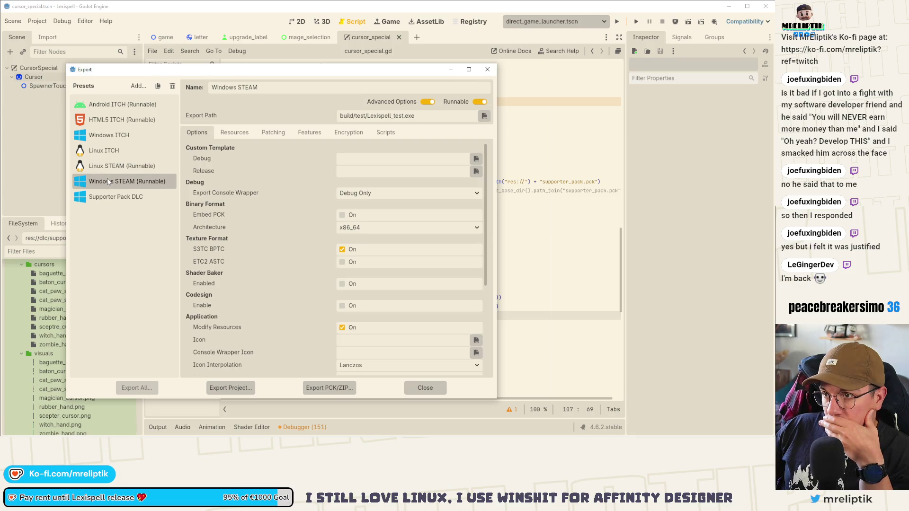
click(483, 116)
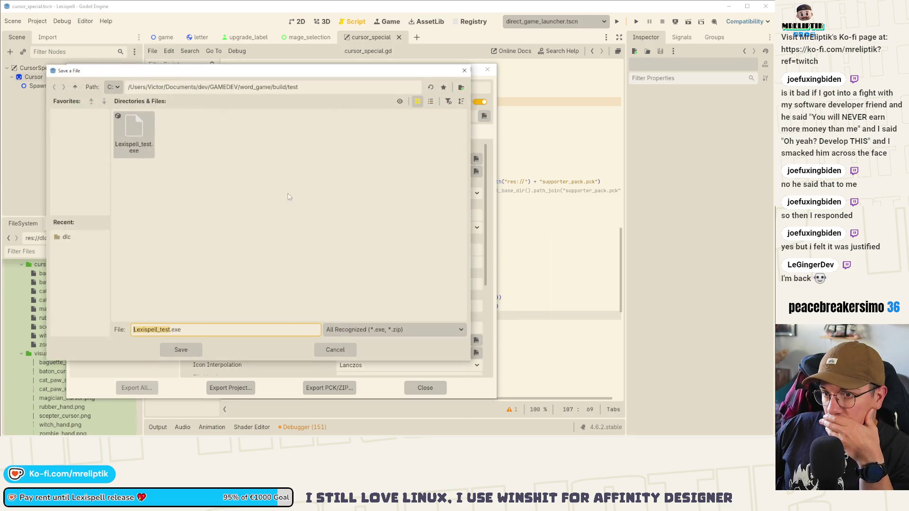
click(75, 86)
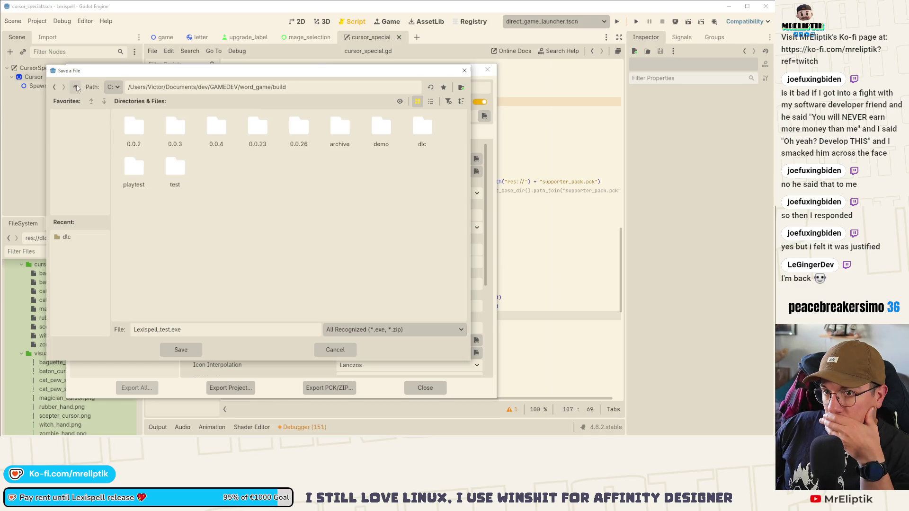
double_click(174, 174)
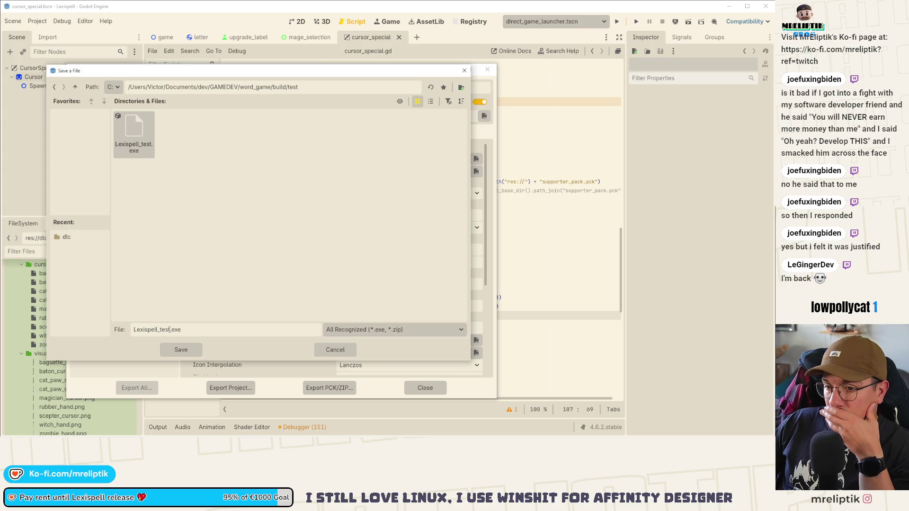
click(75, 87)
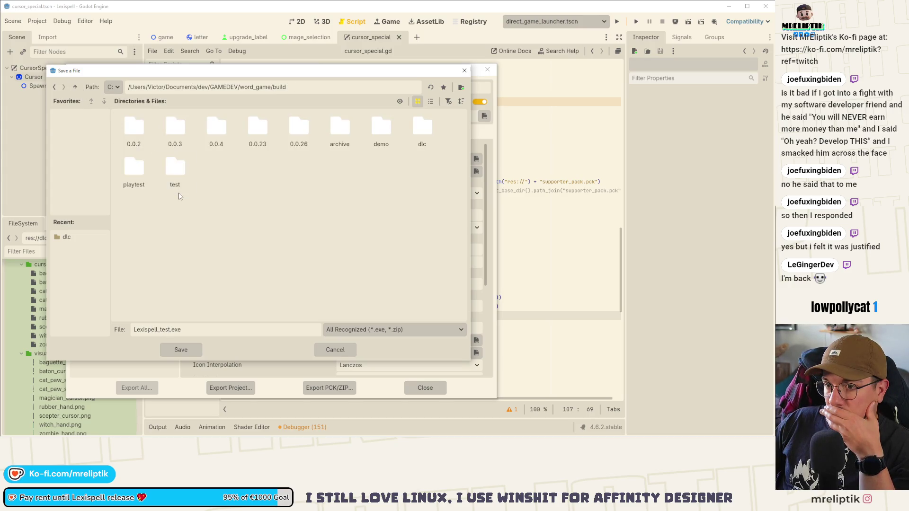
double_click(176, 175)
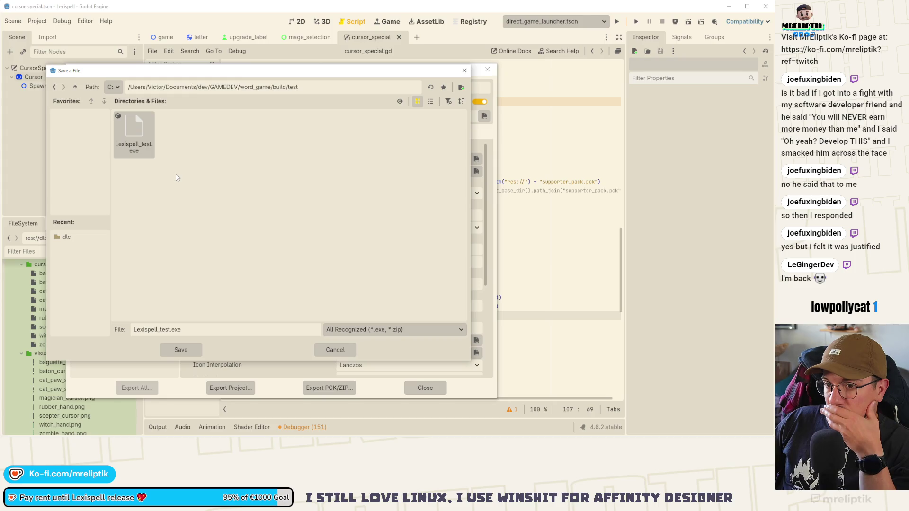
click(175, 177)
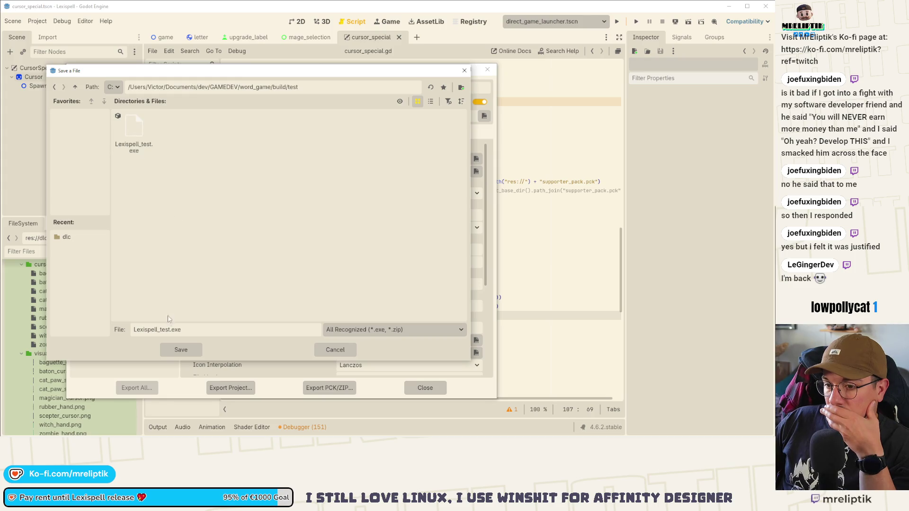
drag(169, 330, 120, 330)
text(le)
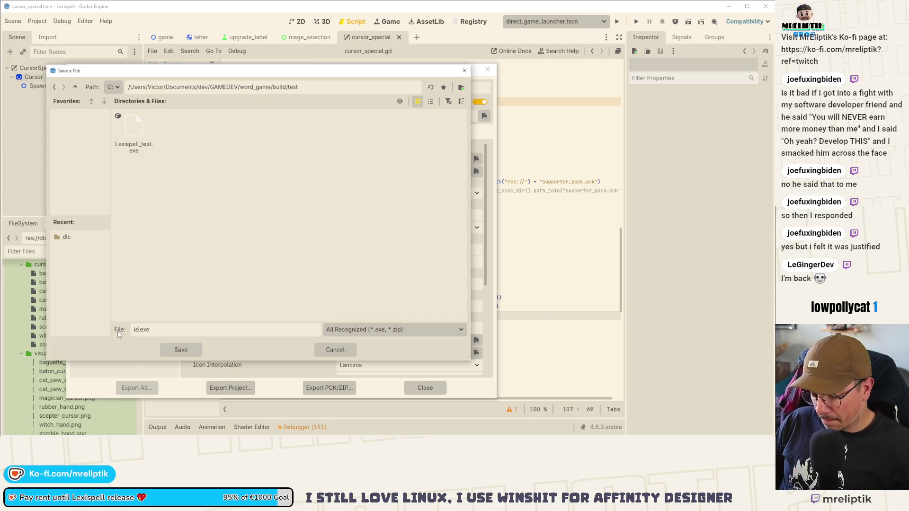
text(xispell)
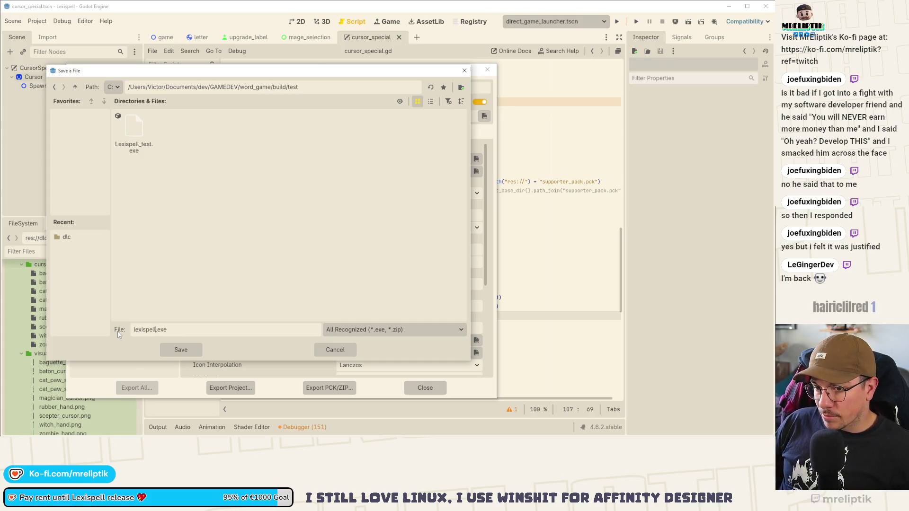
click(193, 346)
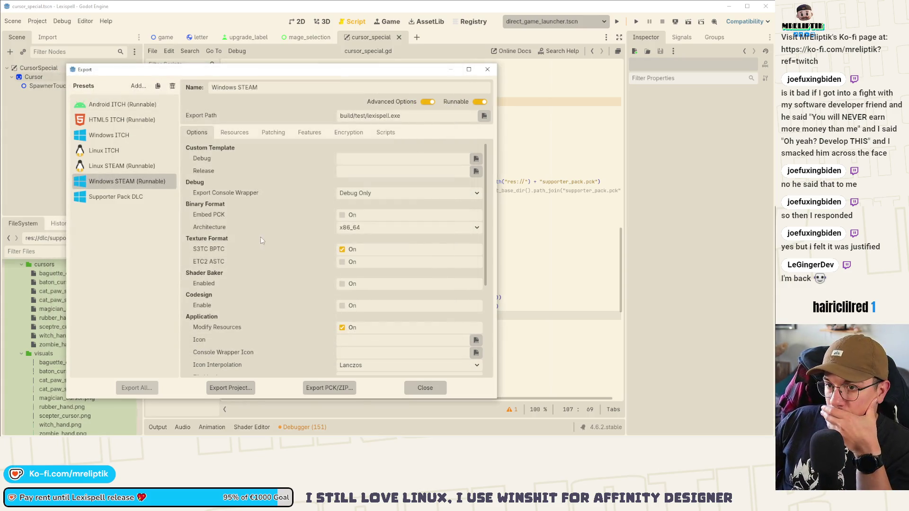
- Export the Windows project, then run the exported game past its Supported Inputs screen
click(229, 389)
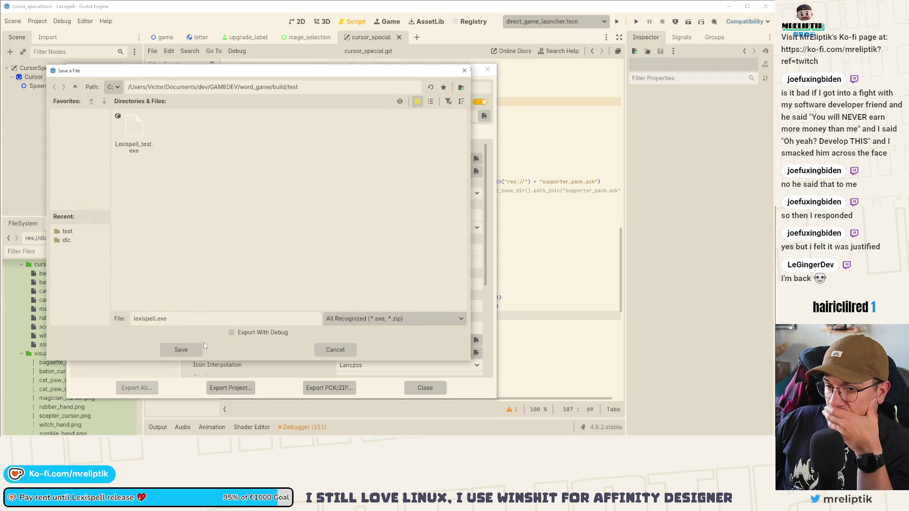
click(184, 349)
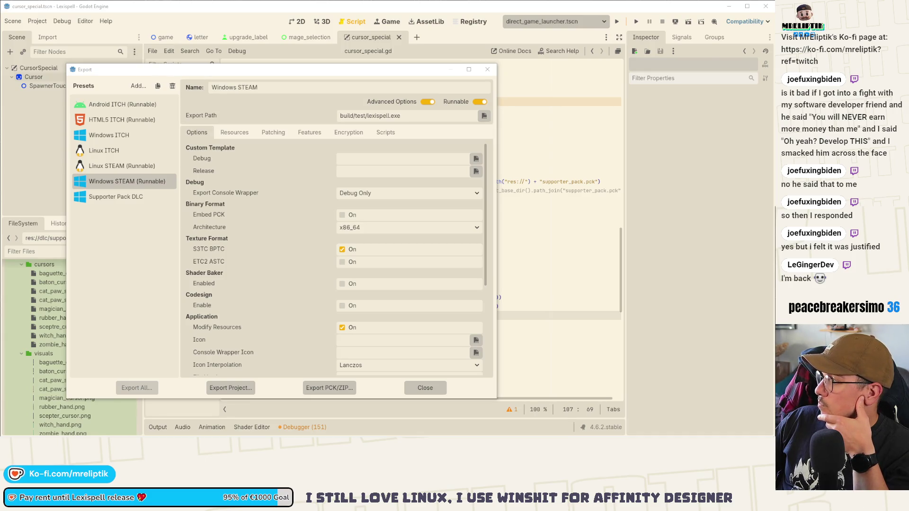
key(alt+Tab)
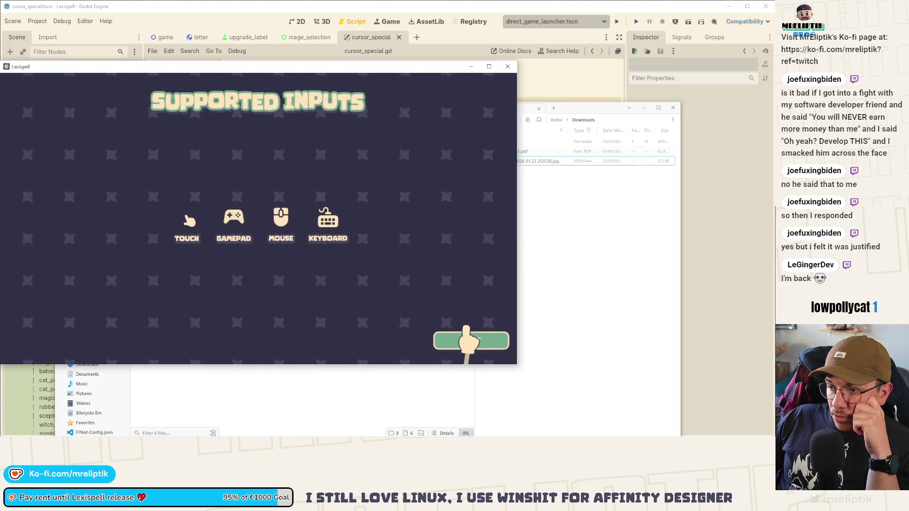
click(466, 337)
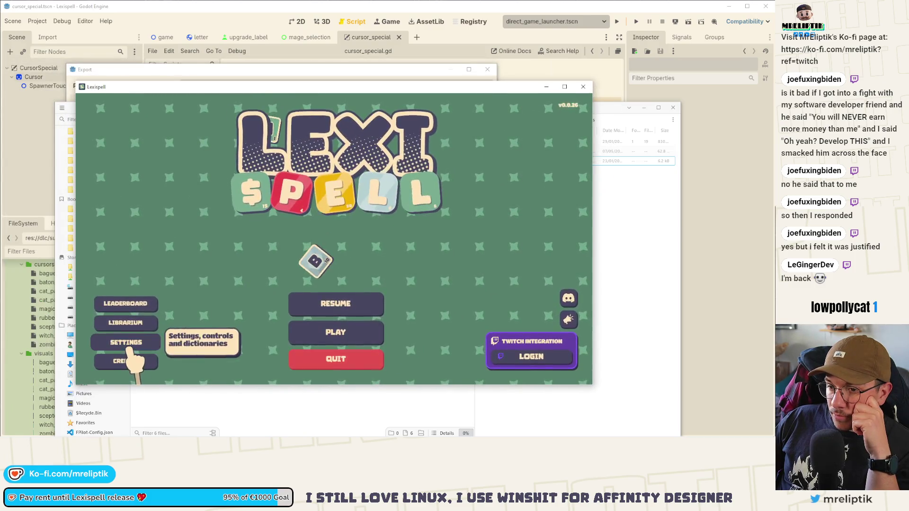
- Open the game's settings twice, returning to the main menu each time, then quit Lexispell
click(127, 344)
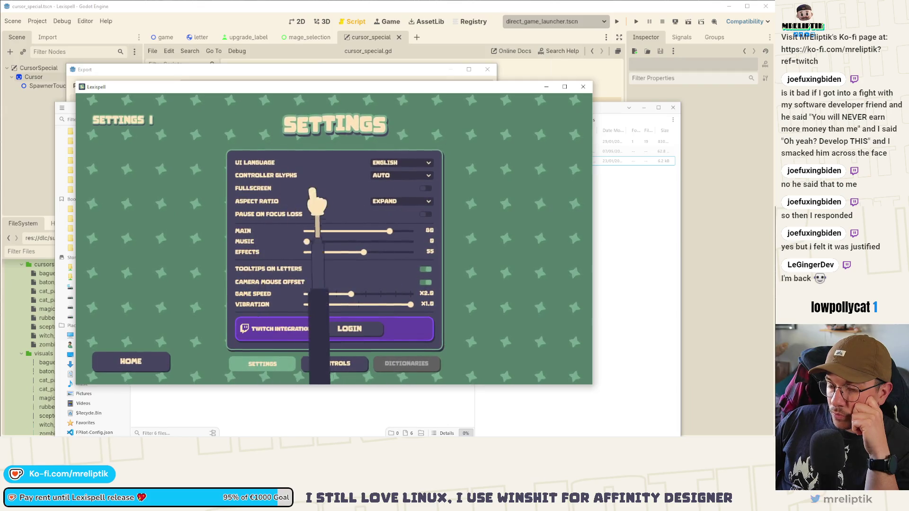
click(127, 359)
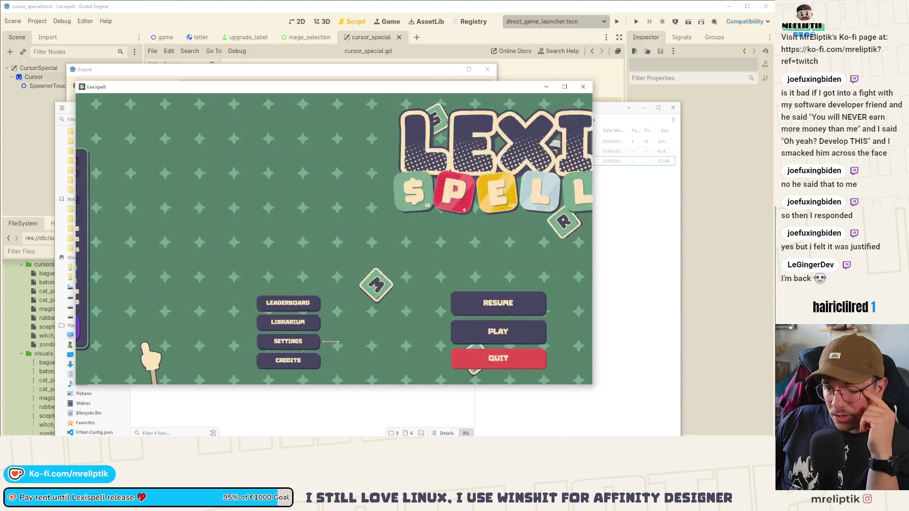
click(240, 341)
click(163, 306)
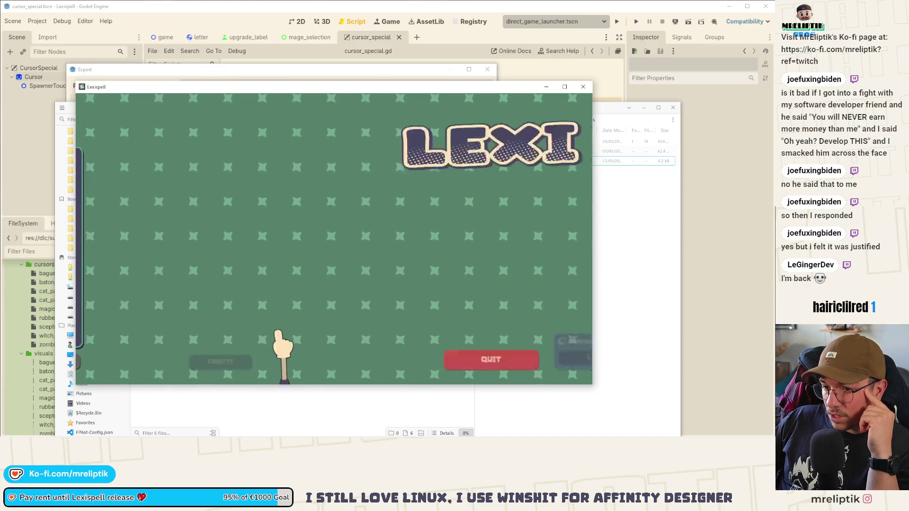
click(334, 359)
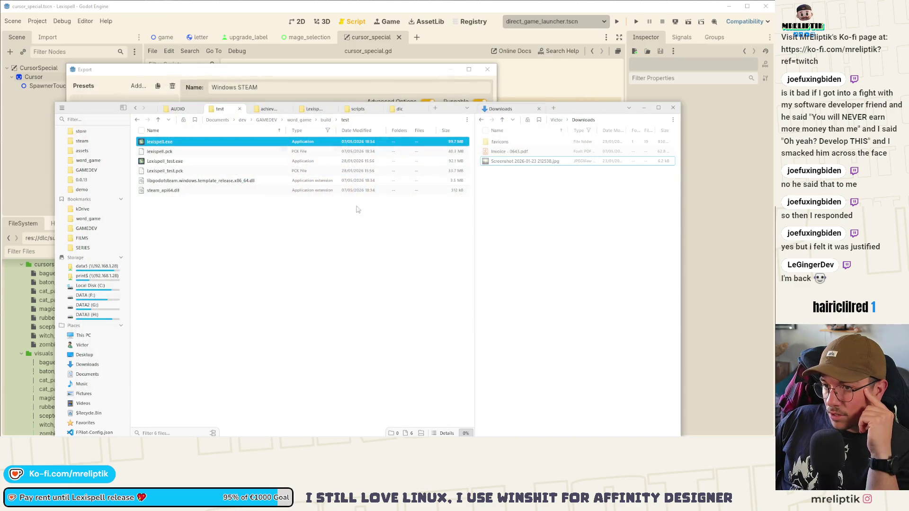
- Copy supporter_pack.pck from build/dlc into build/test alongside lexispell.exe
click(516, 249)
click(330, 124)
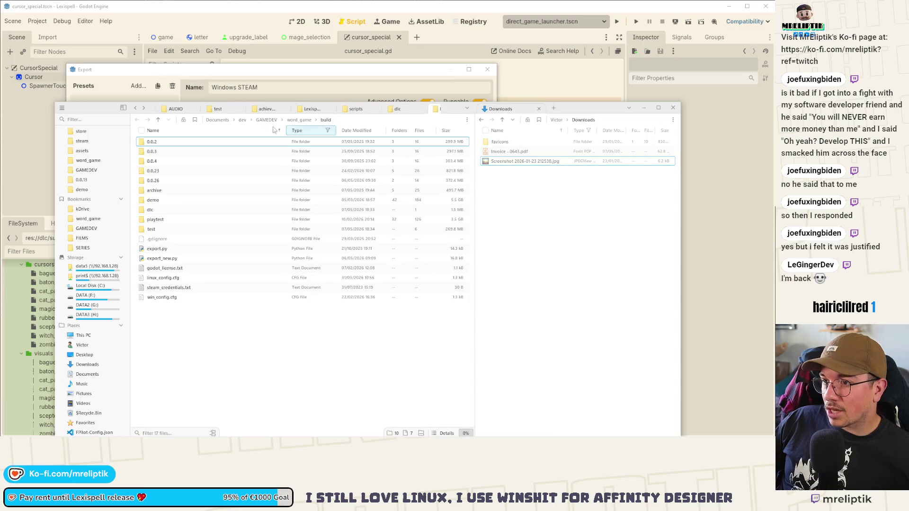
click(156, 221)
double_click(159, 210)
click(218, 109)
key(ctrl+v)
click(181, 143)
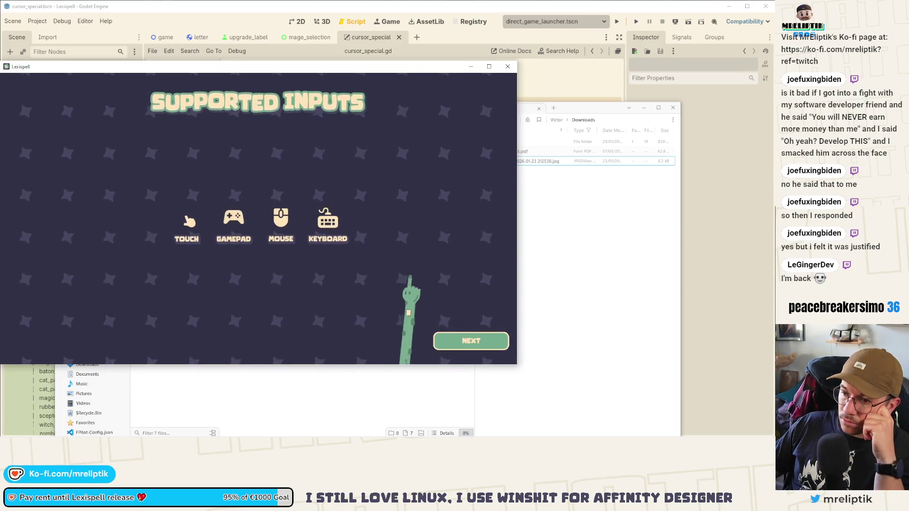
- Try the Cat paw spots cursor in settings, reset the cursor to Default, and quit
click(469, 340)
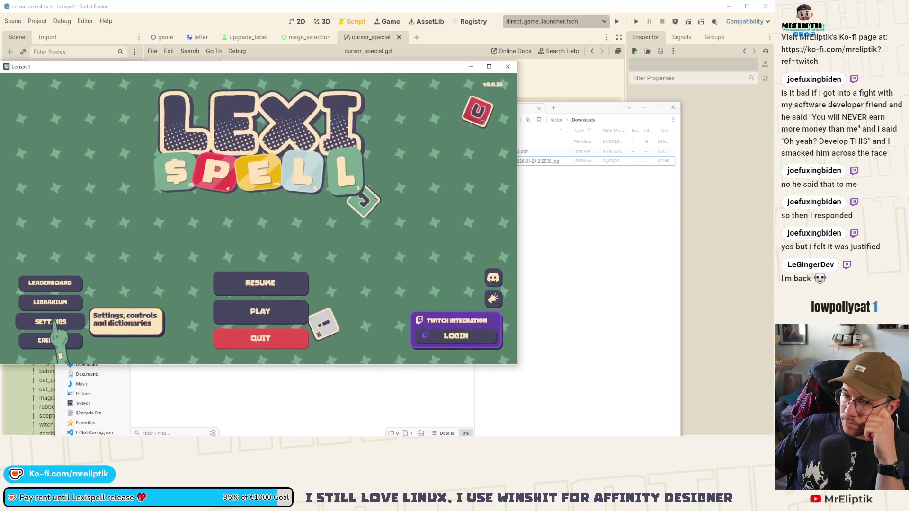
click(54, 322)
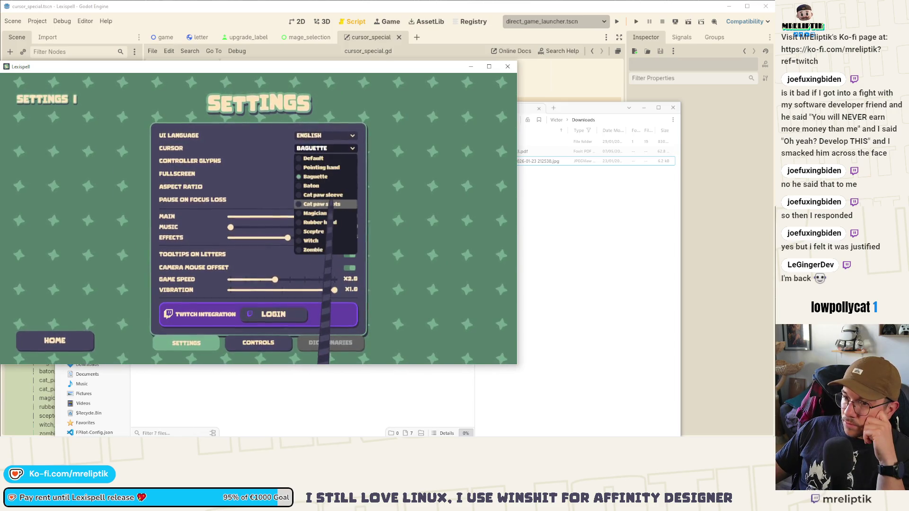
click(326, 204)
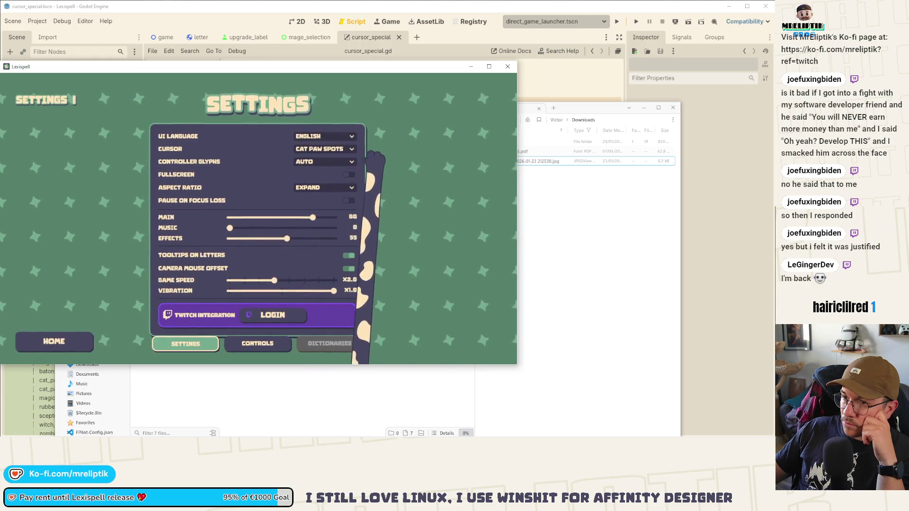
click(339, 150)
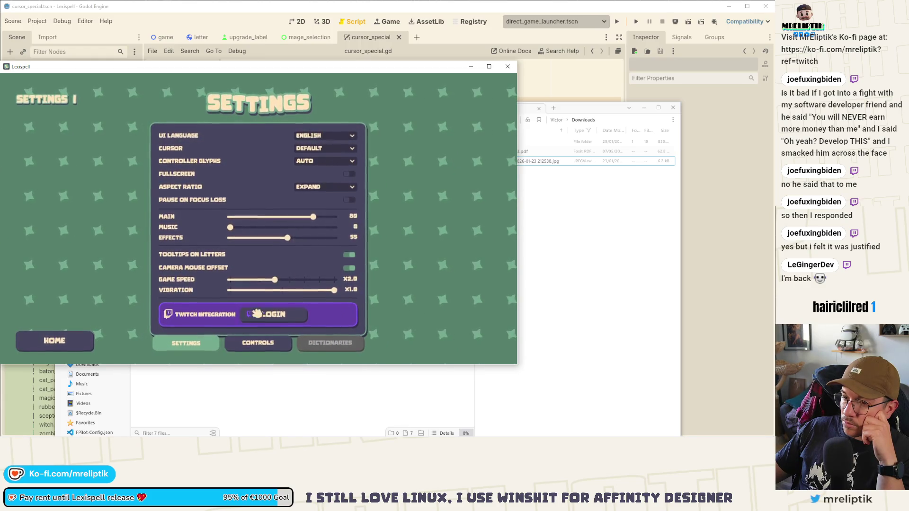
click(80, 339)
click(260, 338)
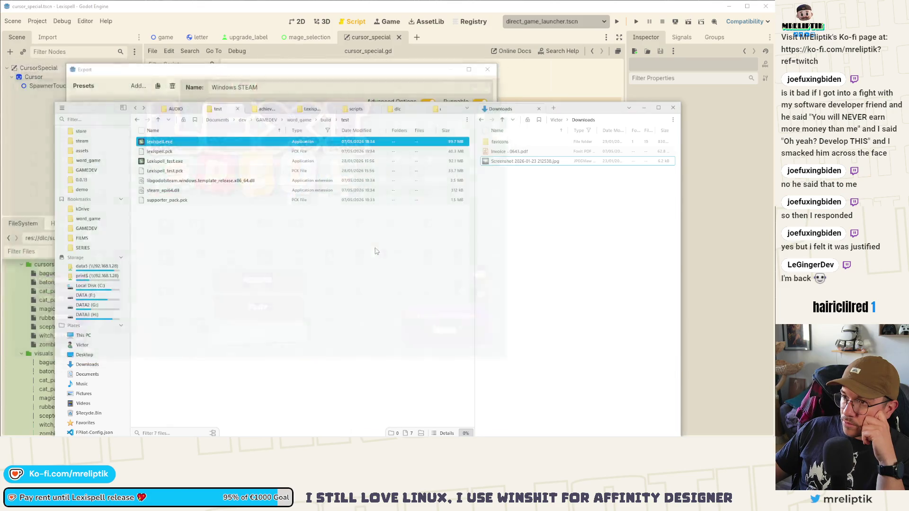
- Check supporter_pack.pck in the test and dlc folders, then close File Explorer and the Export window
click(179, 200)
mouse_move(176, 203)
mouse_down()
mouse_move(414, 133)
mouse_move(435, 110)
mouse_up()
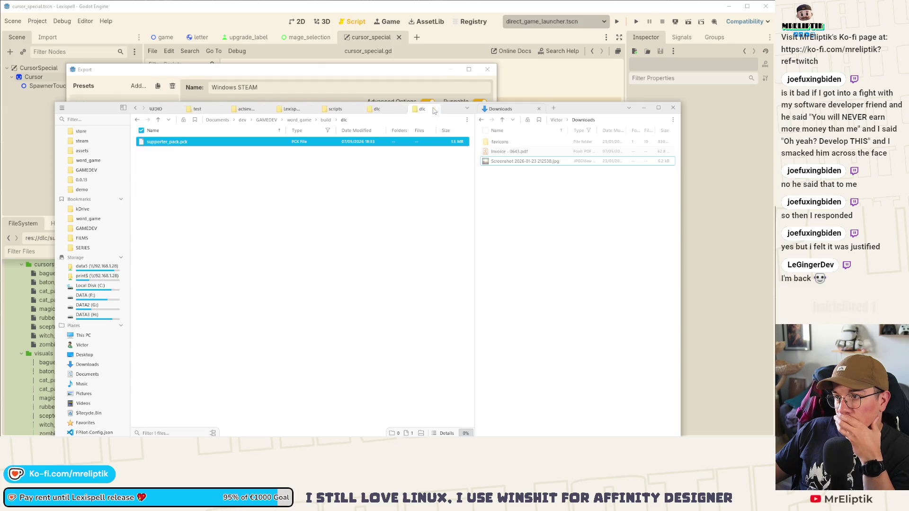
click(224, 110)
click(175, 109)
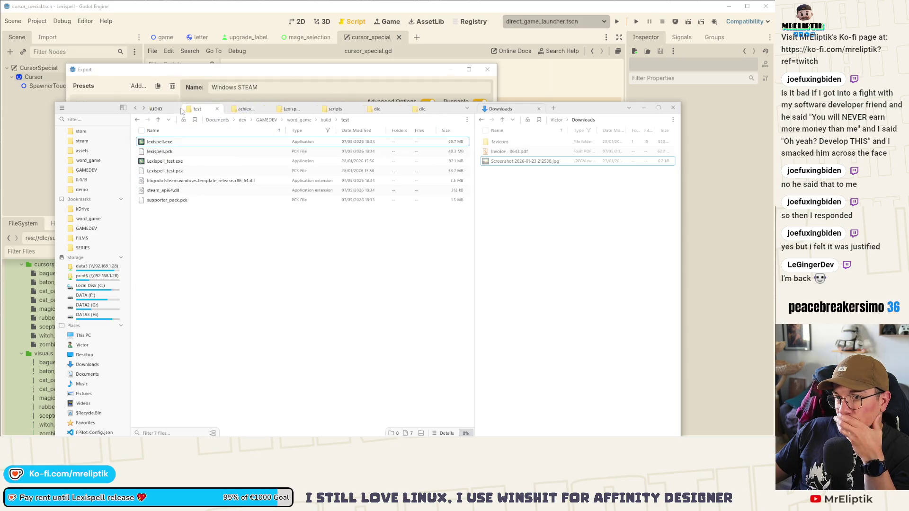
click(186, 201)
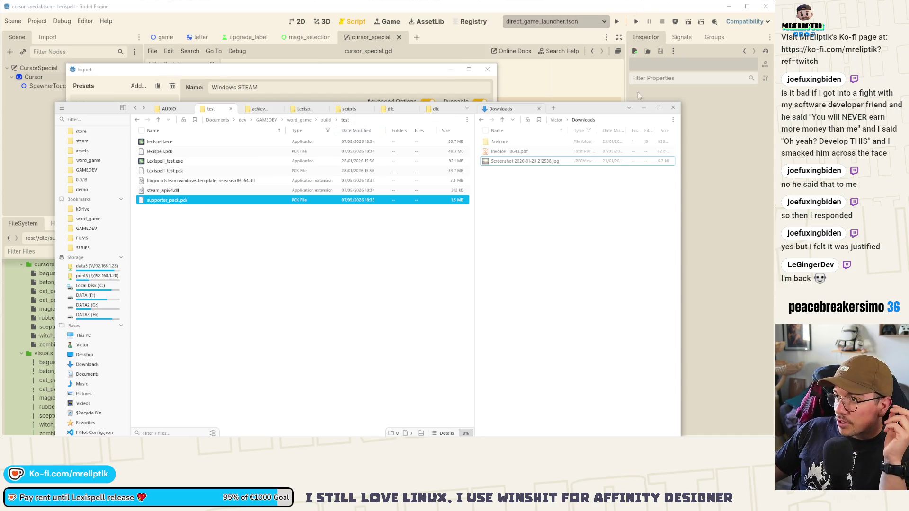
click(644, 107)
click(486, 70)
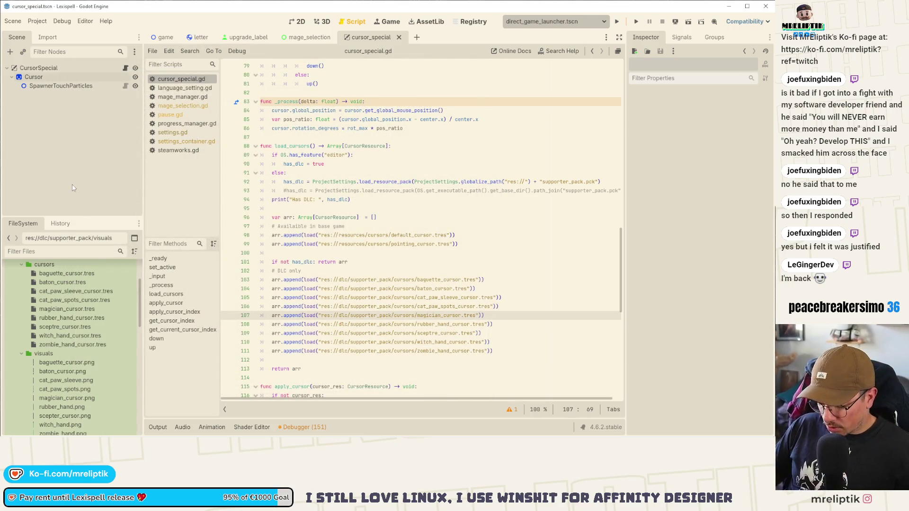
- Open the settings scene and the CursorSetting node's script, cursor_setting.gd
key(ctrl+shift+o)
text(settings)
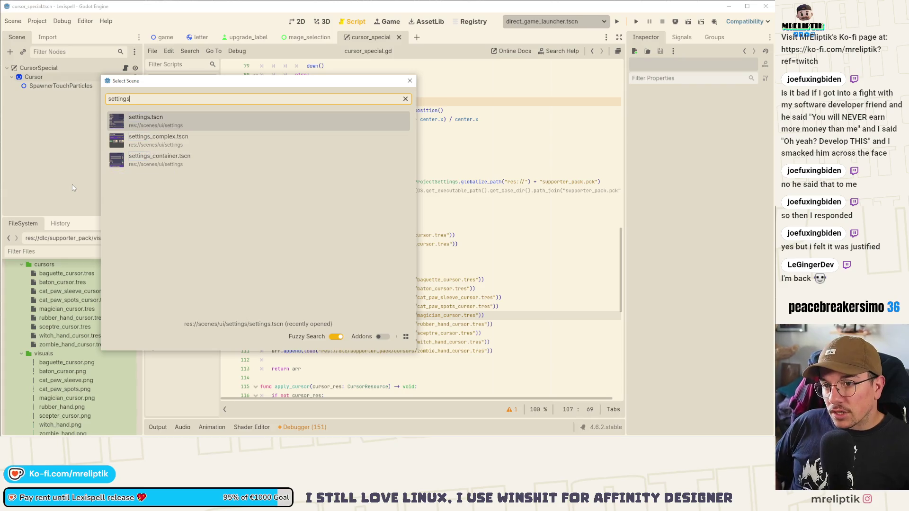
key(Return)
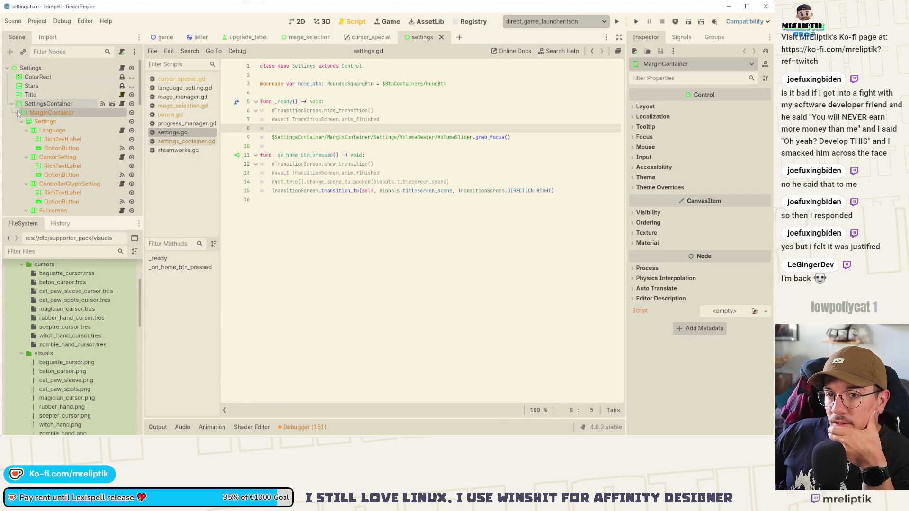
click(12, 103)
click(11, 104)
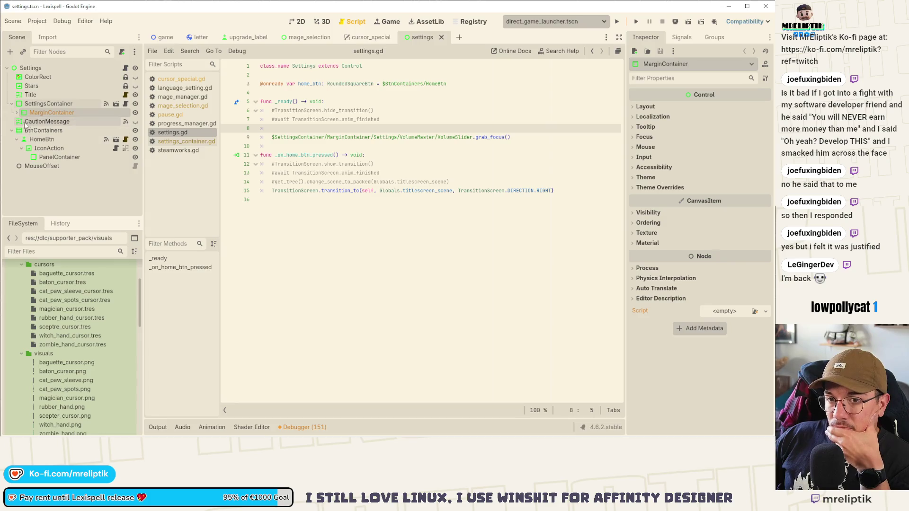
click(61, 158)
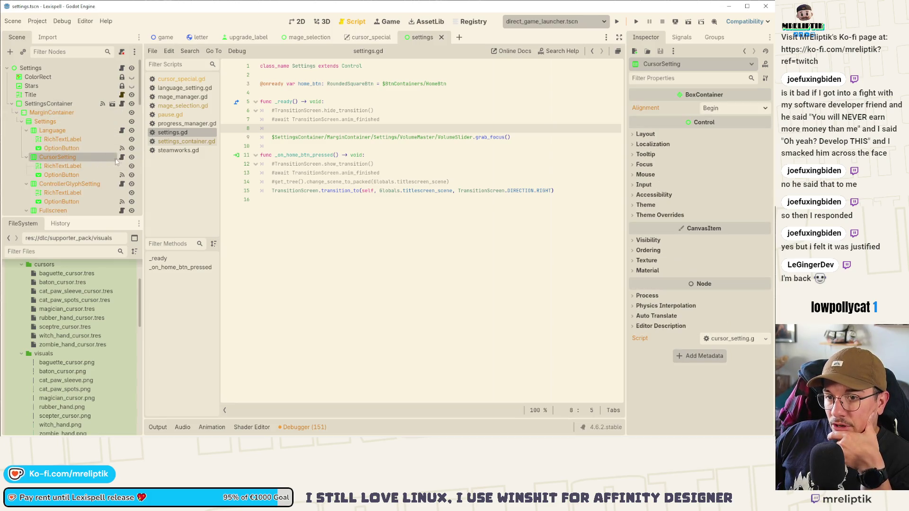
click(121, 157)
- Delete the has_dlc visibility check and early return lines from _ready and save the script
click(351, 147)
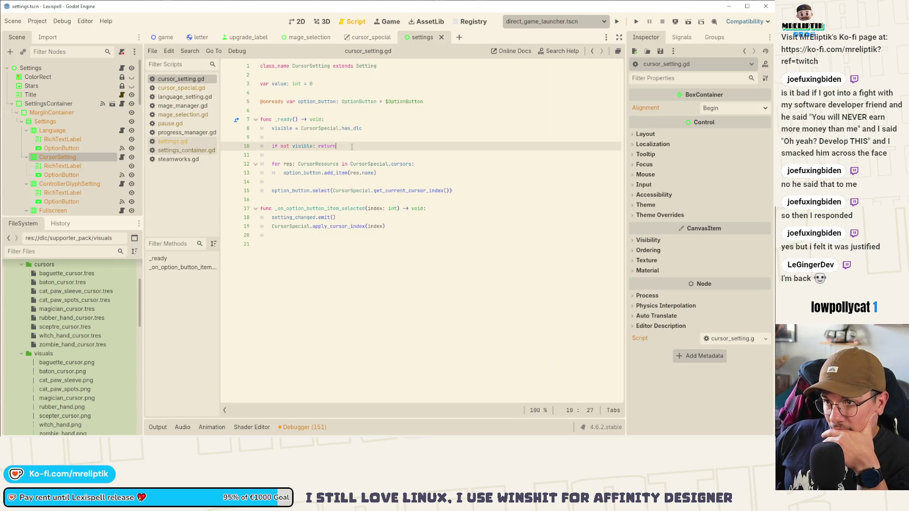
click(328, 129)
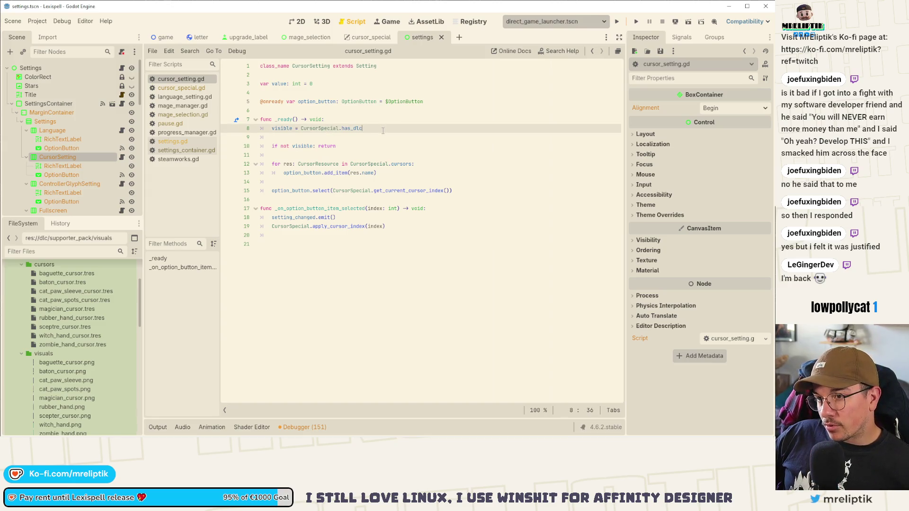
key(ctrl+shift+k)
key(ctrl+shift+k)
key(ctrl+shift+k)
key(ctrl+s)
click(399, 135)
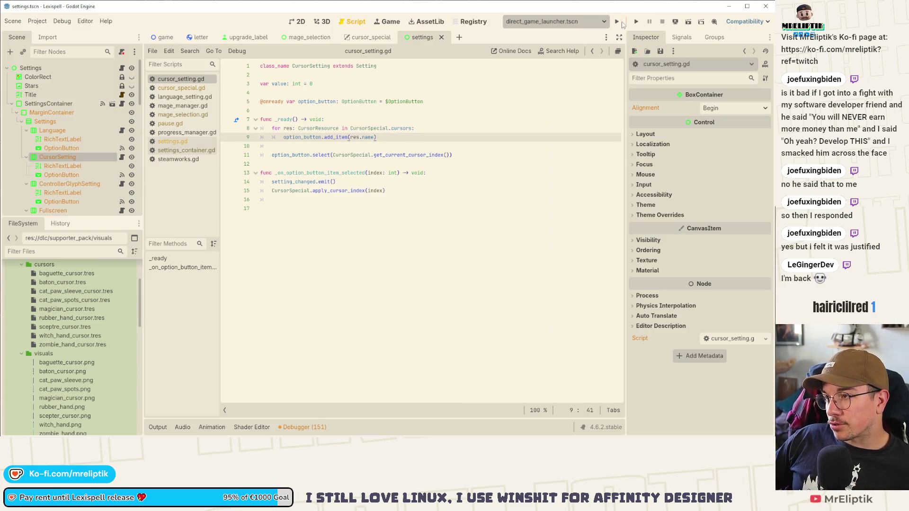
click(37, 21)
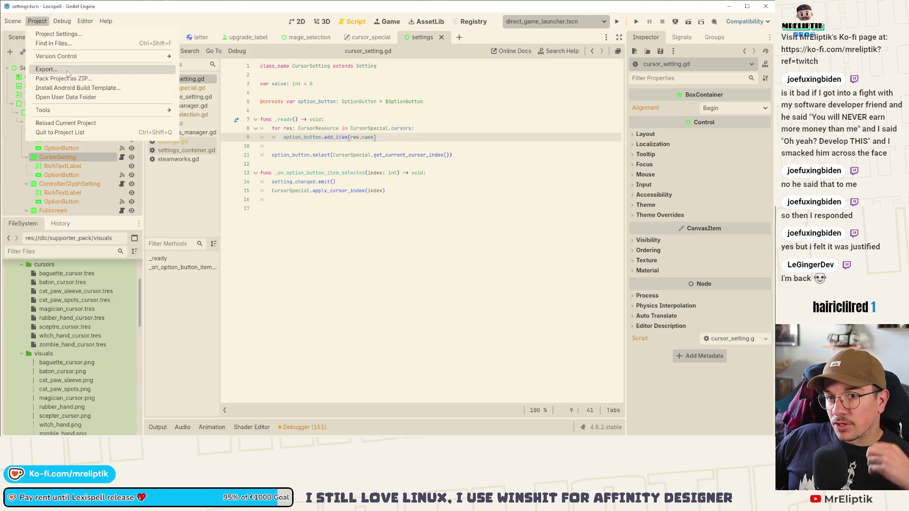
- Re-export the Windows build, overwriting the existing lexispell.exe
click(45, 68)
click(231, 388)
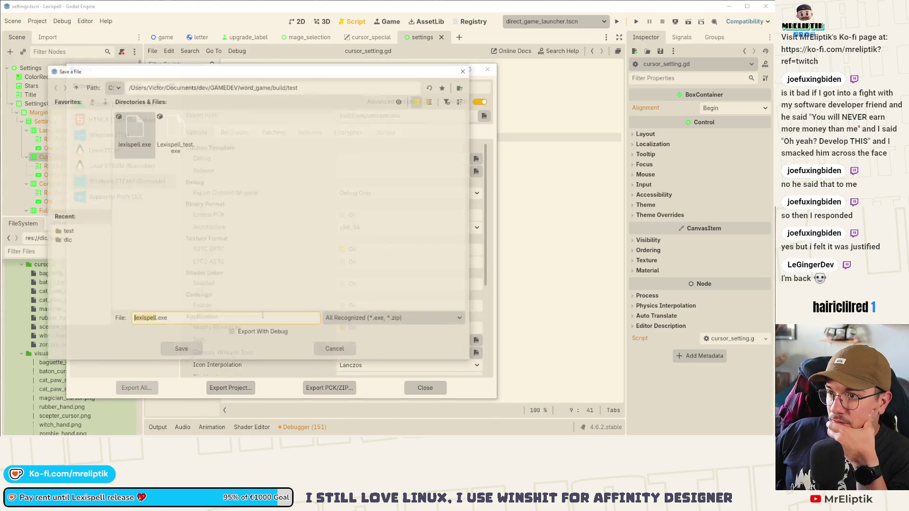
click(178, 349)
click(205, 231)
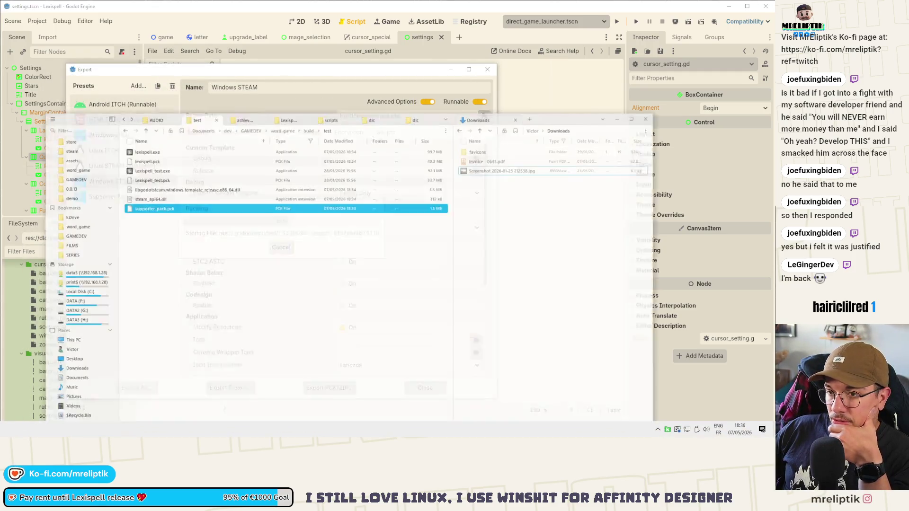
- Move supporter_pack.pck from build/test into Downloads and launch lexispell.exe without the DLC
click(193, 204)
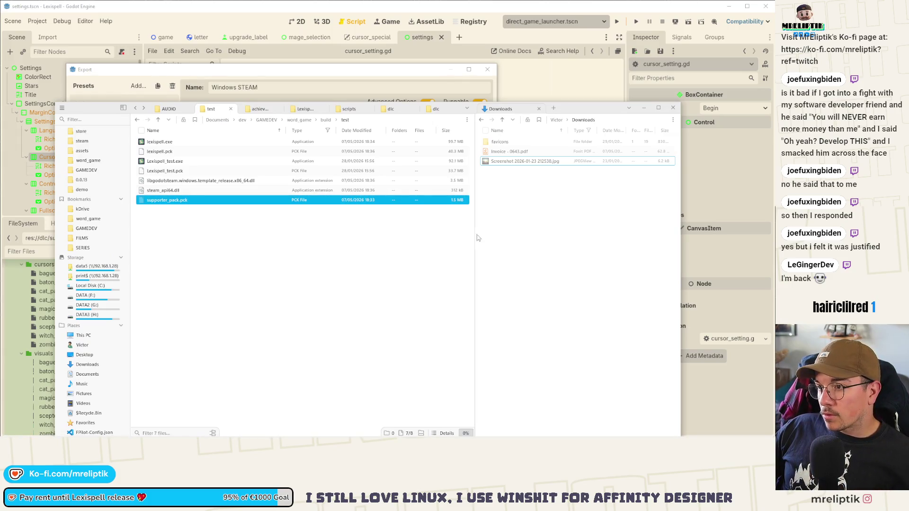
key(ctrl+x)
click(477, 262)
key(ctrl+v)
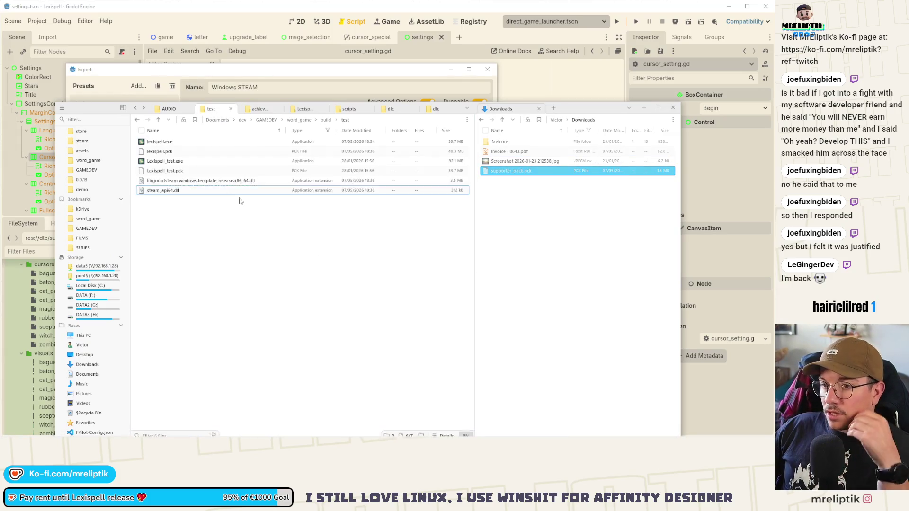
key(super+Down)
double_click(223, 141)
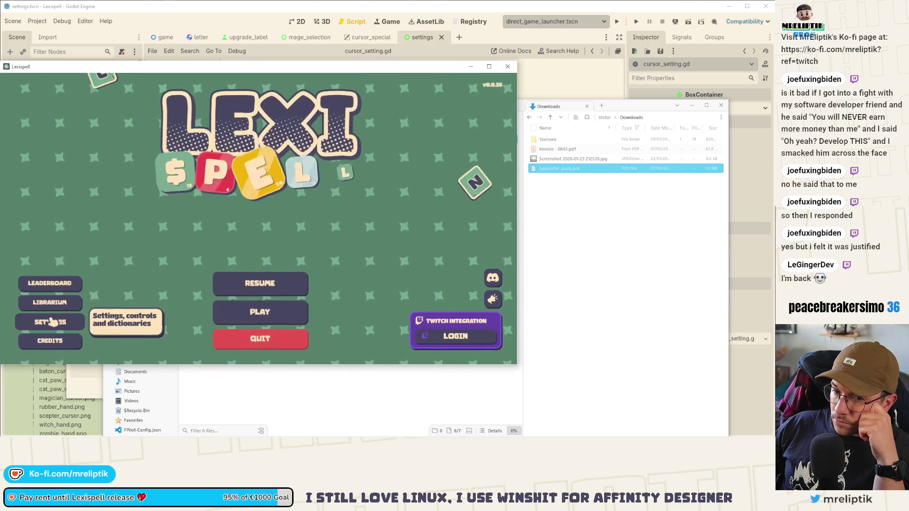
- Switch the game cursor to Pointing hand without the DLC, then quit Lexispell
click(316, 149)
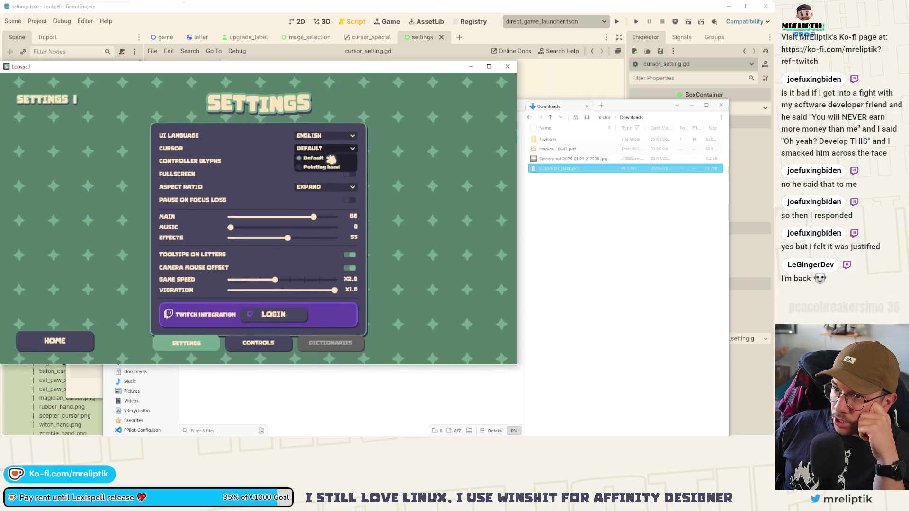
click(318, 166)
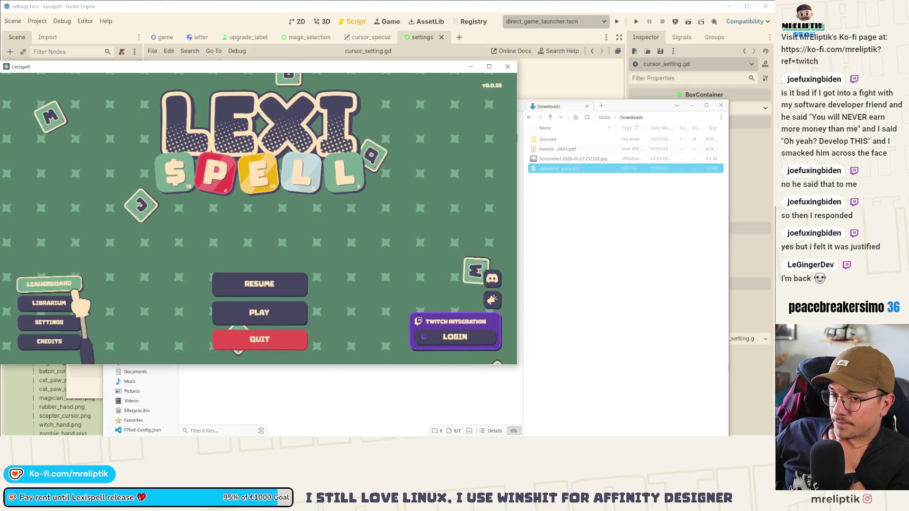
click(239, 338)
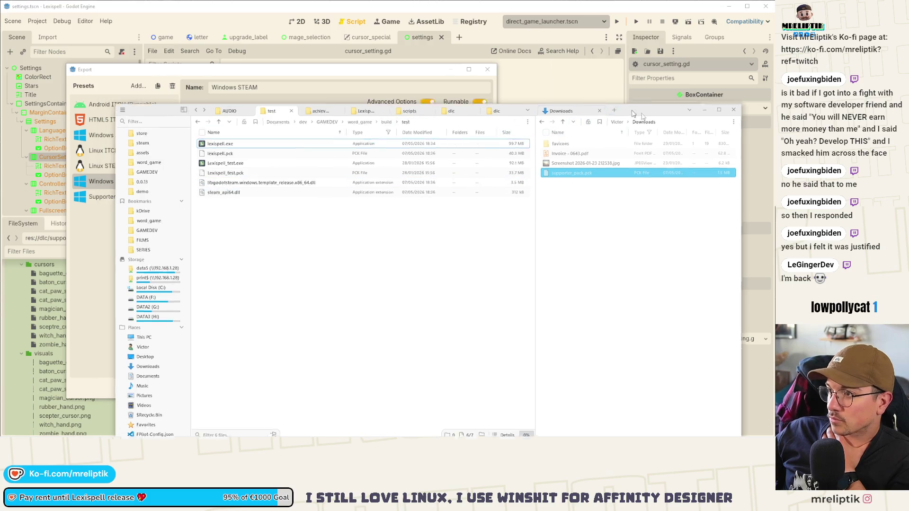
- Close File Explorer and Godot's Export dialog and bring up VS Code's Source Control
key(alt+Tab)
click(487, 70)
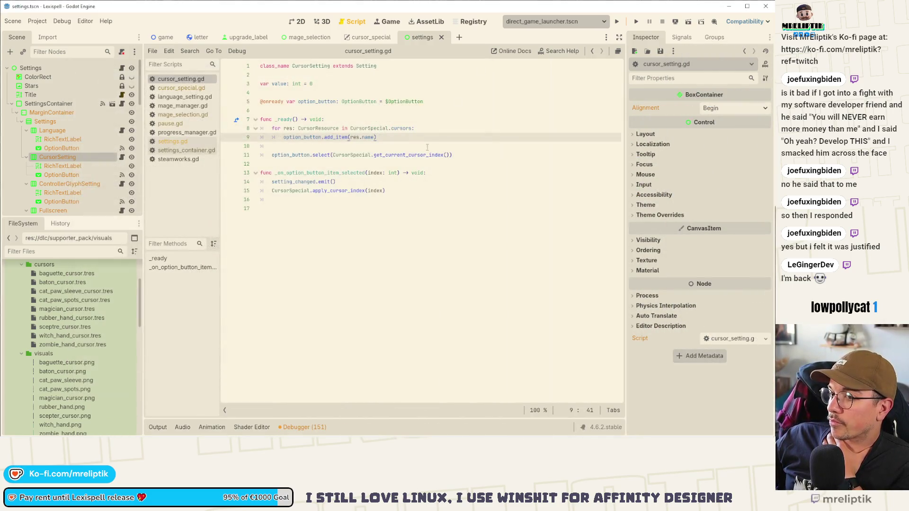
key(alt+Tab)
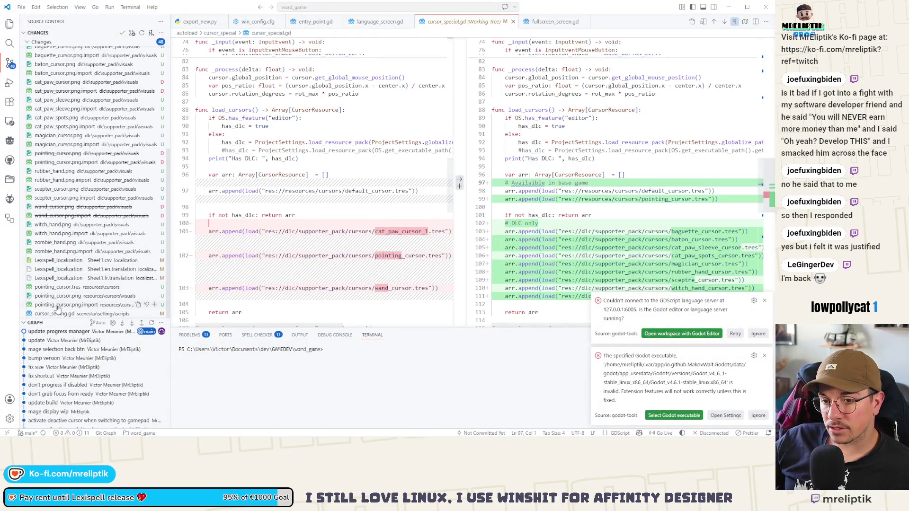
- Stage all changes and commit them as "new cursors and cursor for non dlc"
scroll(94, 189, up, 8)
click(154, 106)
click(53, 46)
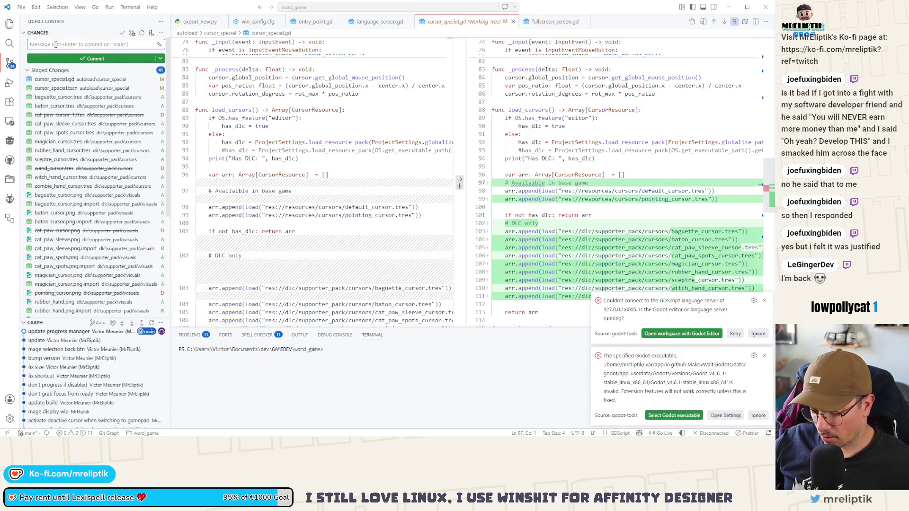
text(new cursors and cursor)
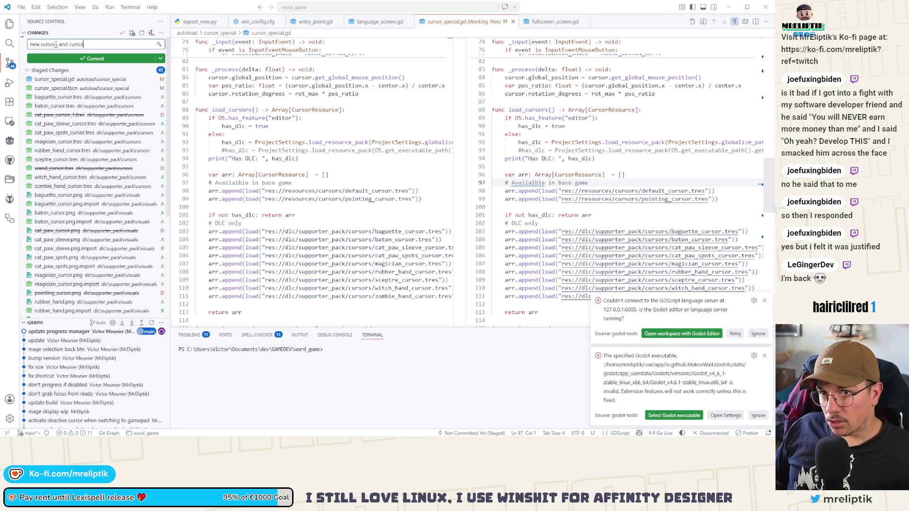
text(lc)
key(ctrl+Return)
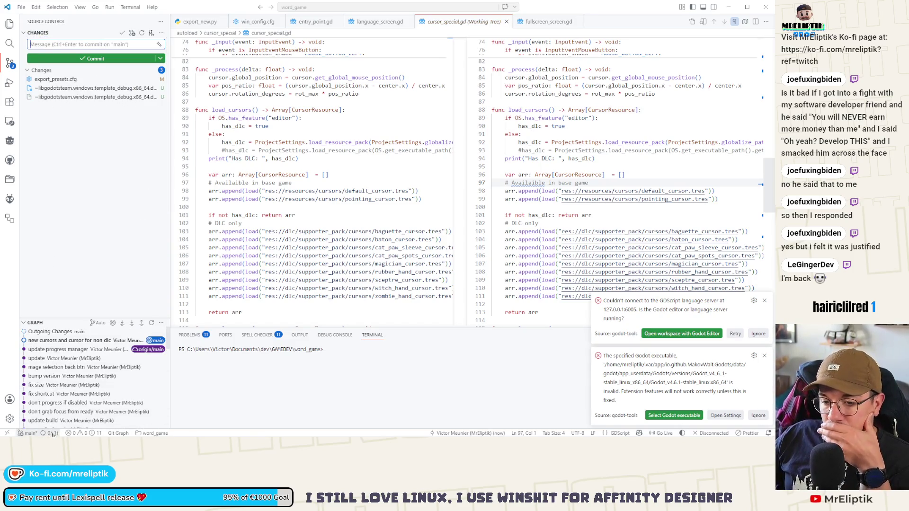
mouse_move(161, 420)
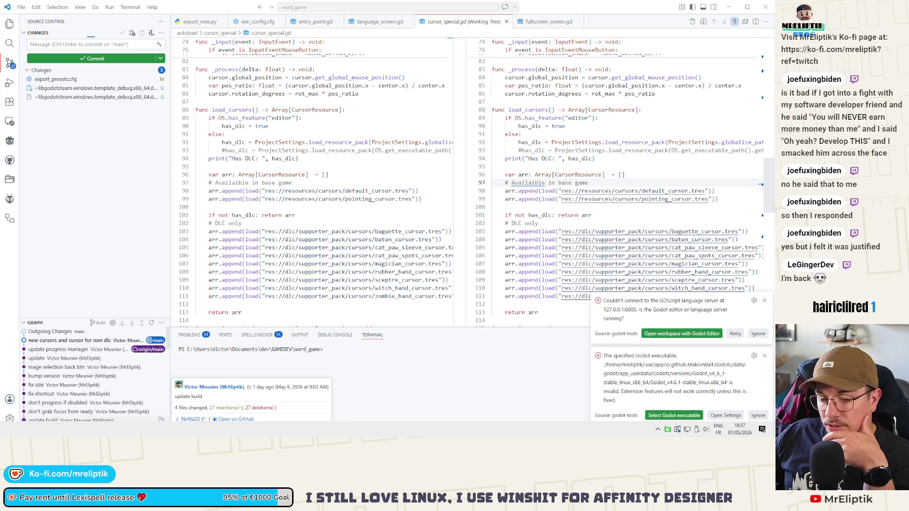
key(alt+Tab)
key(alt+Tab)
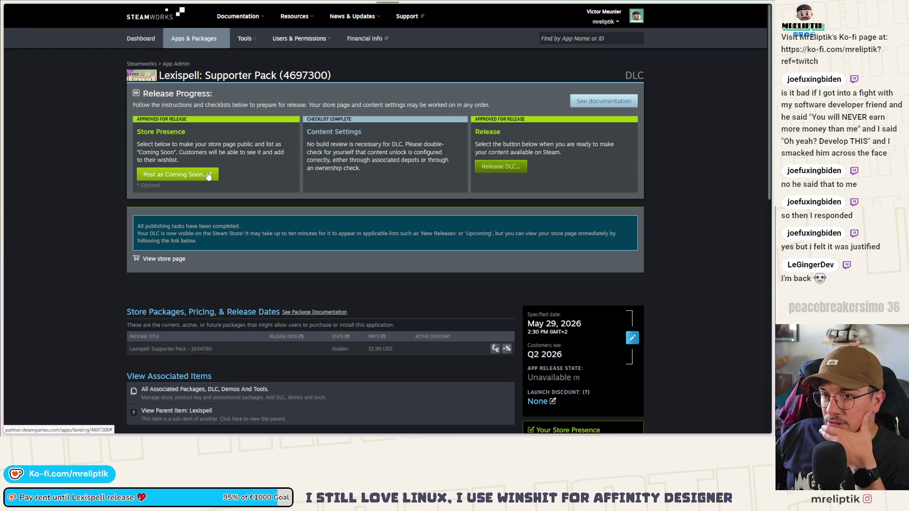
- Post the Supporter Pack DLC store page as coming soon, then check the DLC's builds page
click(209, 175)
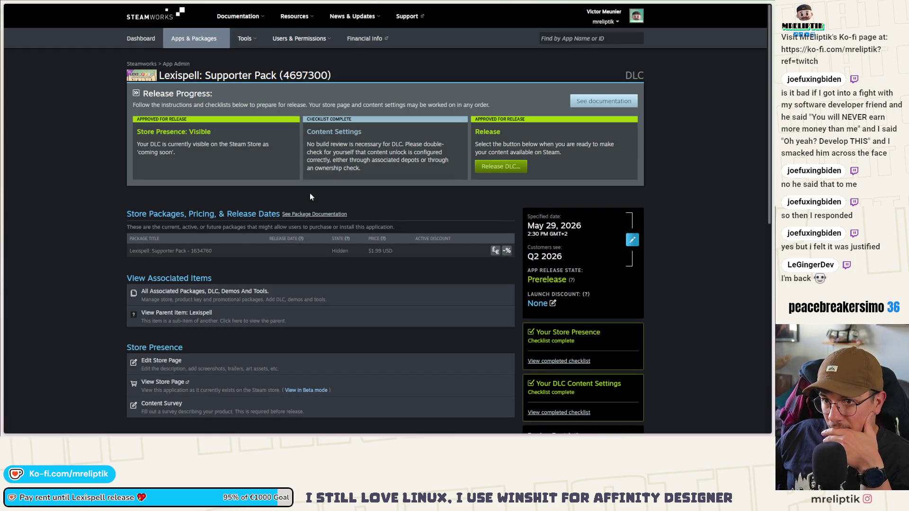
scroll(350, 180, down, 4)
scroll(314, 109, up, 4)
scroll(245, 261, down, 4)
scroll(180, 203, up, 1)
click(199, 289)
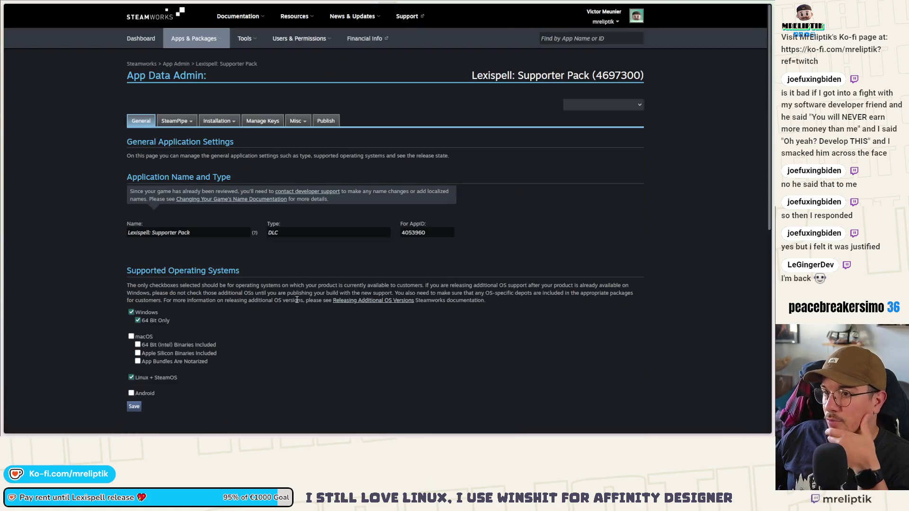
mouse_move(175, 121)
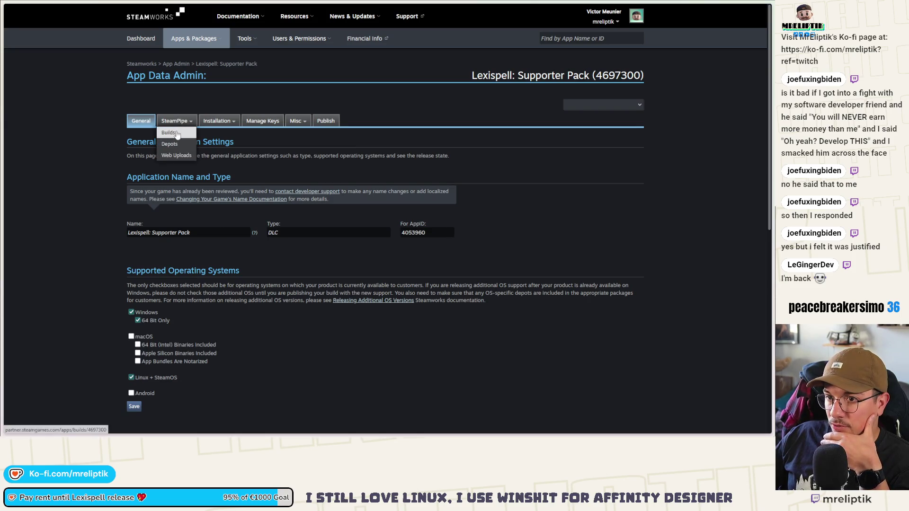
click(169, 133)
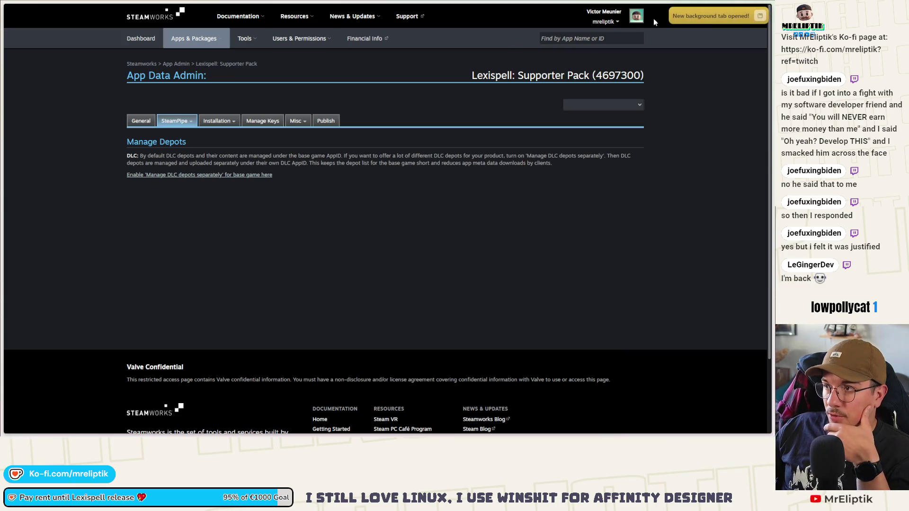
- Review the Hyperslice: Supporter Pack DLC's depots, builds and general application settings
mouse_move(10, 80)
click(27, 137)
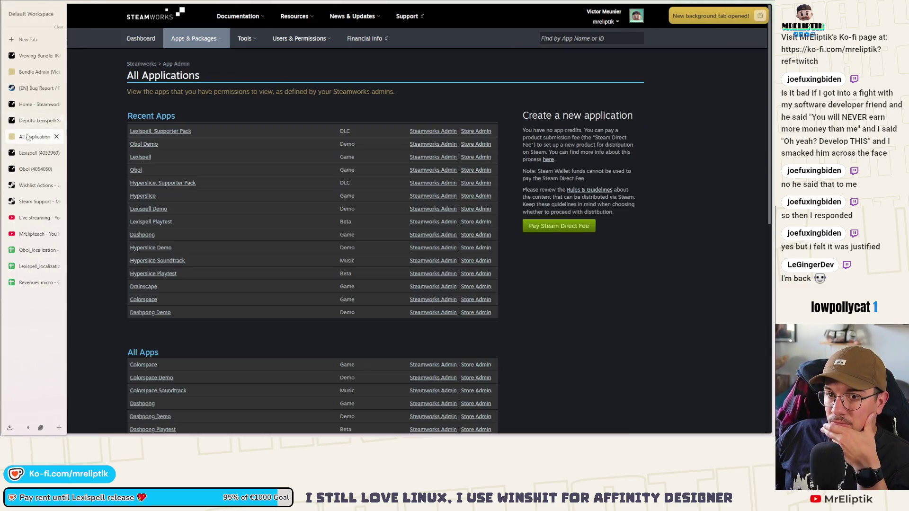
click(160, 185)
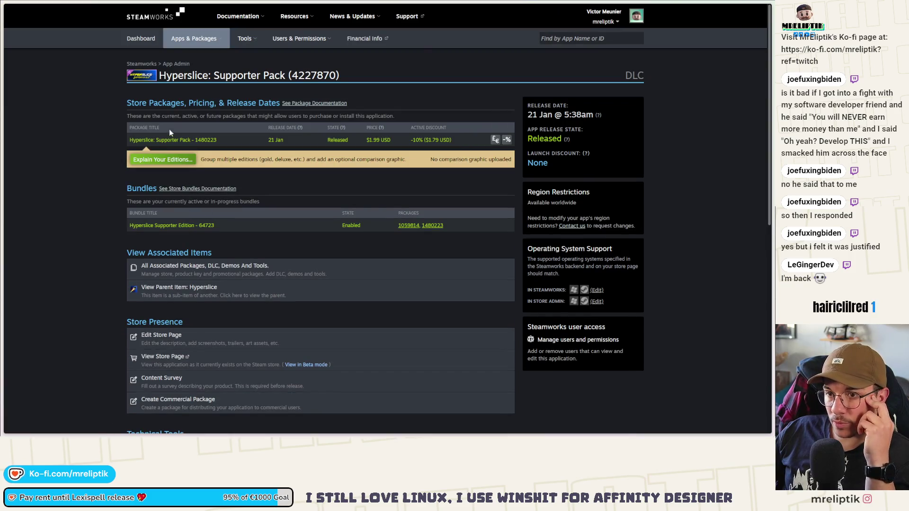
scroll(196, 272, down, 3)
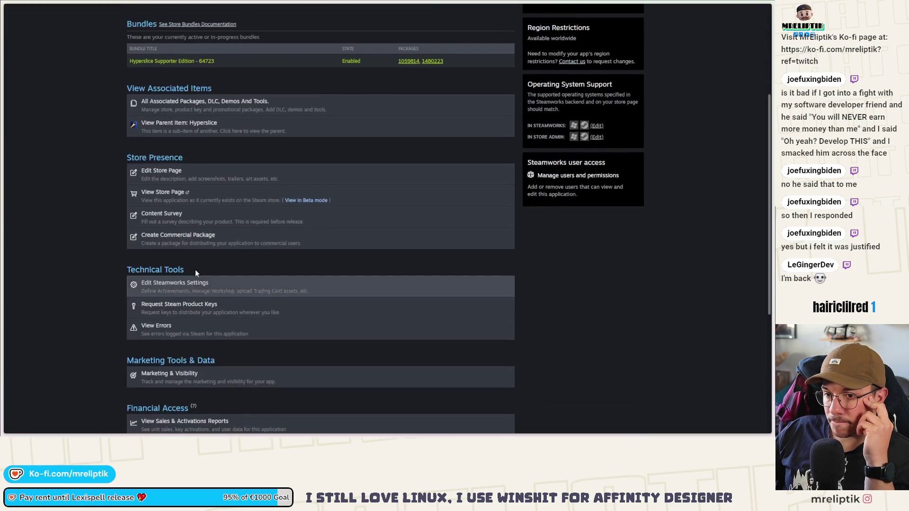
click(174, 290)
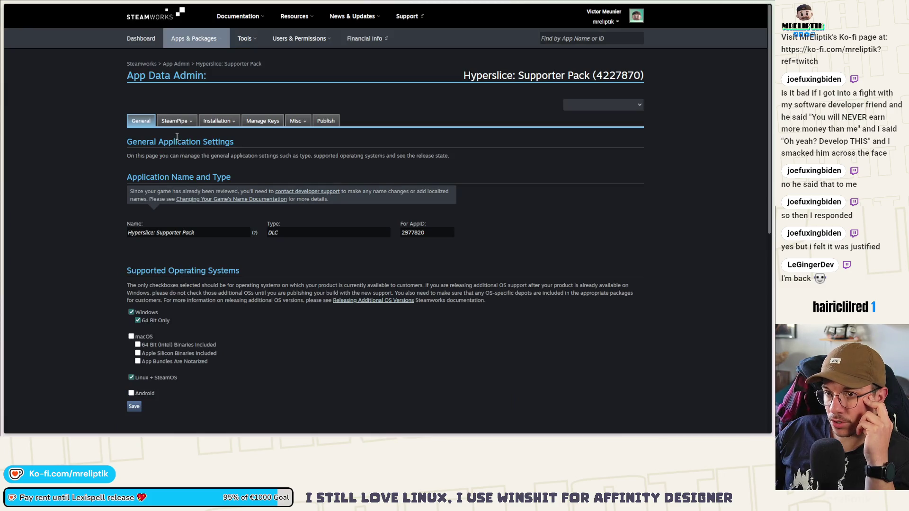
mouse_move(170, 123)
click(174, 133)
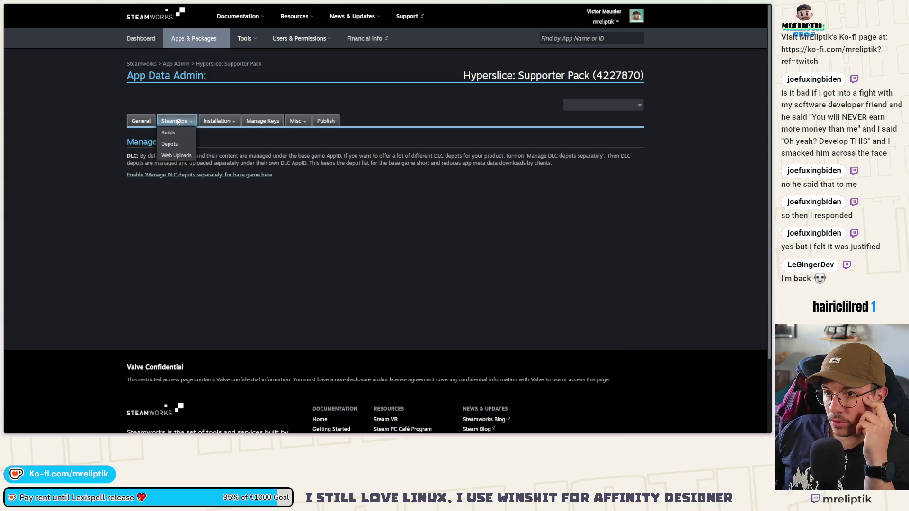
click(176, 133)
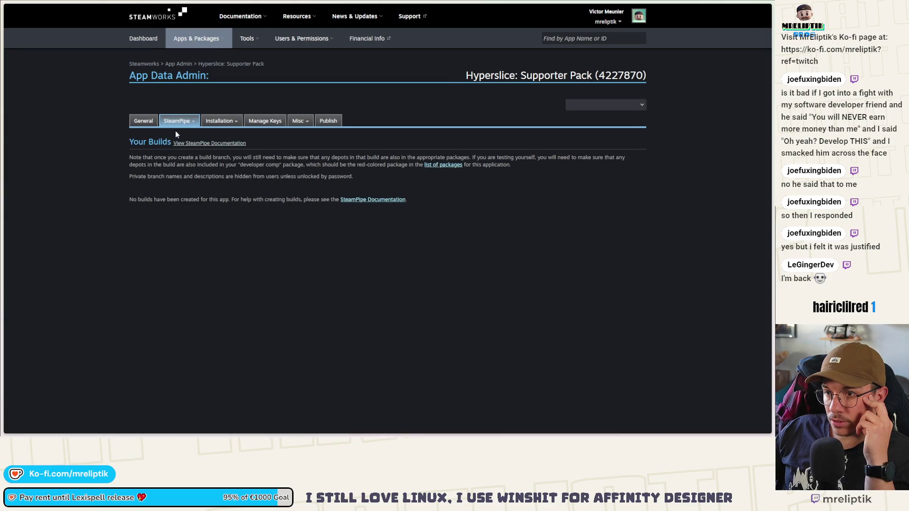
click(176, 146)
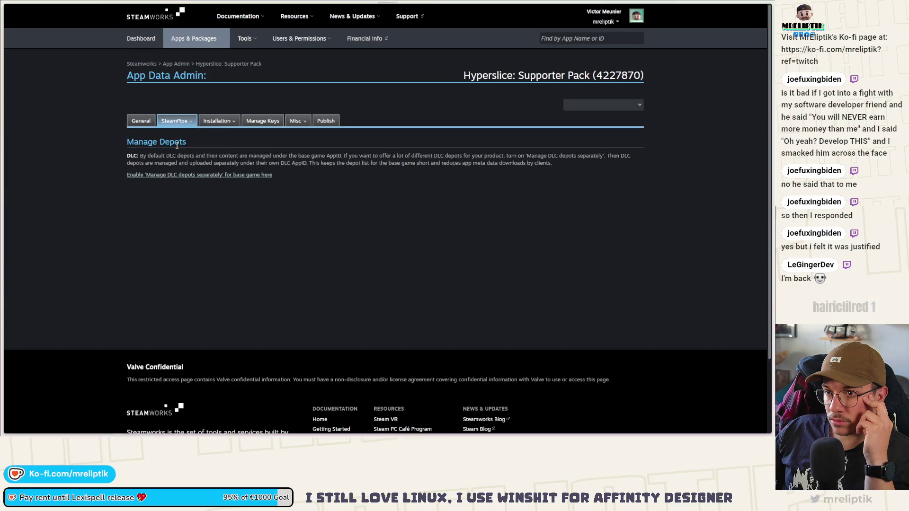
mouse_move(218, 123)
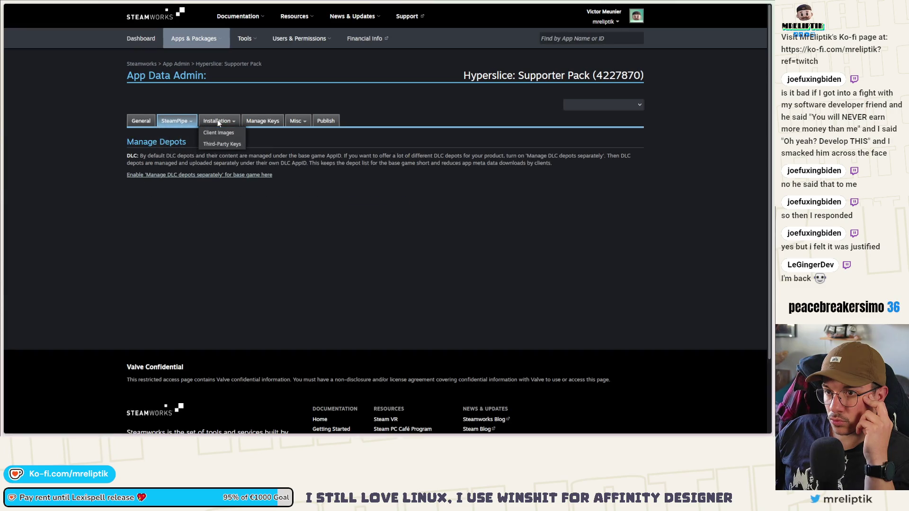
click(138, 121)
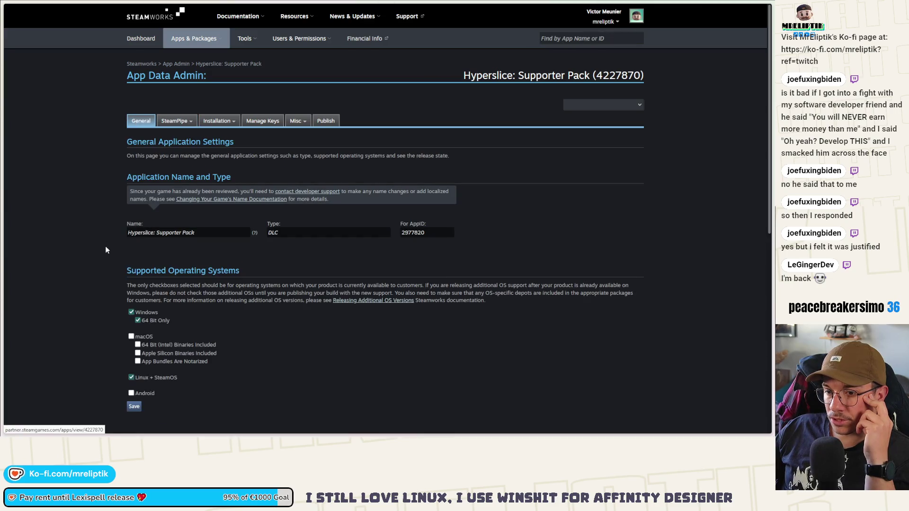
scroll(104, 247, down, 5)
scroll(104, 252, up, 5)
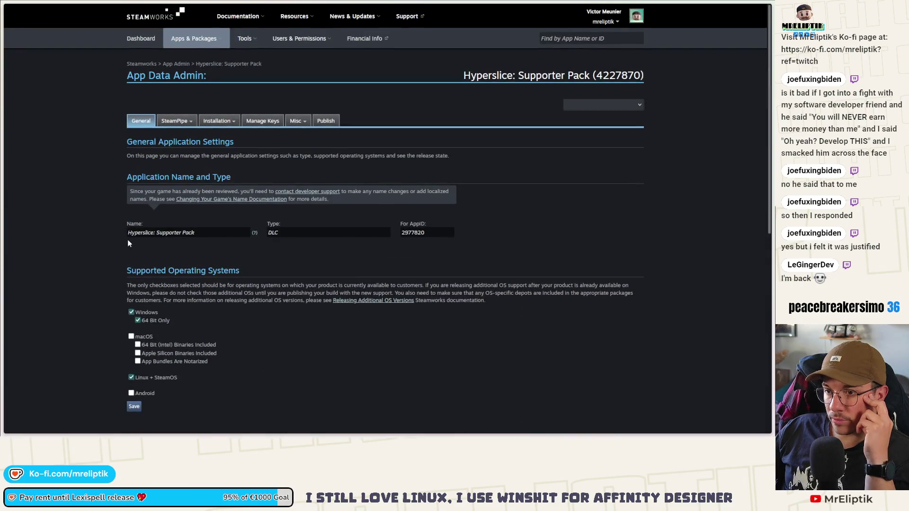
- Return to All Applications and open Hyperslice's associated packages and DLC list
mouse_move(31, 129)
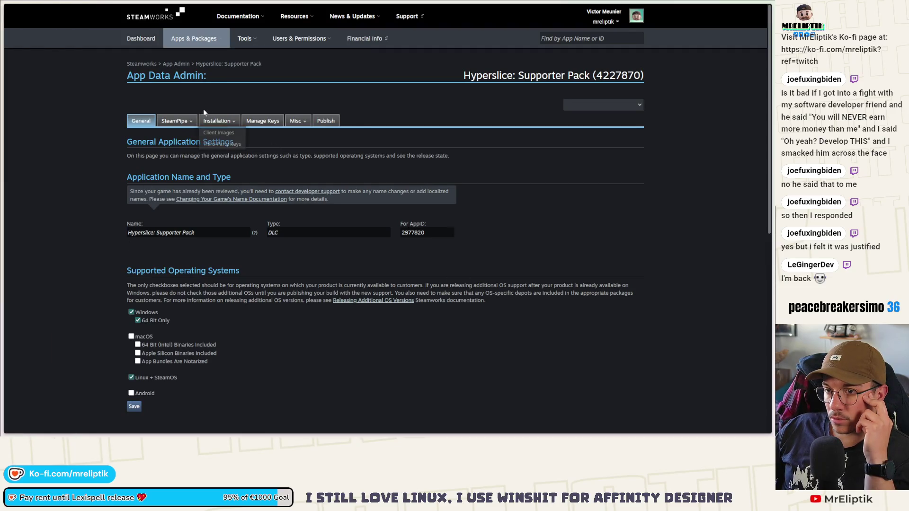
click(176, 64)
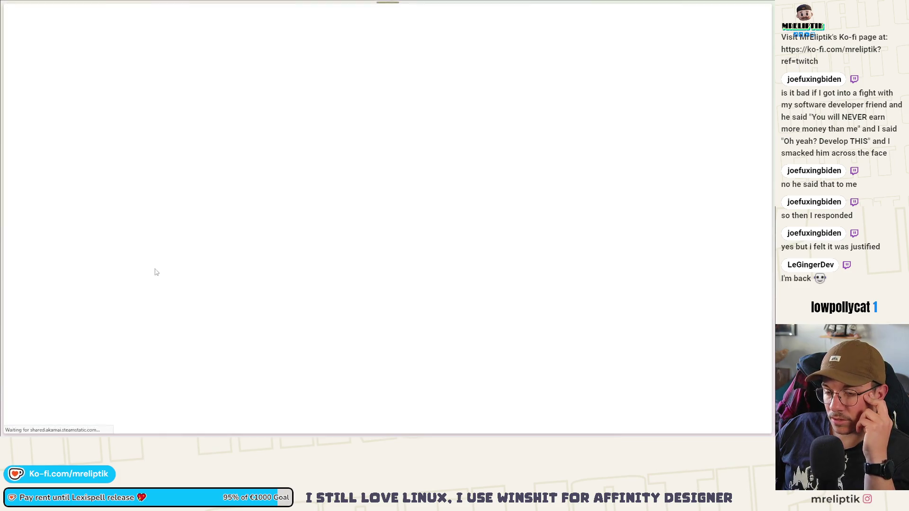
scroll(118, 269, down, 4)
scroll(118, 271, down, 7)
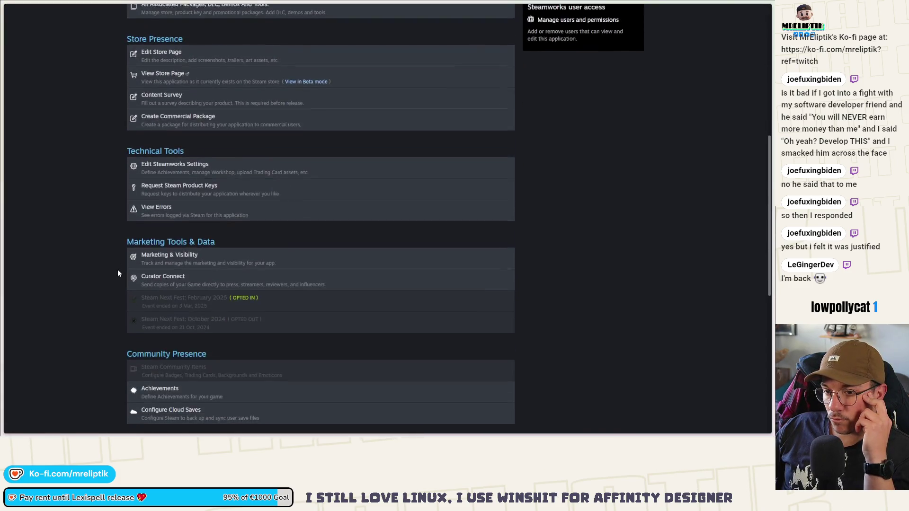
scroll(118, 273, down, 3)
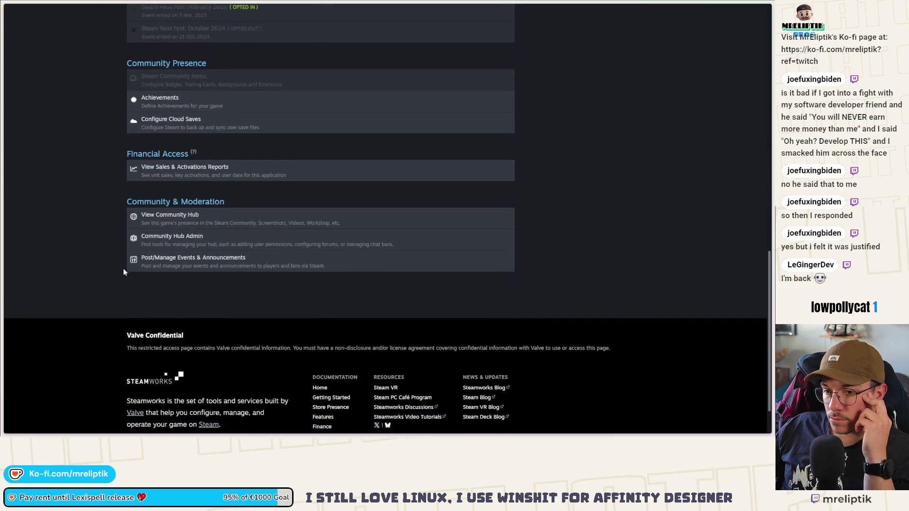
scroll(118, 272, up, 9)
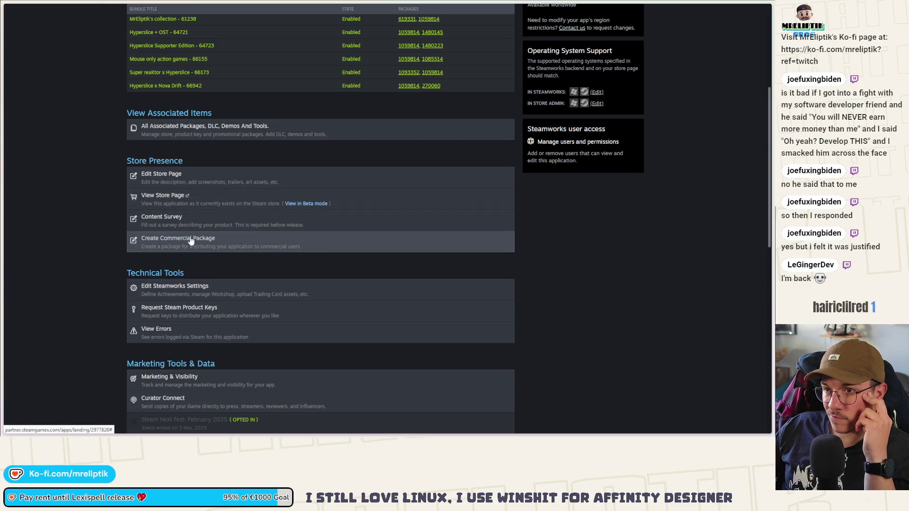
click(197, 137)
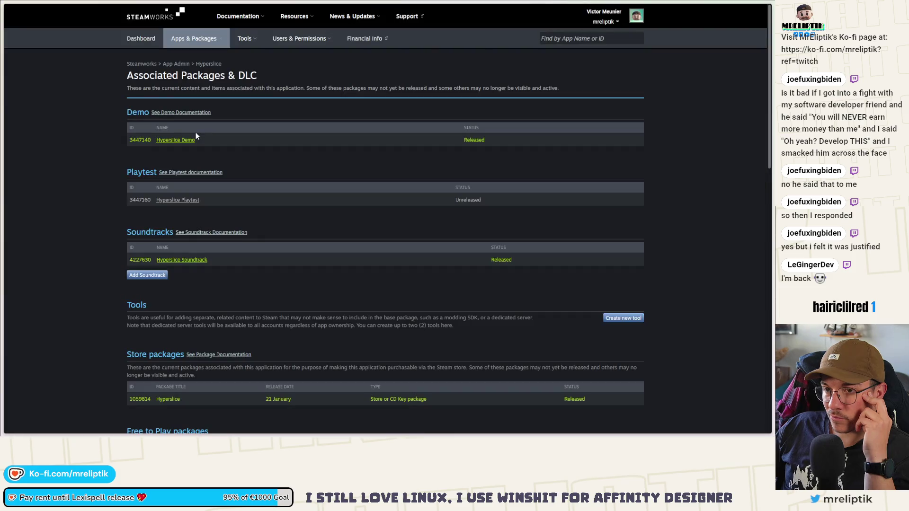
- Scroll to All DLC and open Hyperslice: Supporter Pack's App Admin page with its $1.99 package
scroll(195, 217, down, 3)
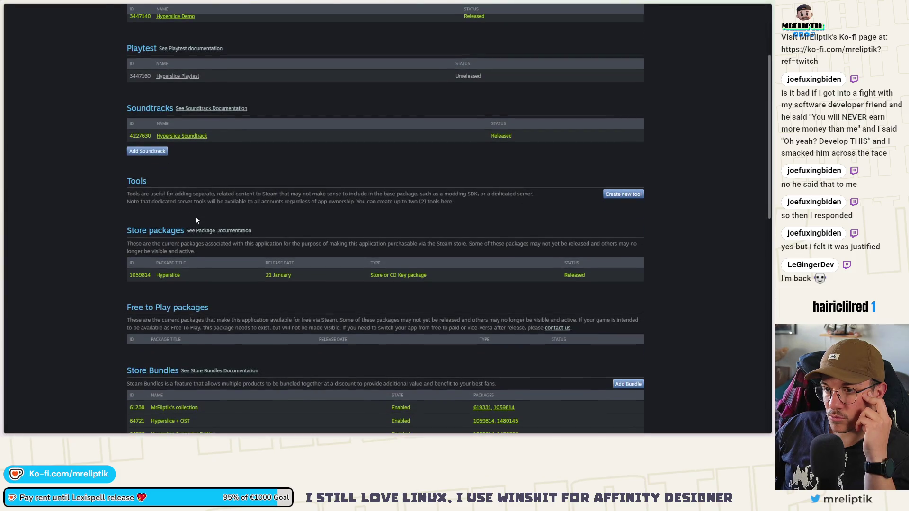
scroll(195, 217, down, 4)
scroll(196, 217, down, 4)
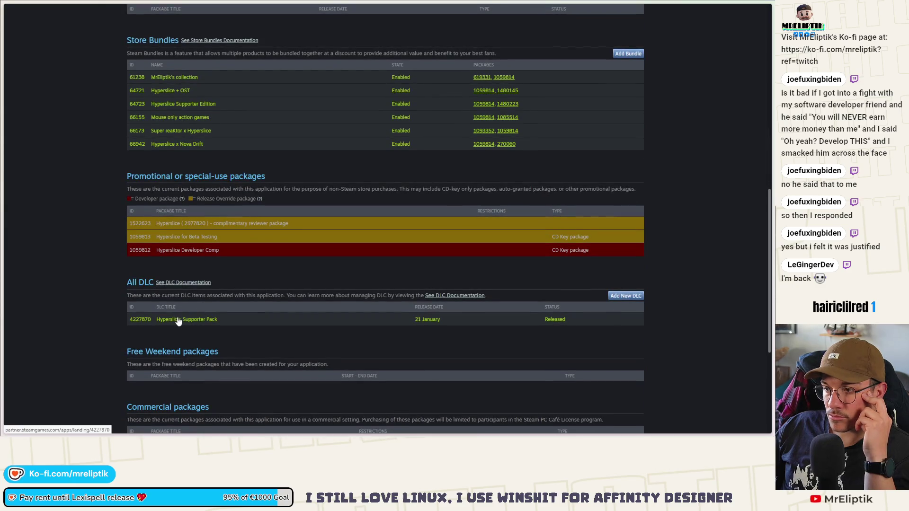
scroll(180, 316, down, 4)
scroll(182, 312, up, 2)
scroll(182, 309, up, 1)
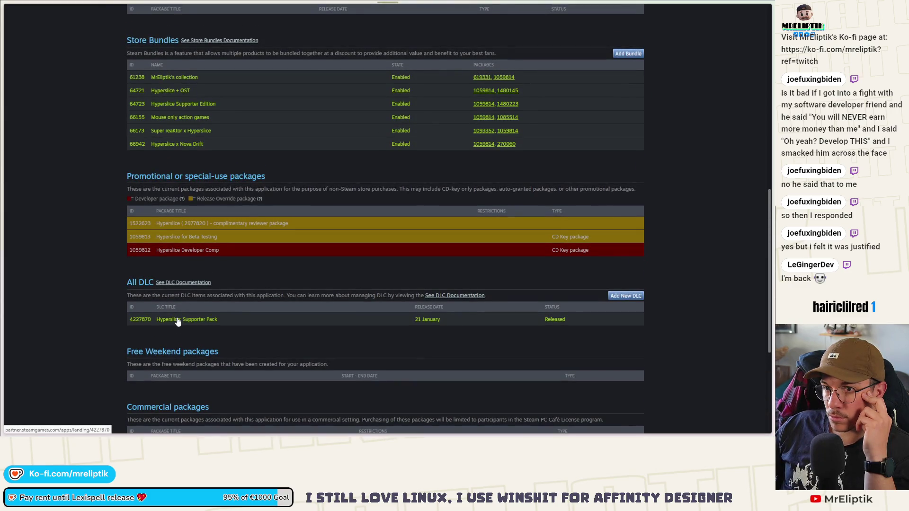
click(208, 322)
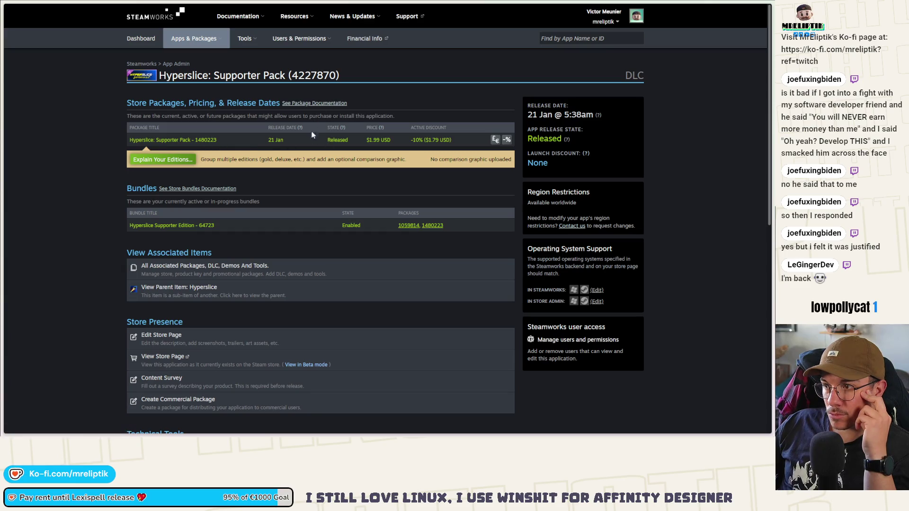
scroll(296, 243, down, 4)
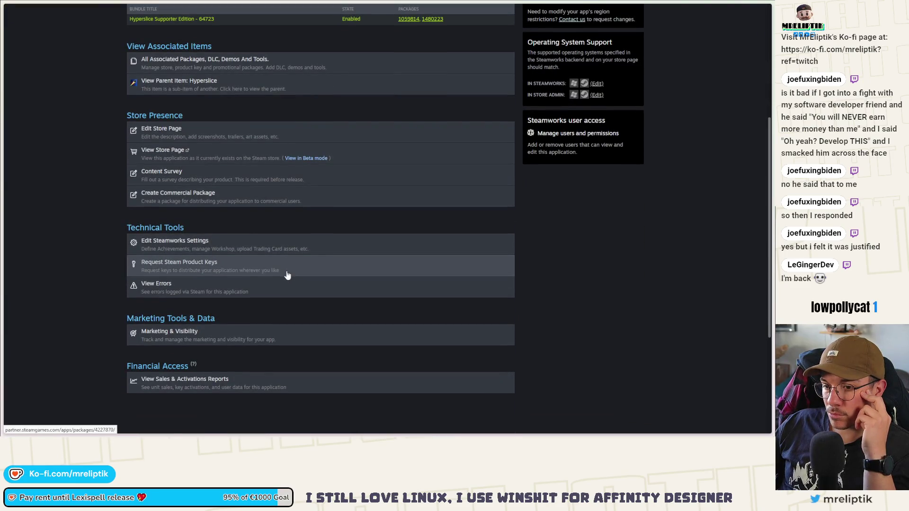
scroll(286, 273, up, 2)
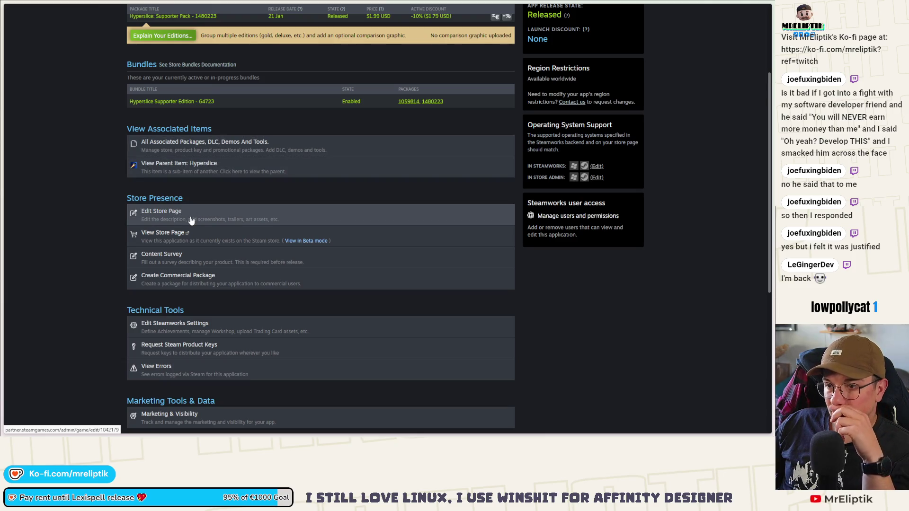
- Open the Supporter Pack's Steamworks settings, then go to the Lexispell game's app admin page
click(189, 327)
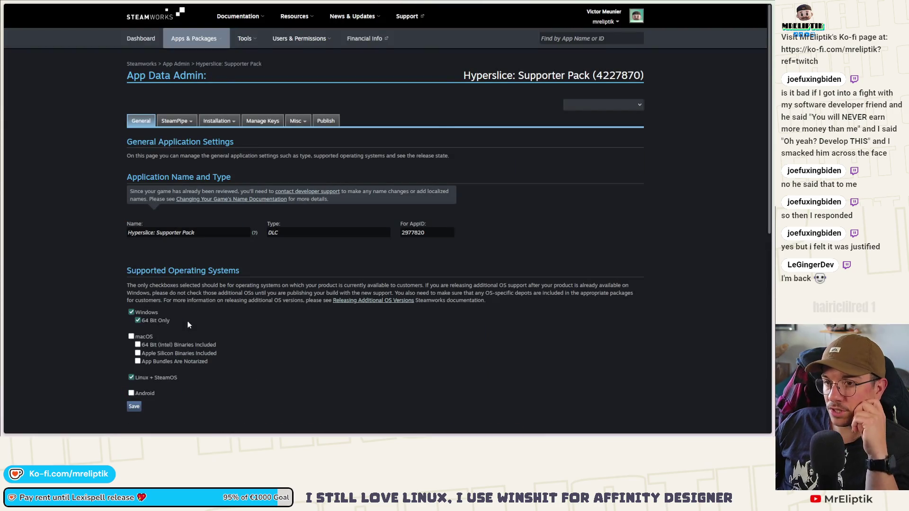
click(34, 120)
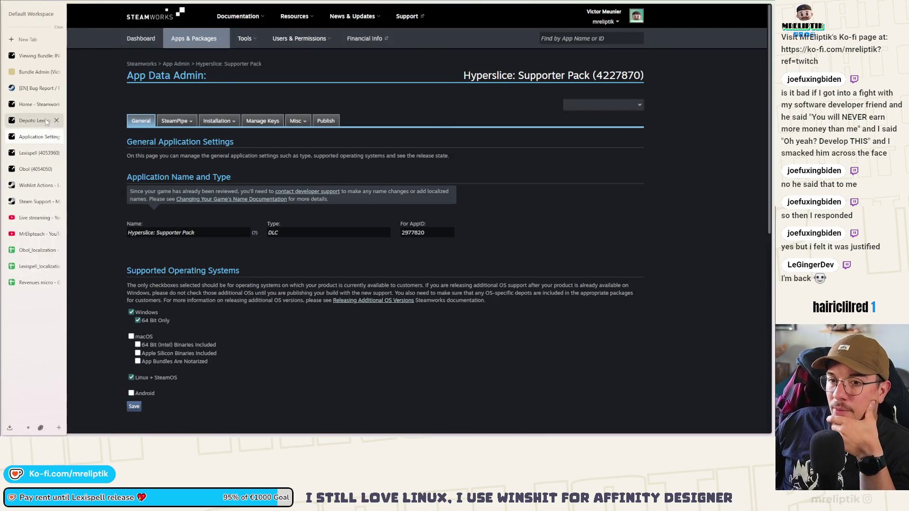
click(36, 153)
click(34, 121)
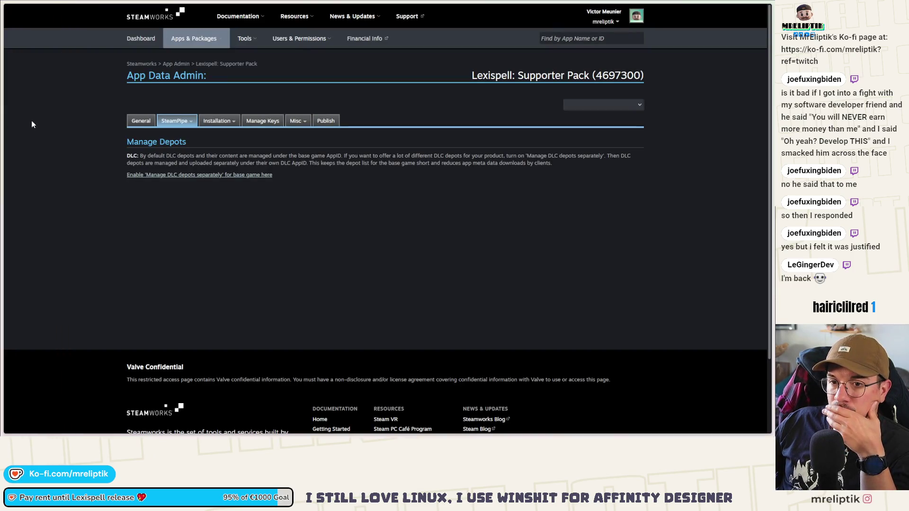
click(29, 124)
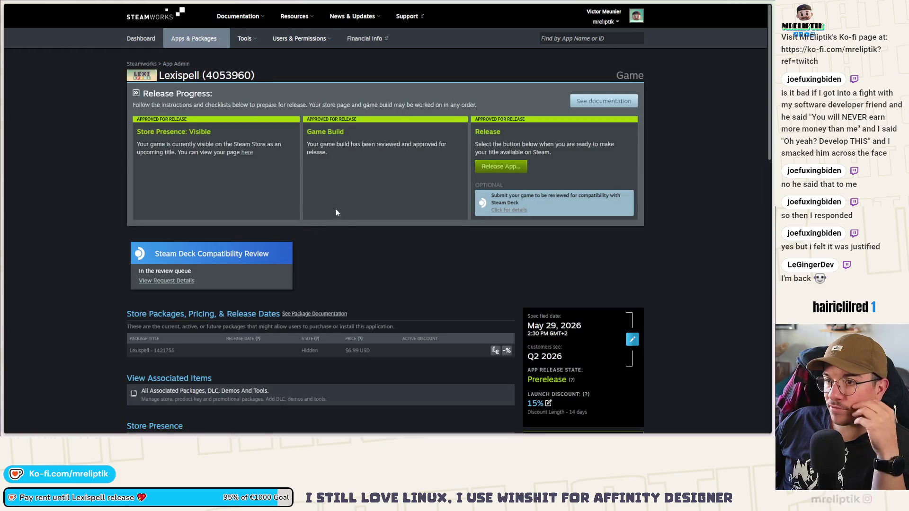
scroll(332, 222, down, 3)
- Open Lexispell's Steamworks settings in a new tab, then All Applications in another tab
middle_click(196, 407)
click(36, 136)
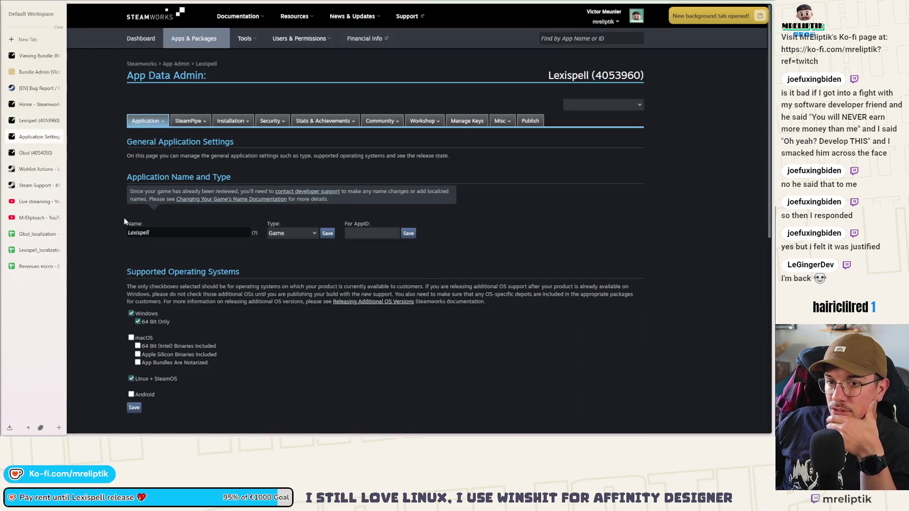
mouse_move(363, 121)
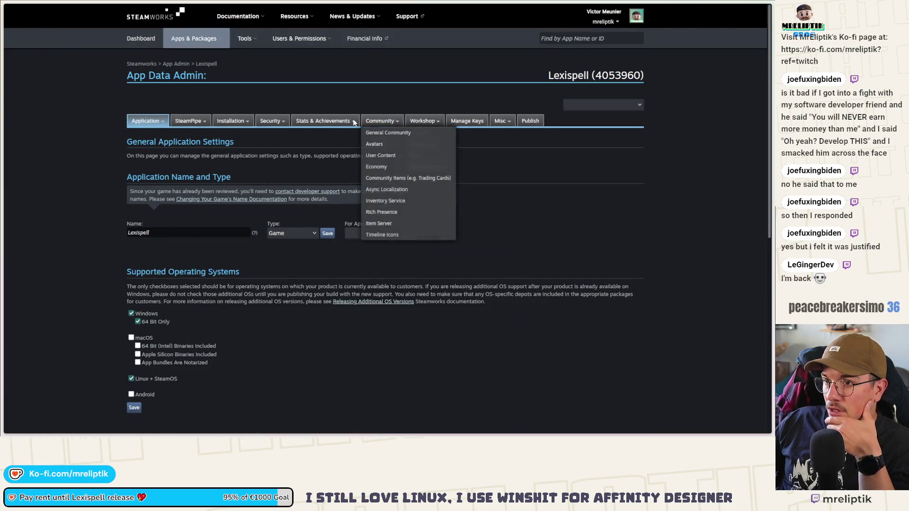
mouse_move(504, 122)
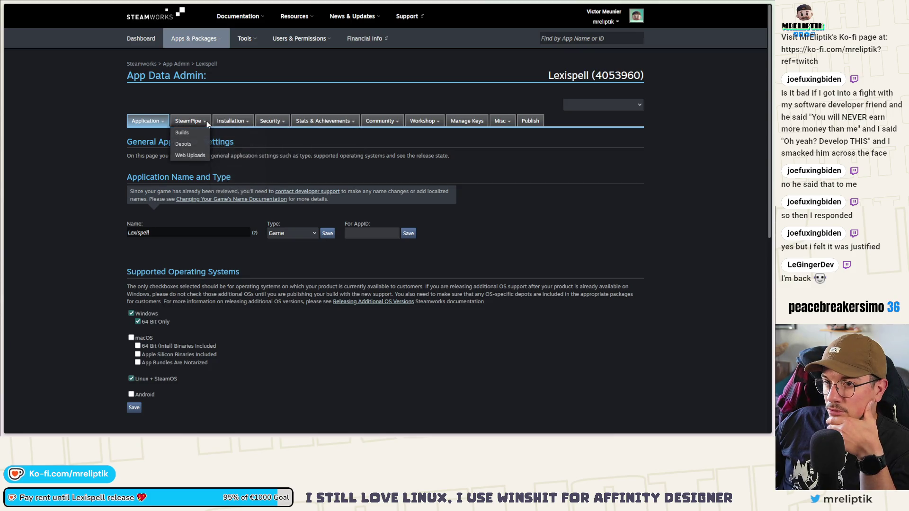
mouse_move(162, 125)
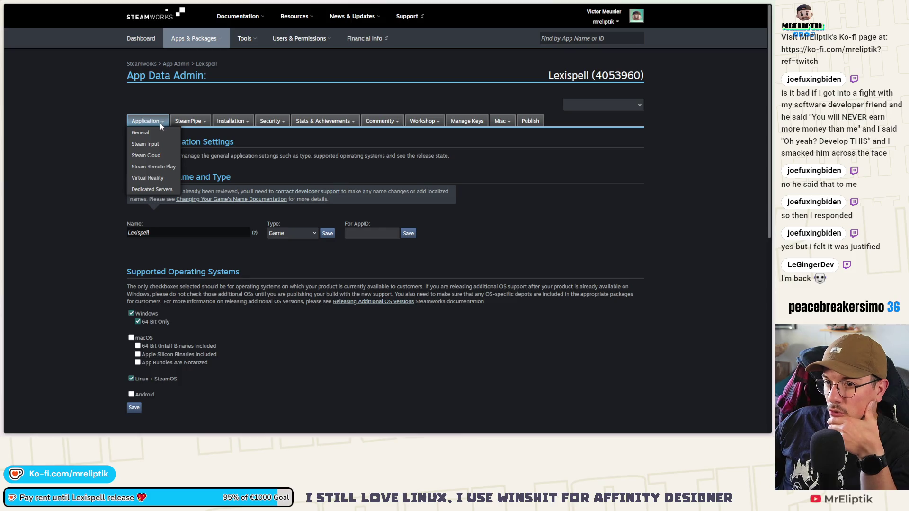
scroll(101, 170, down, 7)
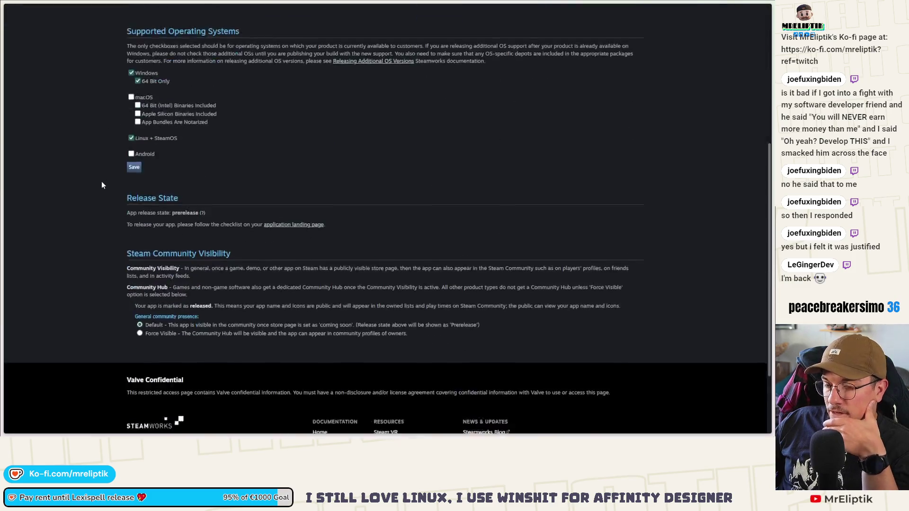
scroll(129, 218, up, 10)
mouse_move(385, 122)
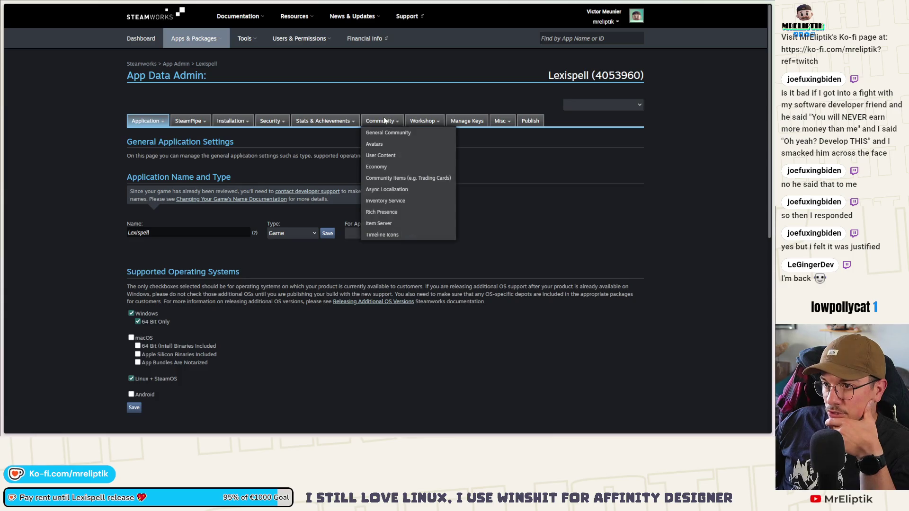
mouse_move(233, 122)
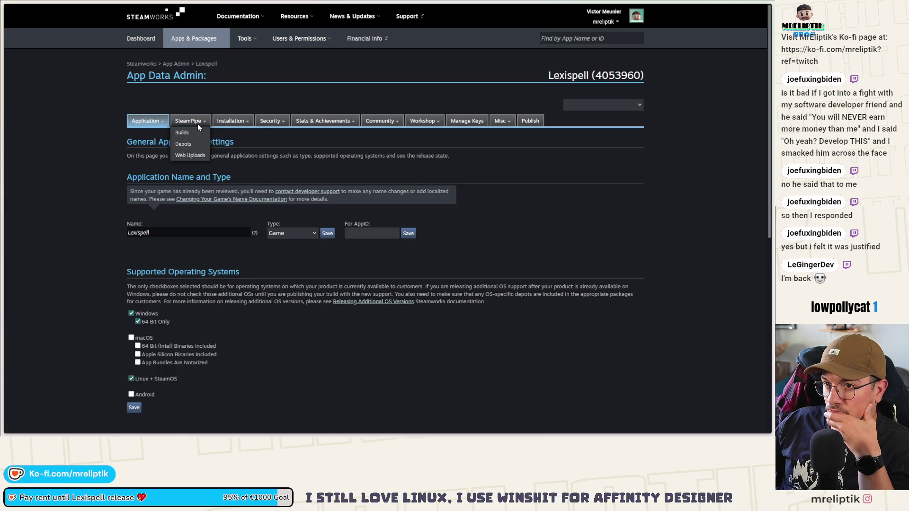
middle_click(177, 65)
- From All Applications, open the Hyperslice game's Steamworks settings
mouse_move(18, 125)
click(55, 160)
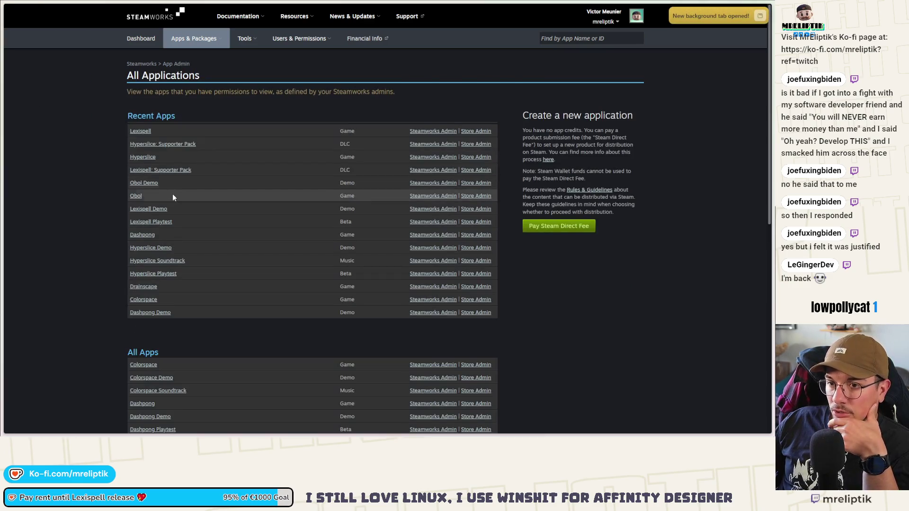
click(147, 158)
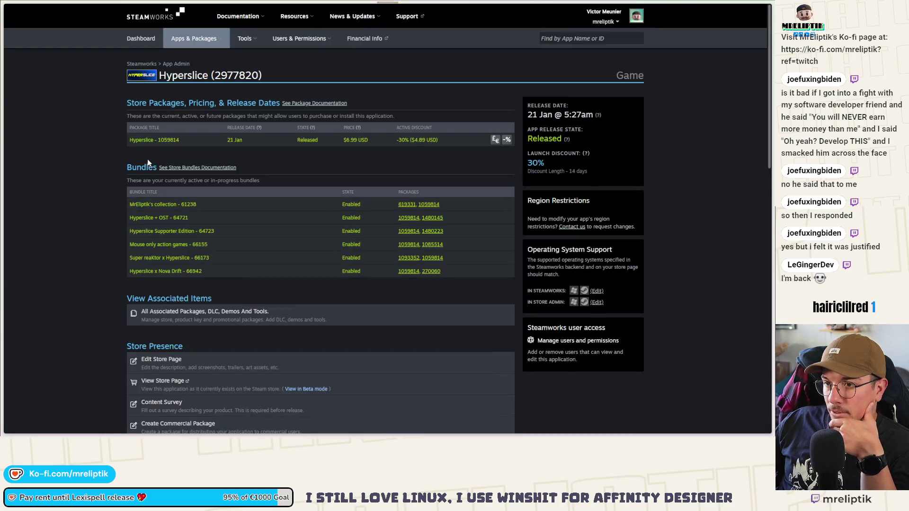
scroll(247, 182, down, 3)
scroll(205, 312, down, 8)
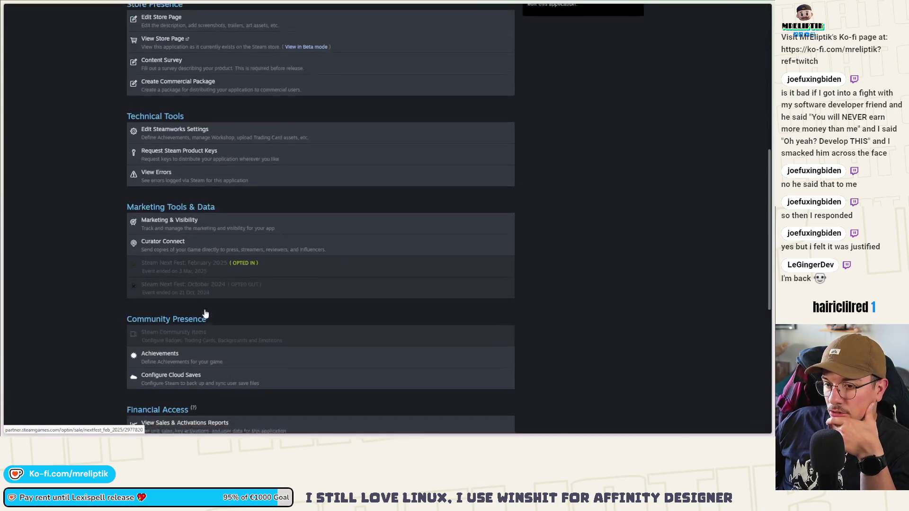
scroll(209, 308, up, 5)
click(176, 247)
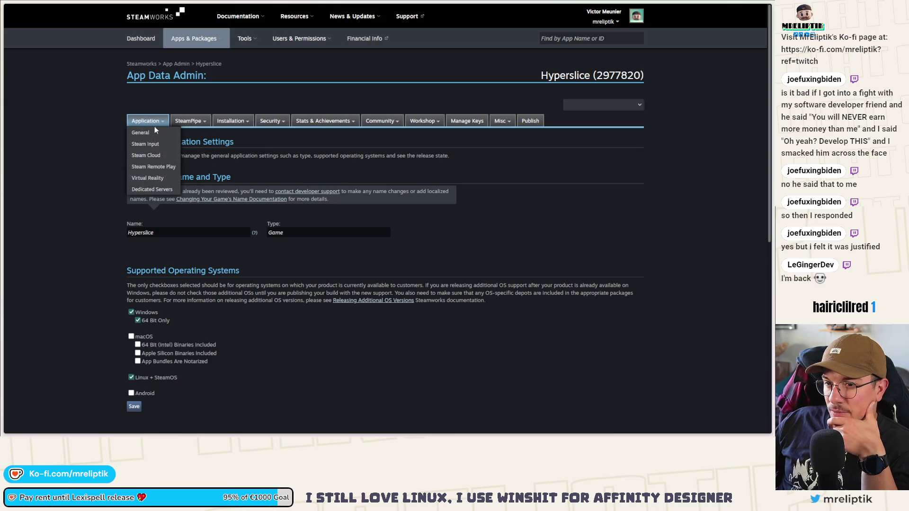
- Review Hyperslice's general application and installation settings, including launch options
click(148, 133)
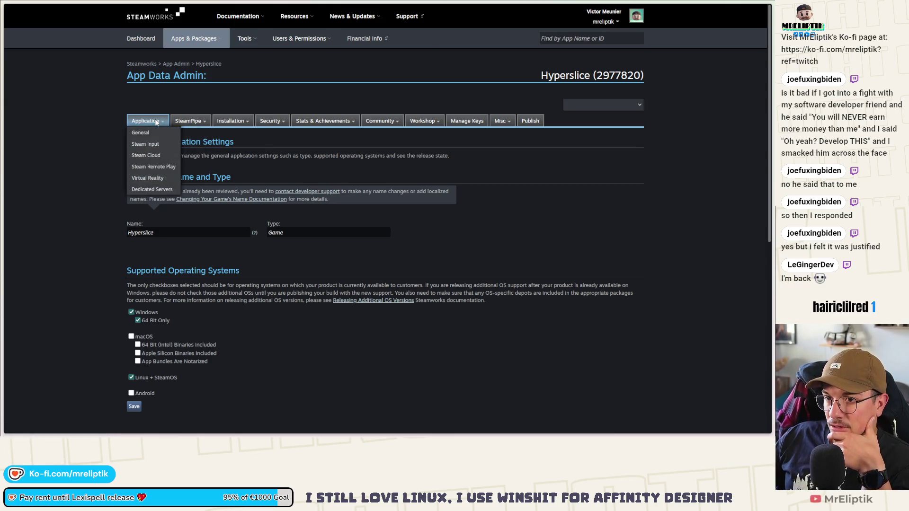
mouse_move(232, 124)
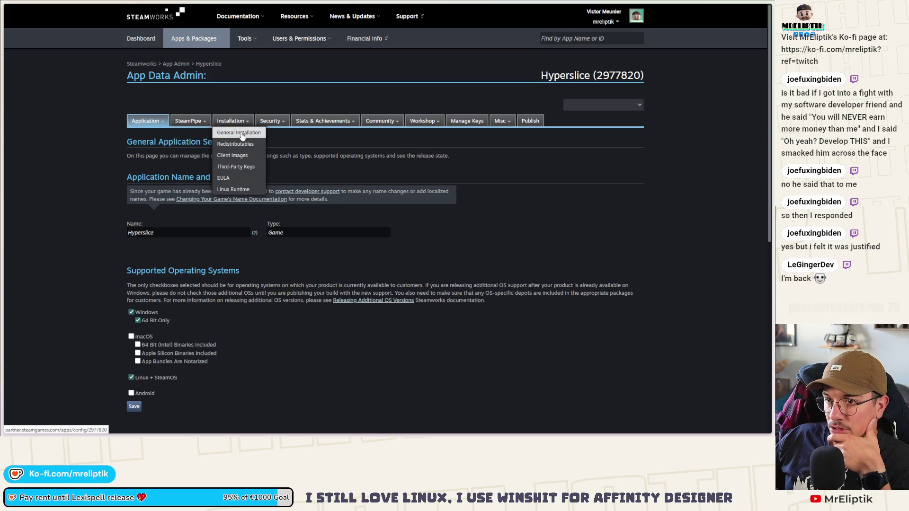
click(241, 134)
scroll(266, 243, down, 8)
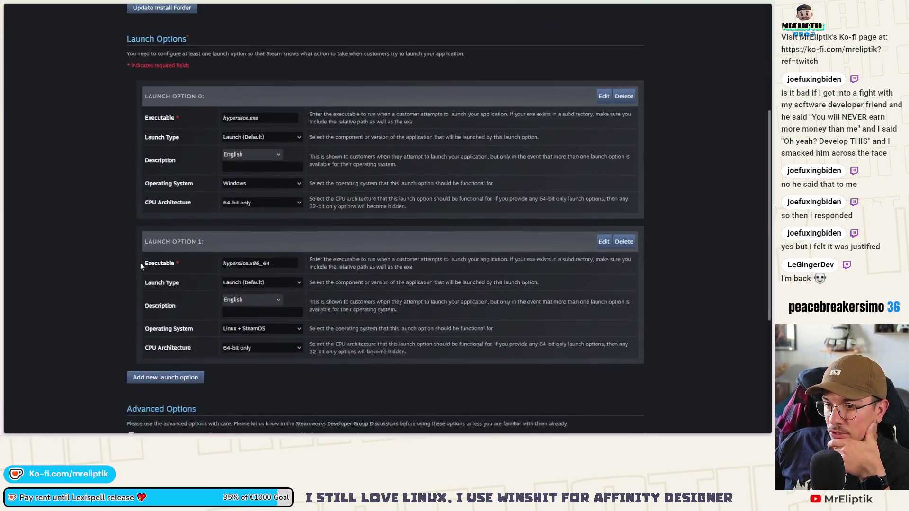
scroll(140, 263, up, 8)
- Check Hyperslice's builds and depots, then switch to Lexispell's application settings
mouse_move(193, 120)
click(196, 134)
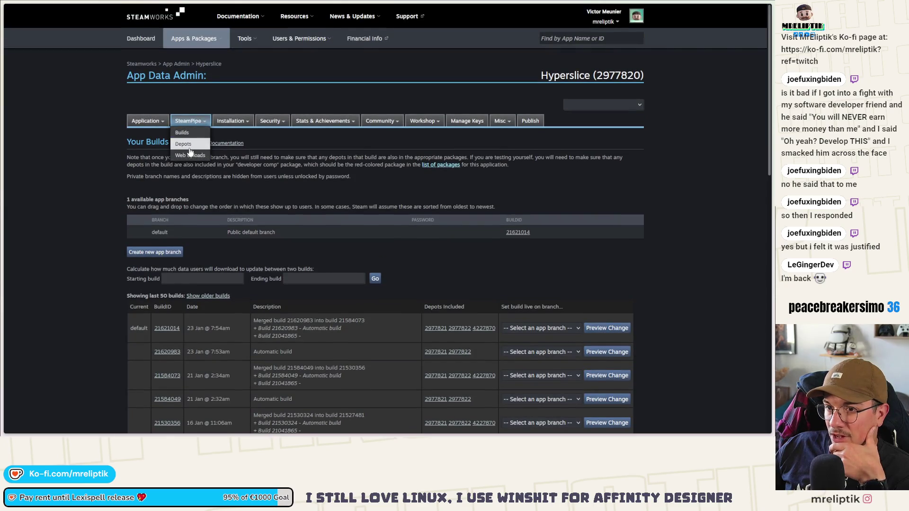
click(187, 143)
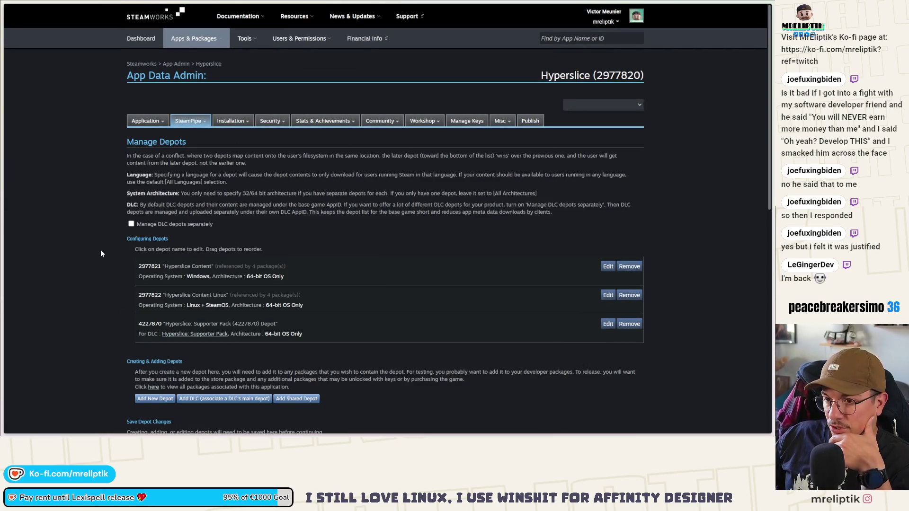
scroll(93, 254, down, 2)
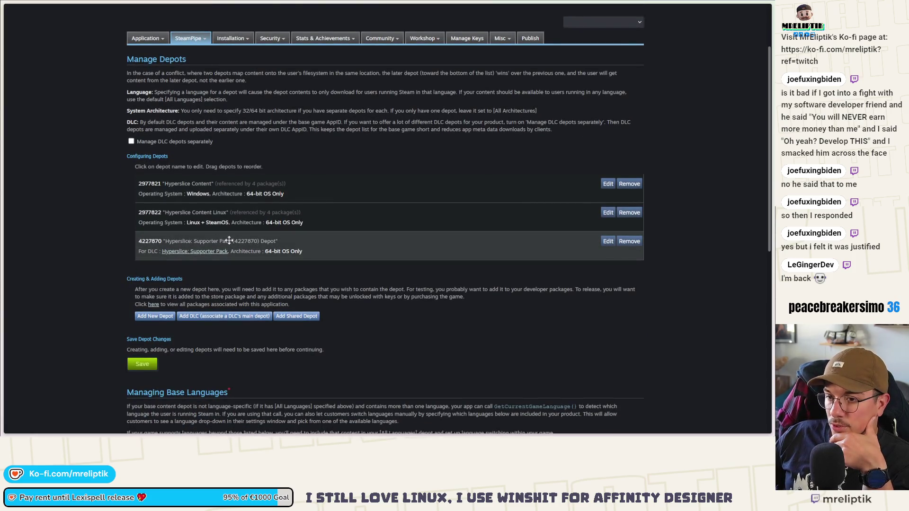
mouse_move(1, 152)
click(43, 139)
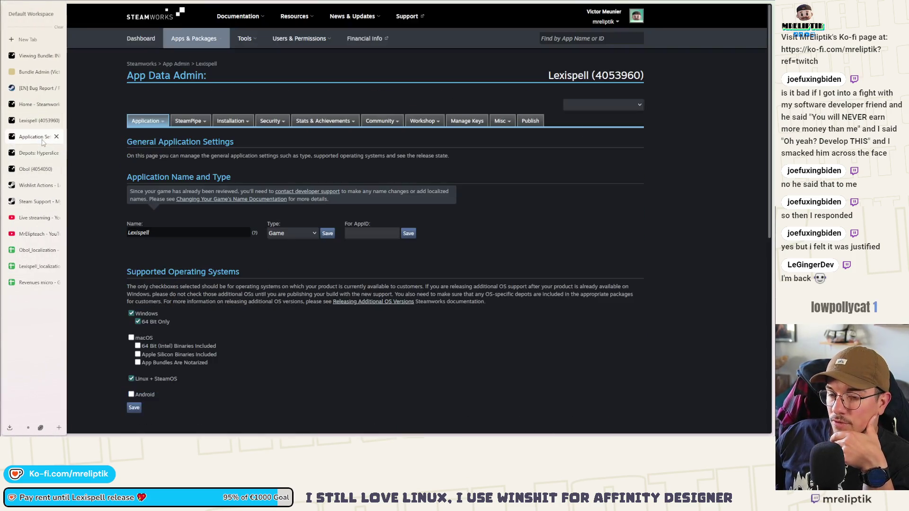
- Show Lexispell's and Hyperslice's Manage Depots pages side by side
mouse_move(191, 121)
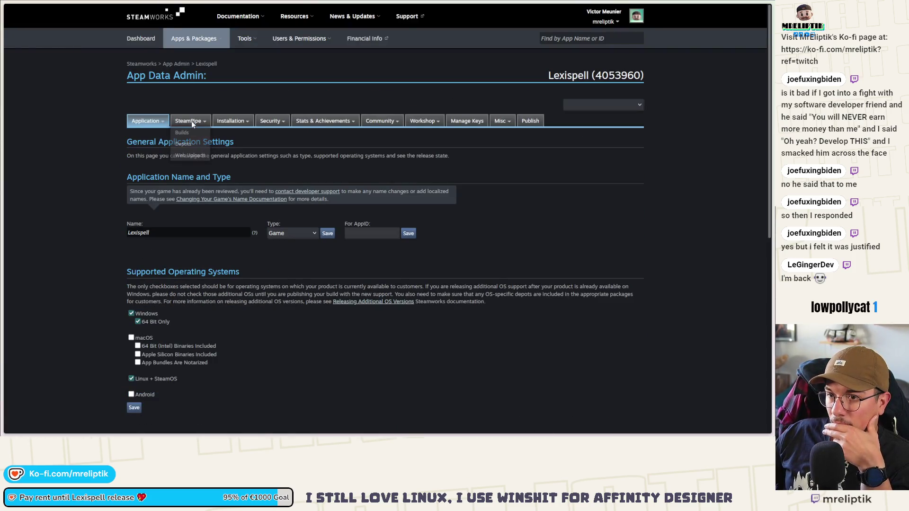
click(185, 144)
mouse_move(4, 142)
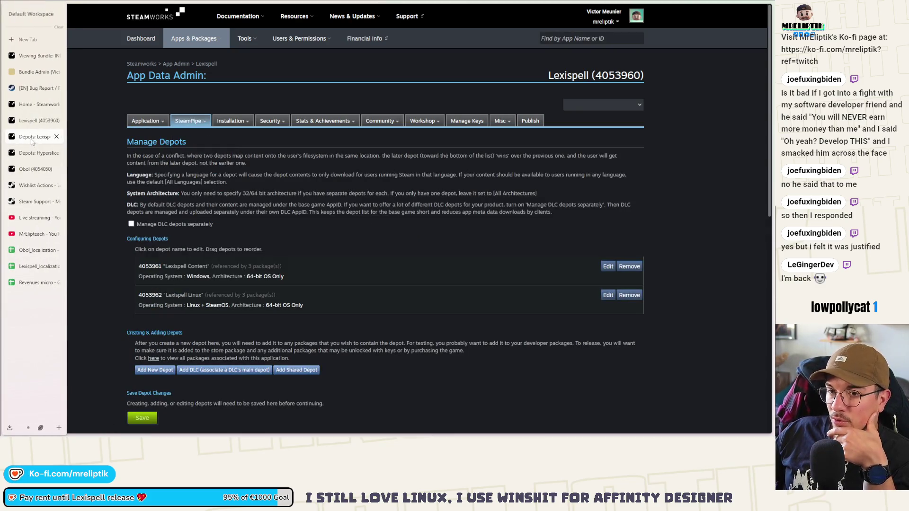
click(39, 153)
mouse_move(33, 137)
mouse_down()
mouse_move(124, 214)
mouse_move(249, 298)
mouse_up()
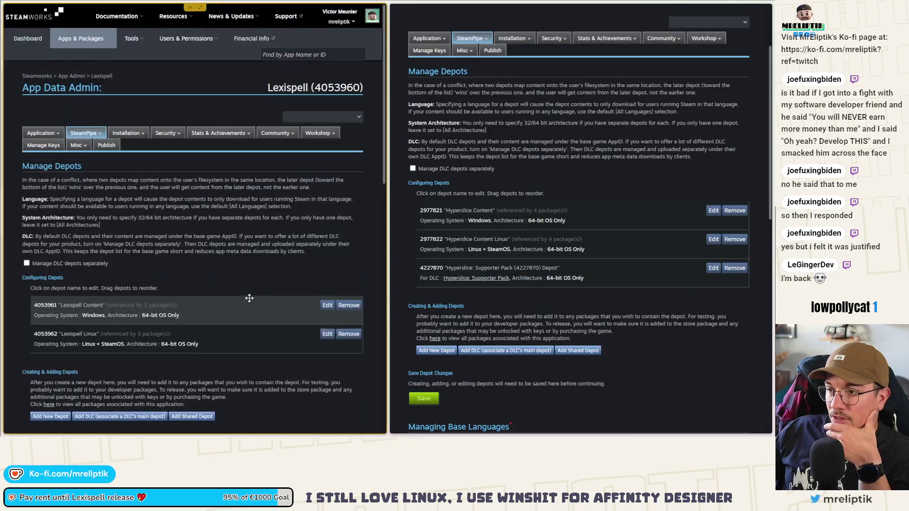
scroll(169, 261, down, 3)
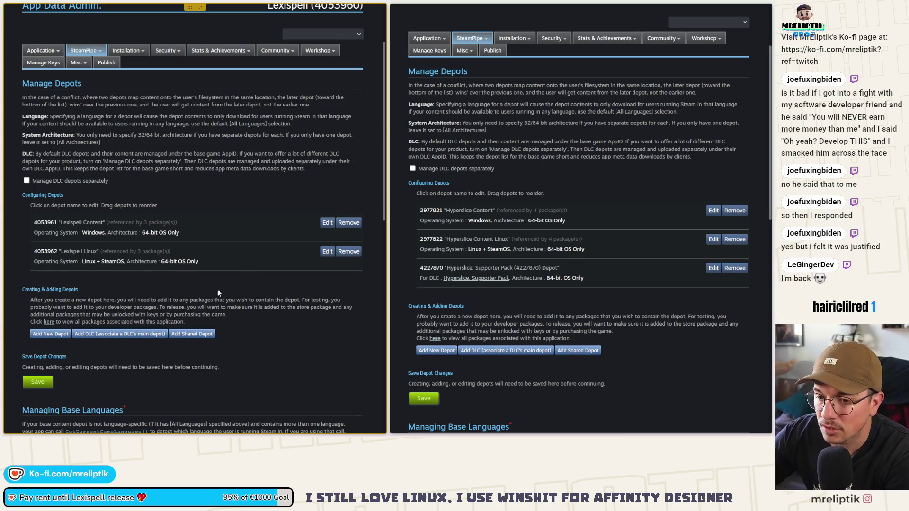
- Add a 64-bit OS Only depot (4697300) for the Lexispell: Supporter Pack DLC and save
click(99, 334)
click(156, 222)
click(223, 238)
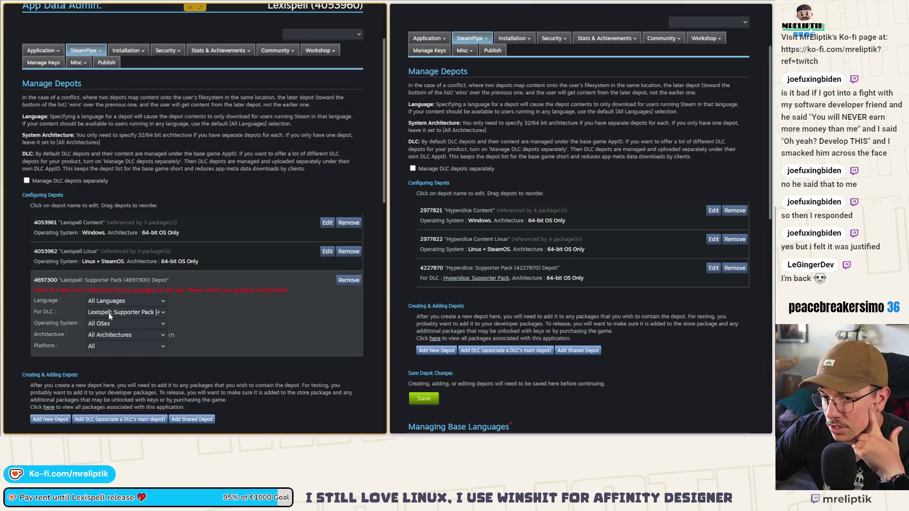
click(108, 336)
click(113, 357)
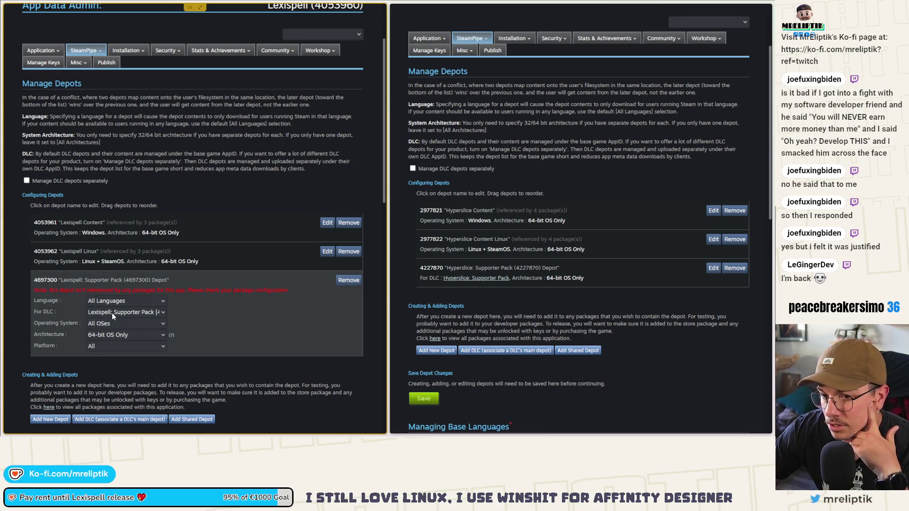
scroll(173, 323, down, 2)
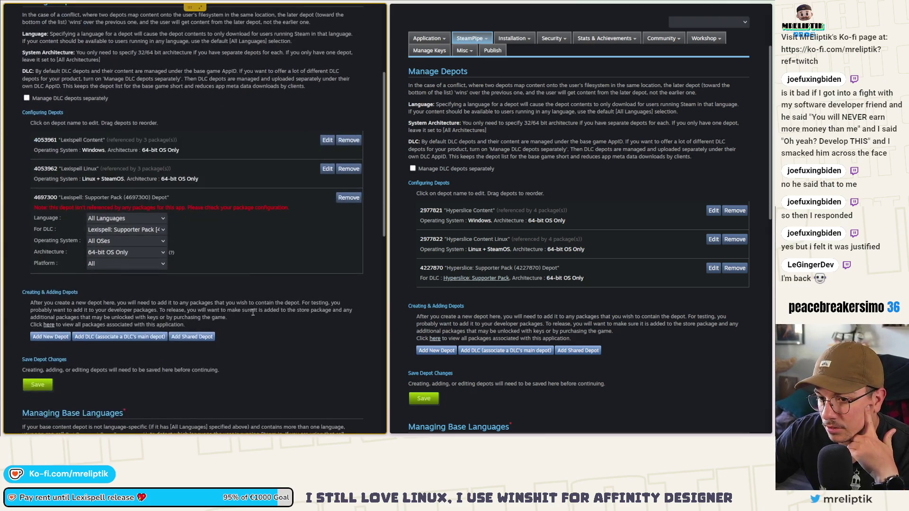
click(38, 384)
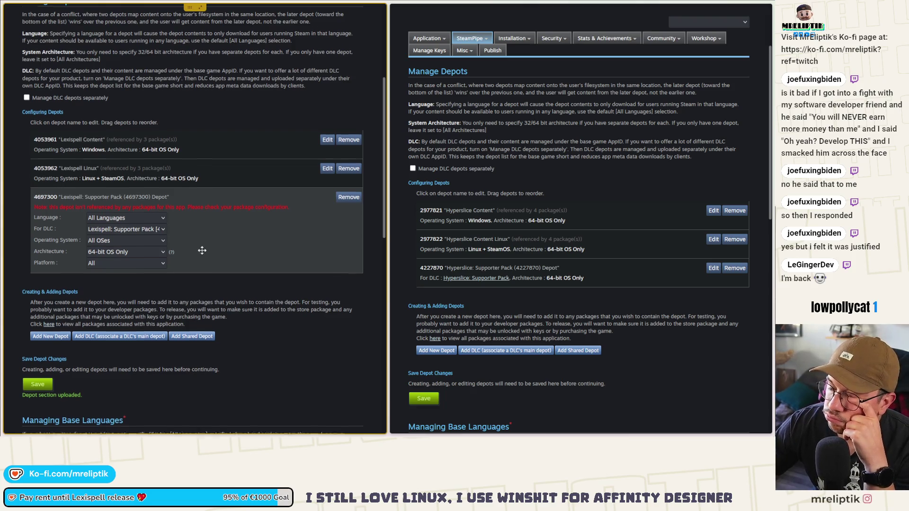
- Add French to Lexispell's base languages and save the selection
scroll(202, 251, down, 4)
scroll(206, 257, down, 2)
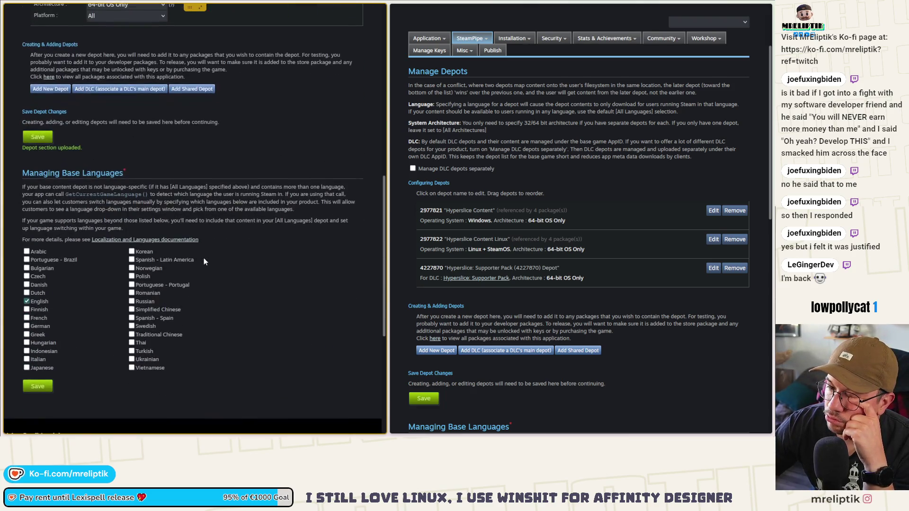
click(38, 320)
click(41, 387)
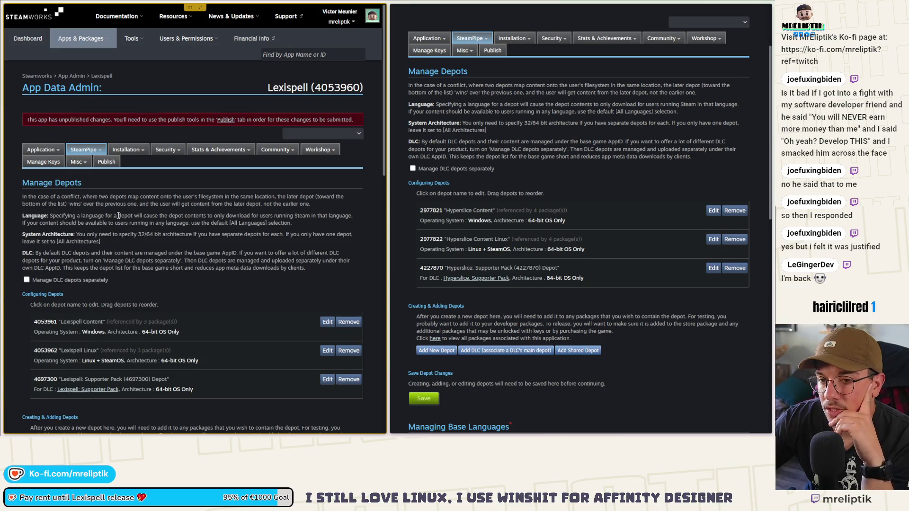
scroll(119, 215, down, 4)
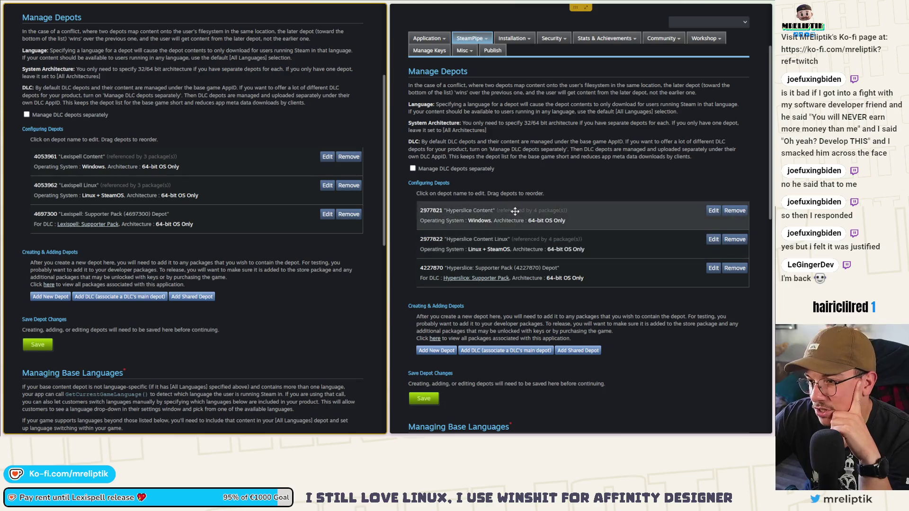
scroll(116, 217, up, 1)
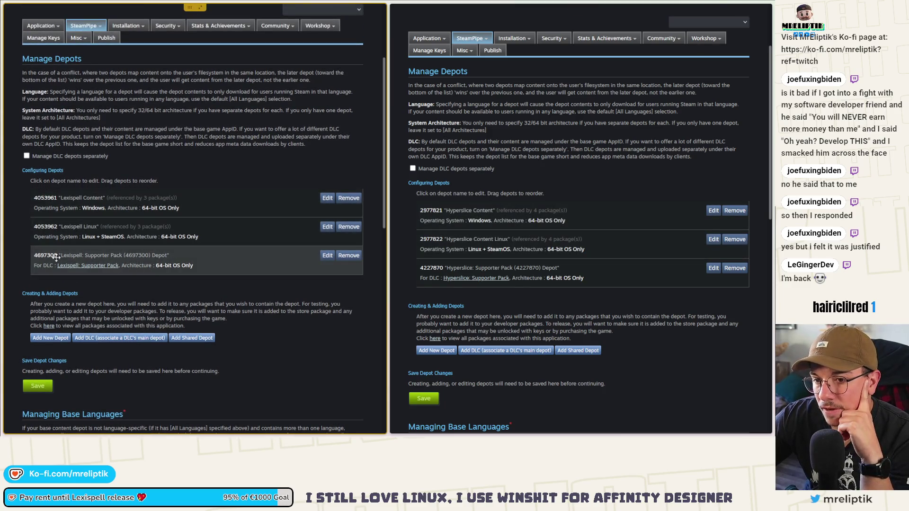
scroll(76, 266, up, 3)
mouse_move(79, 150)
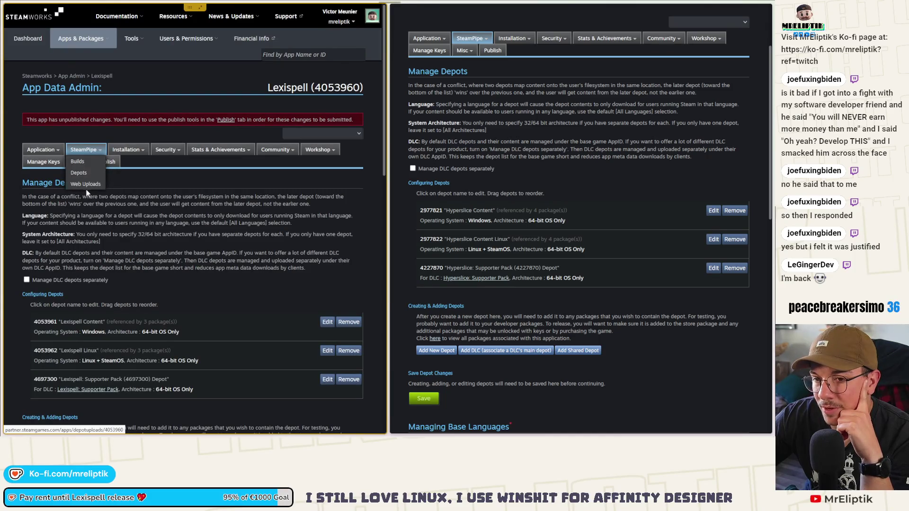
- On Web Uploads, attach supporter_pack.pck to the Supporter Pack depot (4697300) row
click(86, 184)
scroll(85, 353, down, 2)
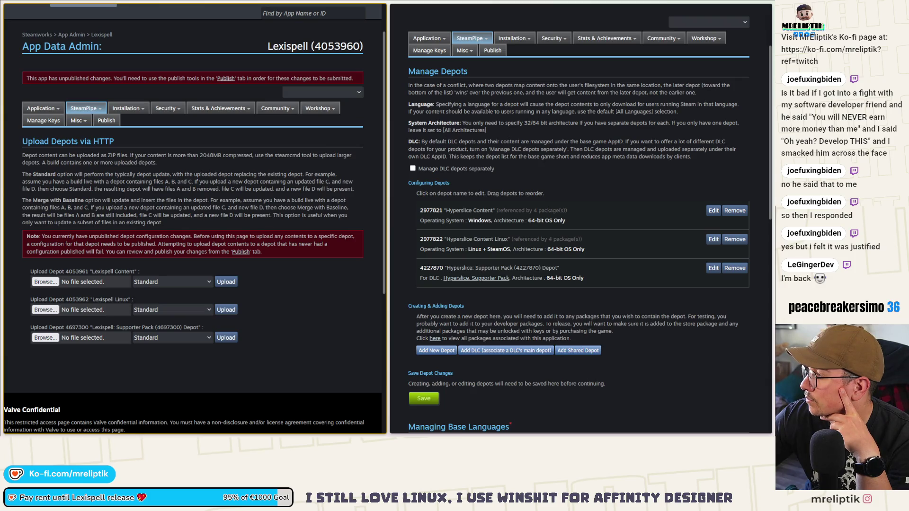
drag(450, 350, 48, 342)
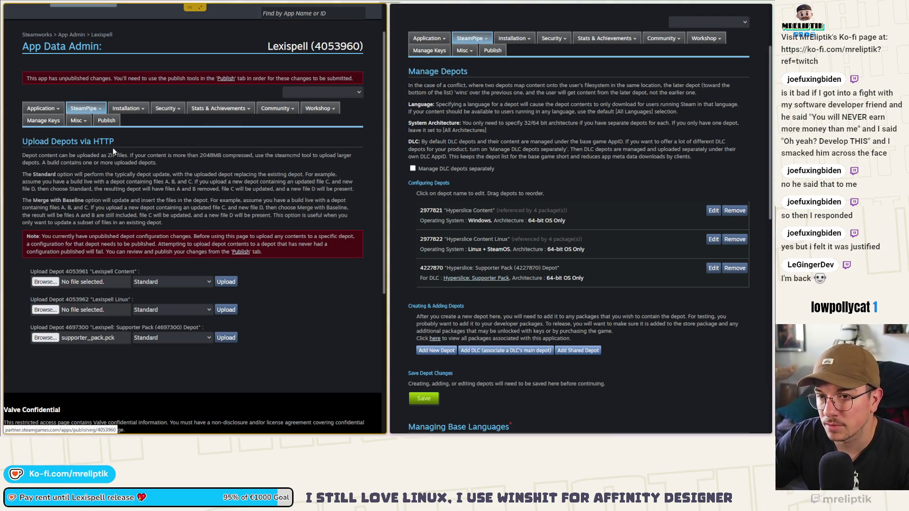
- Publish Lexispell's pending changes using the confirmation code and the note 'DLC depot'
click(49, 320)
scroll(56, 292, down, 3)
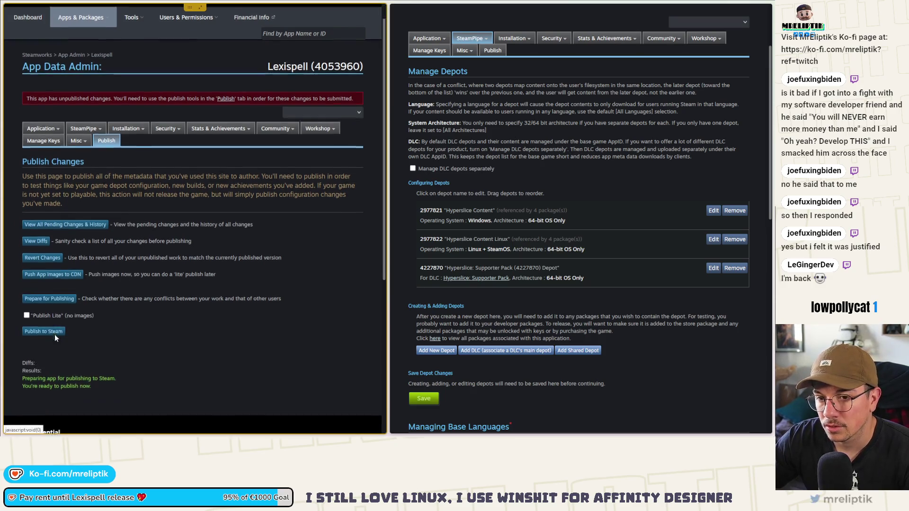
click(51, 302)
text(AMQO)
text(STEAMWORK)
key(Tab)
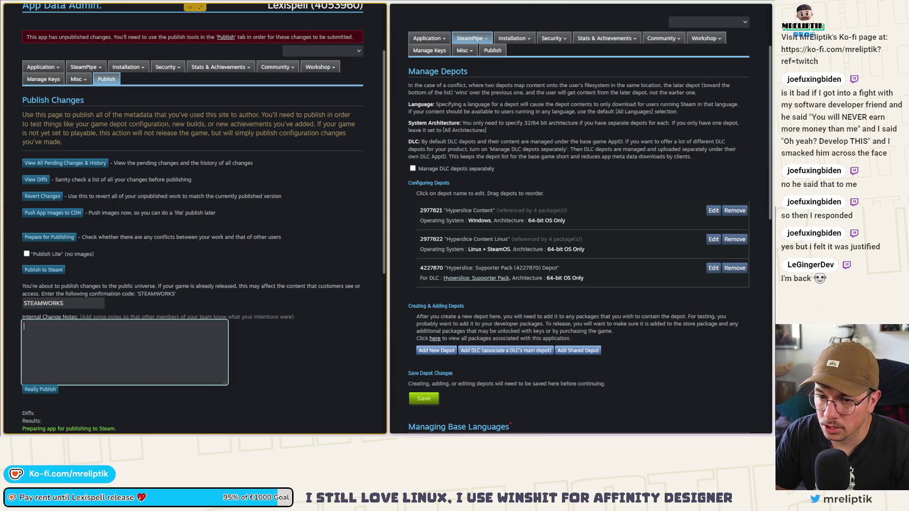
click(53, 391)
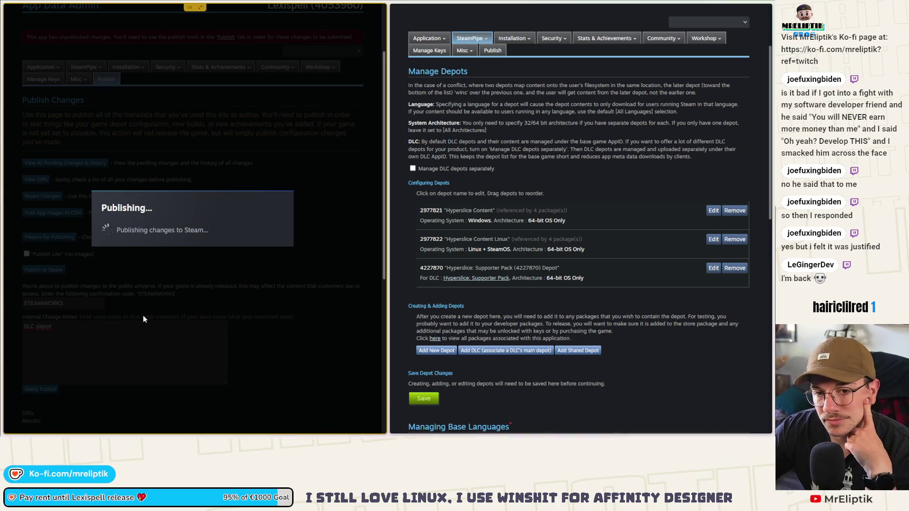
mouse_move(4, 237)
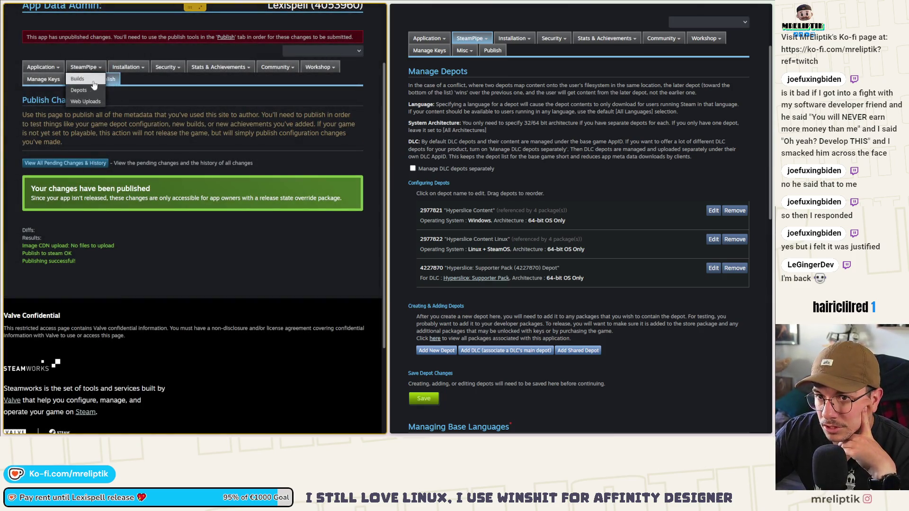
- Return to Lexispell's depot upload page via the depot management page
mouse_move(84, 69)
click(79, 90)
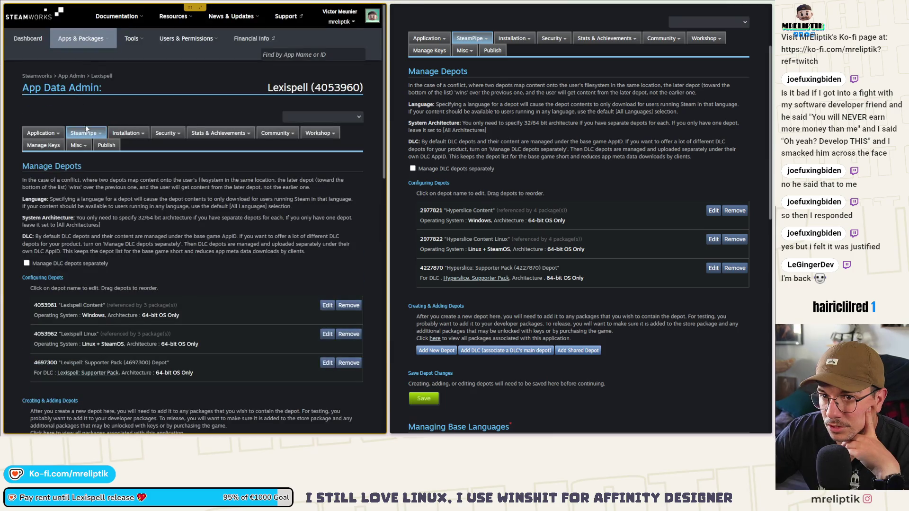
mouse_move(83, 131)
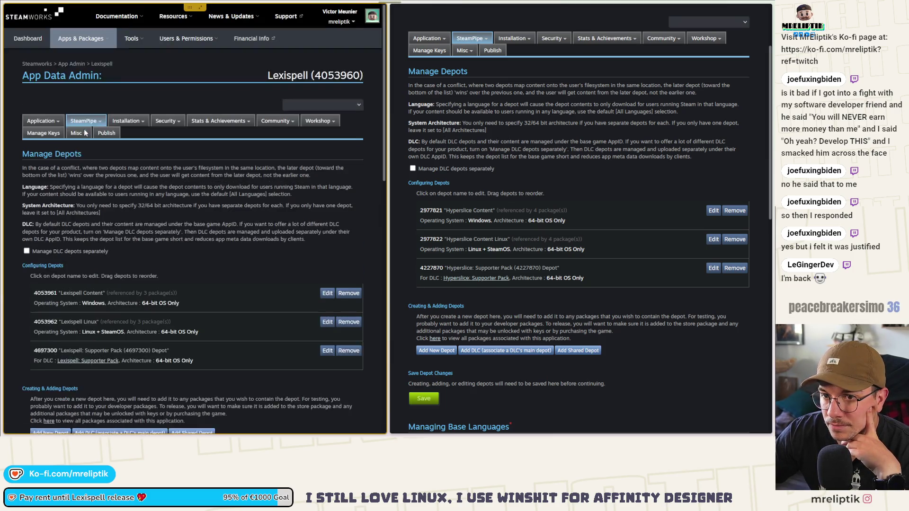
click(86, 168)
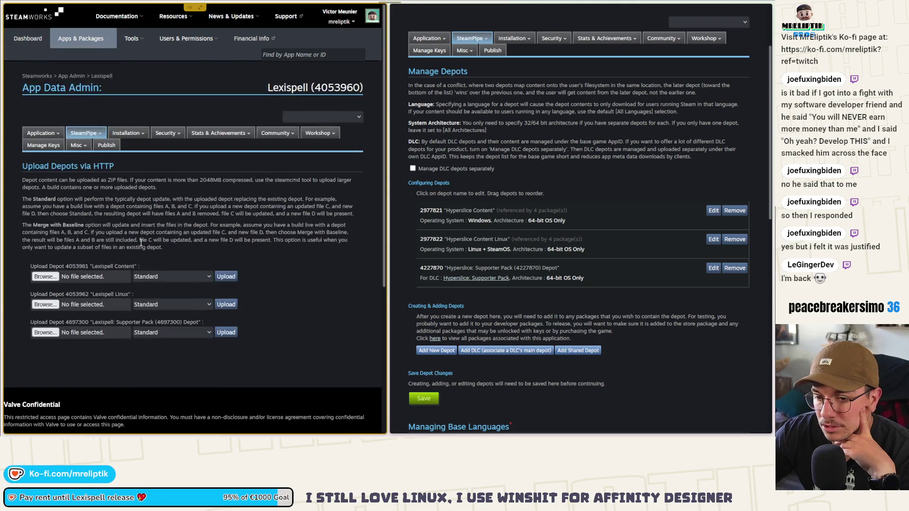
scroll(156, 260, down, 3)
- Try uploading supporter_pack.pck in Standard mode, then zip it after the ZIP-only error
drag(291, 218, 43, 209)
click(150, 214)
click(152, 208)
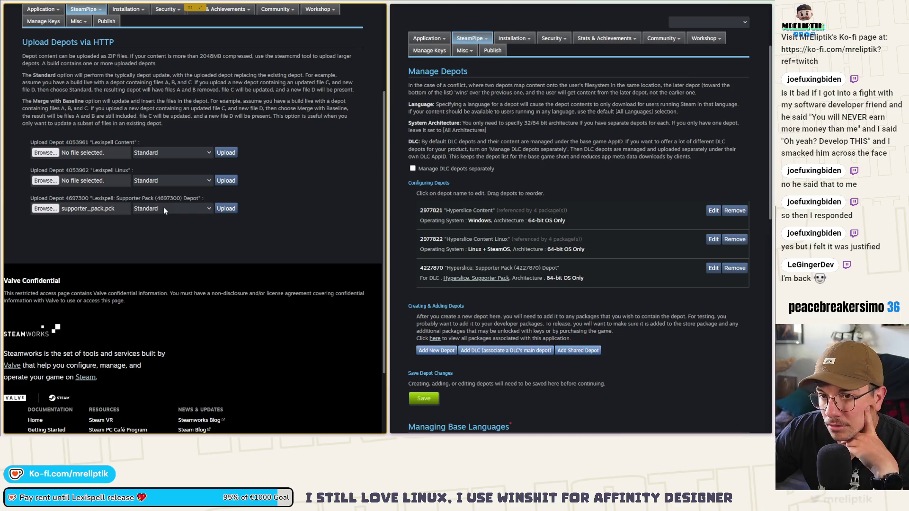
click(225, 209)
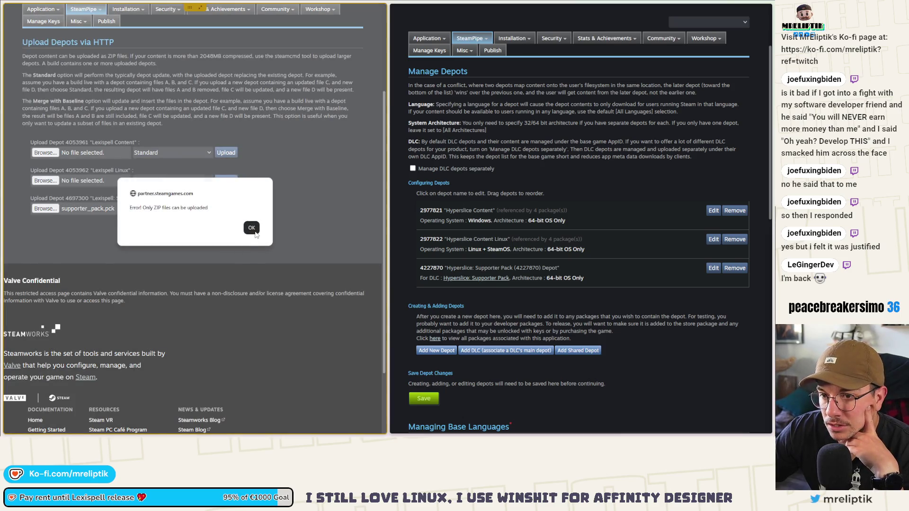
click(252, 227)
click(166, 211)
click(151, 210)
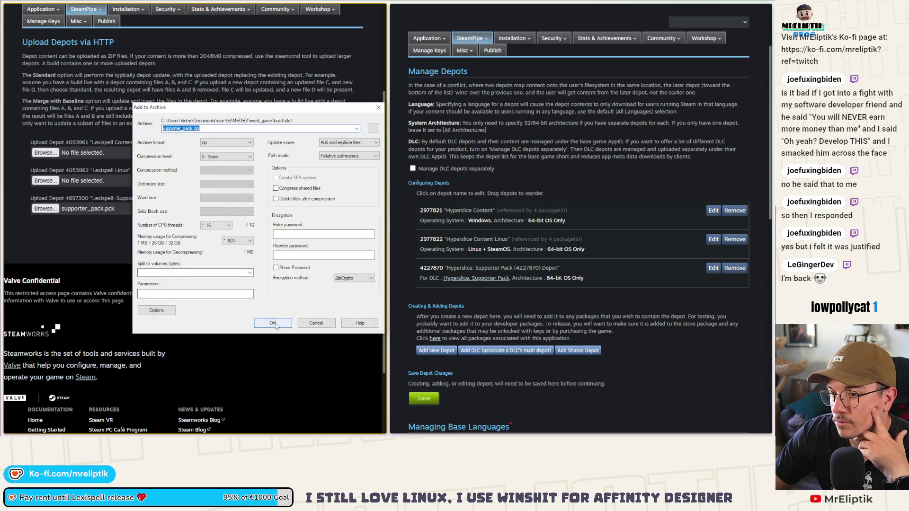
click(276, 326)
- Upload supporter_pack.zip to the Supporter Pack depot and commit it live on the default branch
mouse_move(33, 183)
mouse_down()
mouse_move(43, 185)
mouse_move(46, 208)
mouse_up()
click(227, 210)
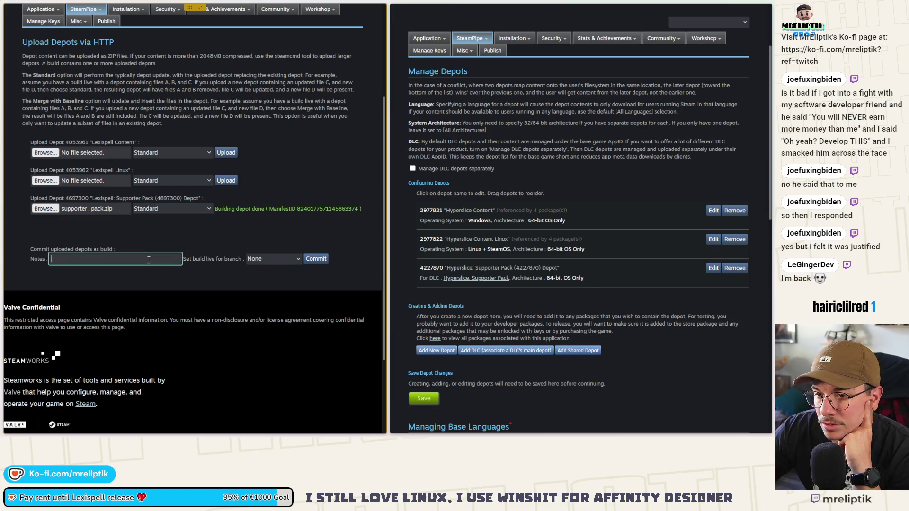
click(285, 260)
click(271, 282)
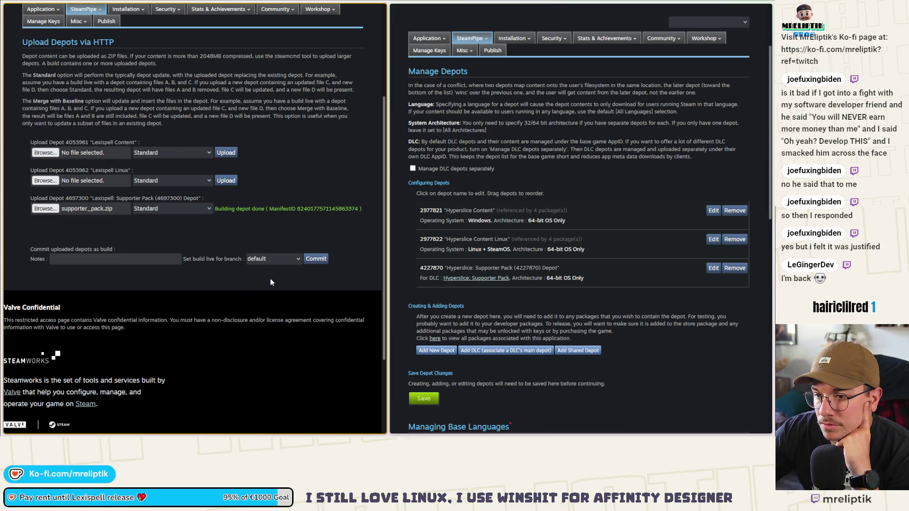
click(129, 260)
click(316, 259)
key(Return)
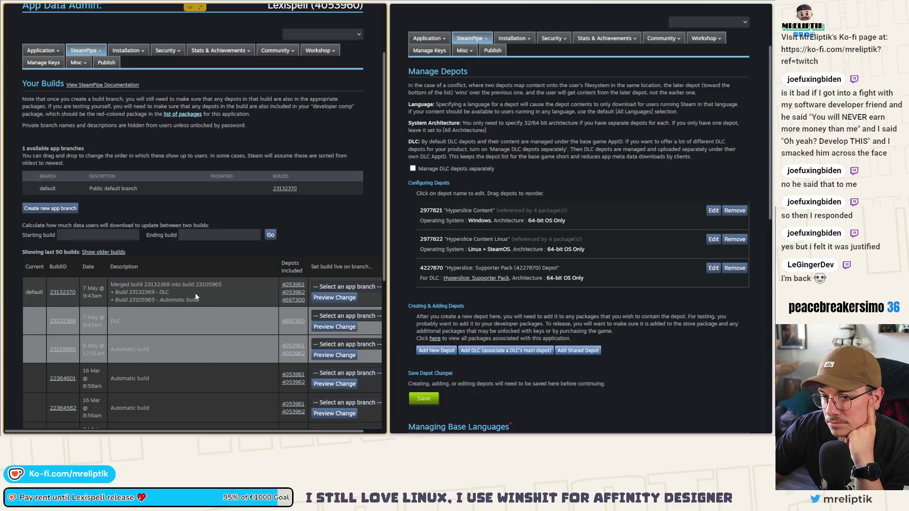
- Prepare and publish all pending Lexispell changes with the confirmation code and a DLC note
click(106, 146)
click(56, 303)
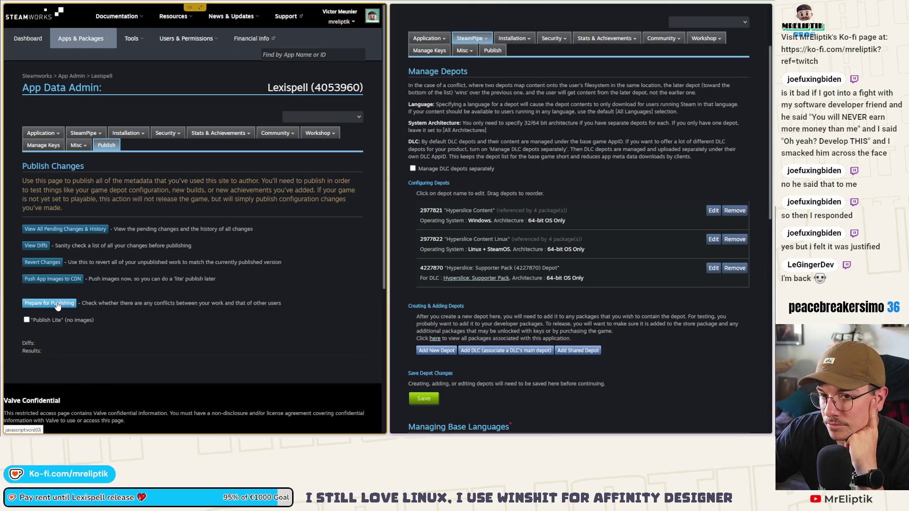
click(66, 385)
text(STEAMWORK)
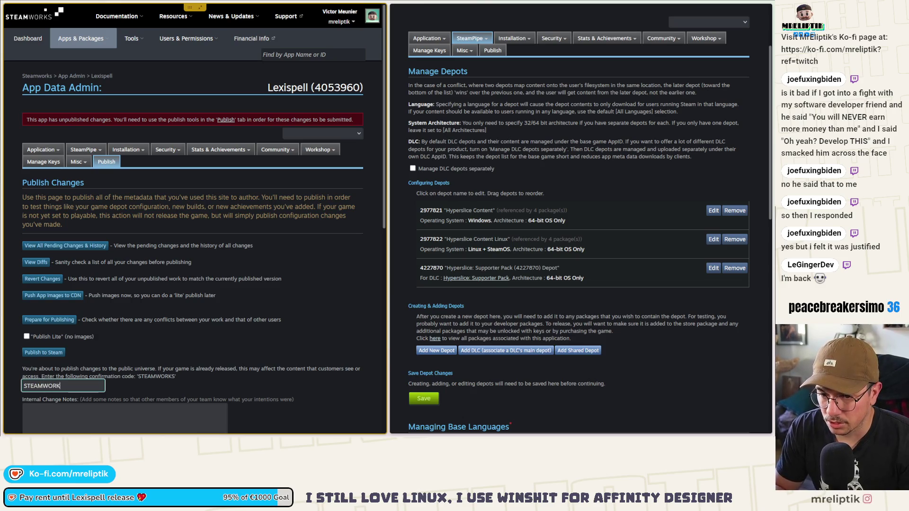
text(S)
key(Tab)
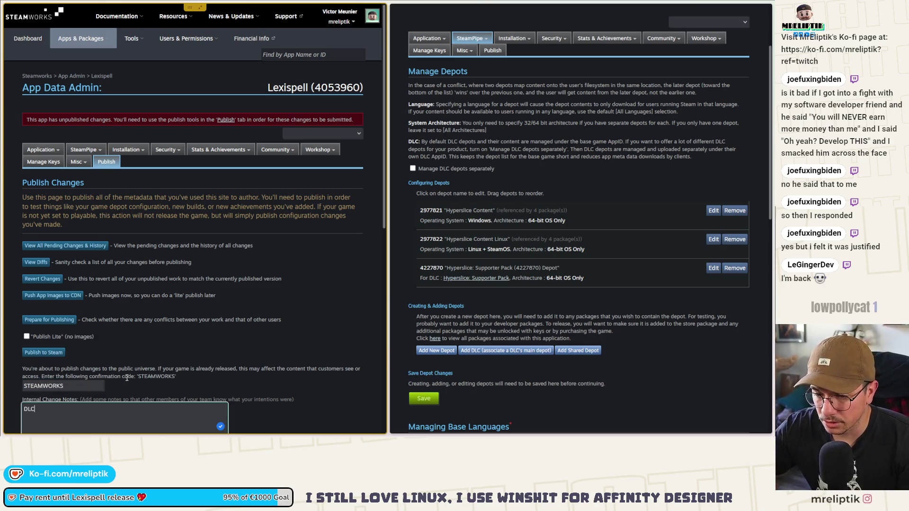
scroll(127, 378, down, 3)
click(52, 350)
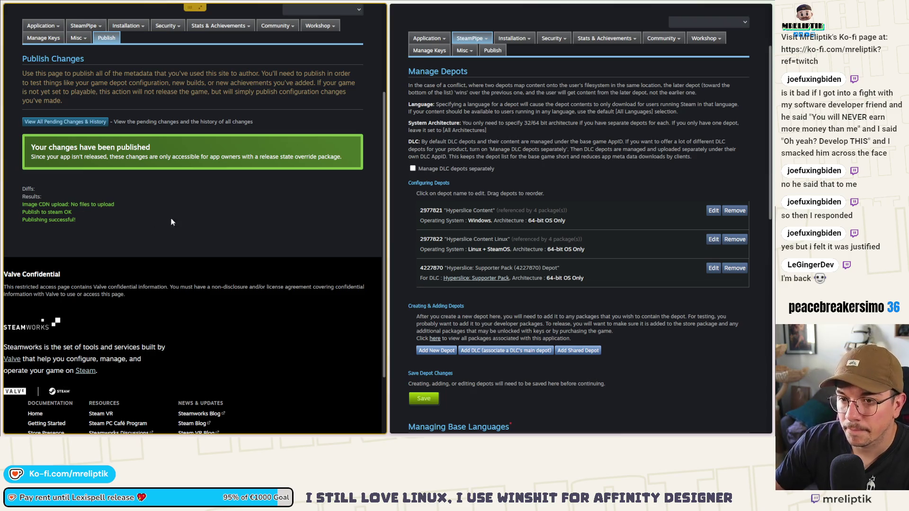
scroll(13, 92, up, 3)
- Close the Publishing tab, return to the Lexispell app page, and minimize the browser to Godot
mouse_move(3, 109)
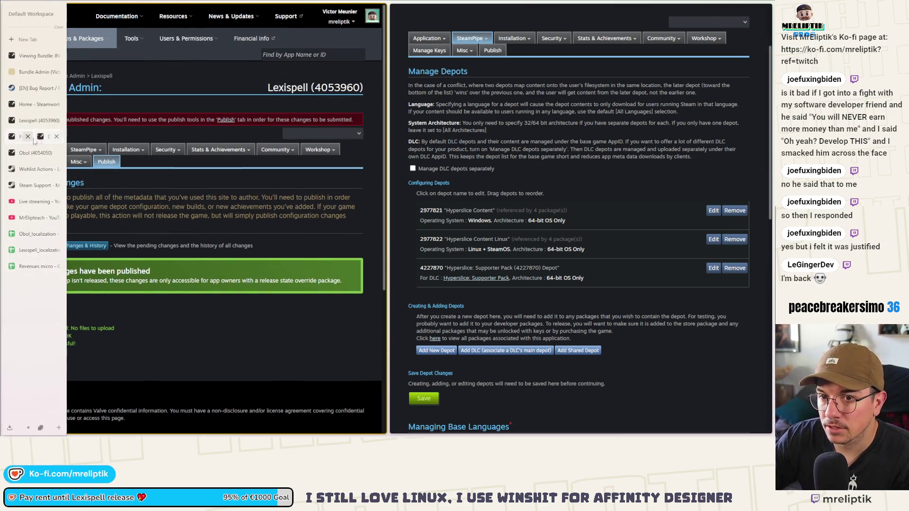
click(46, 142)
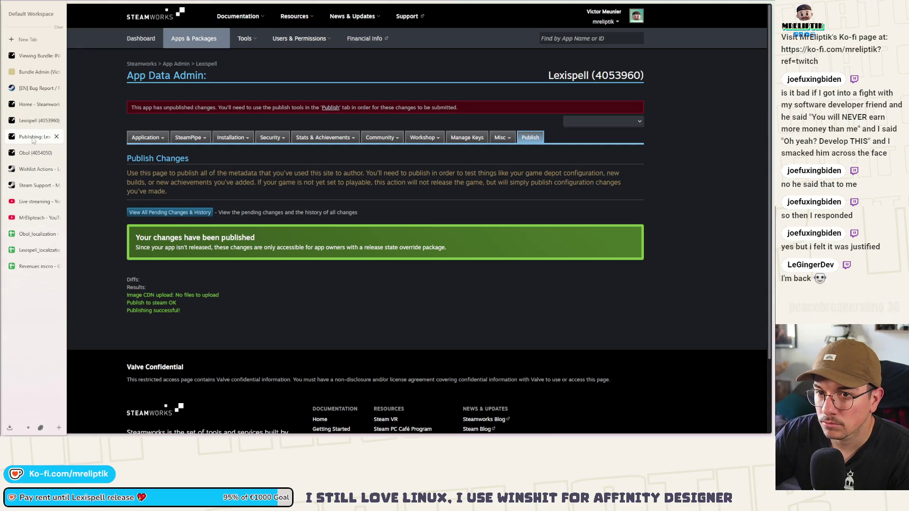
click(57, 138)
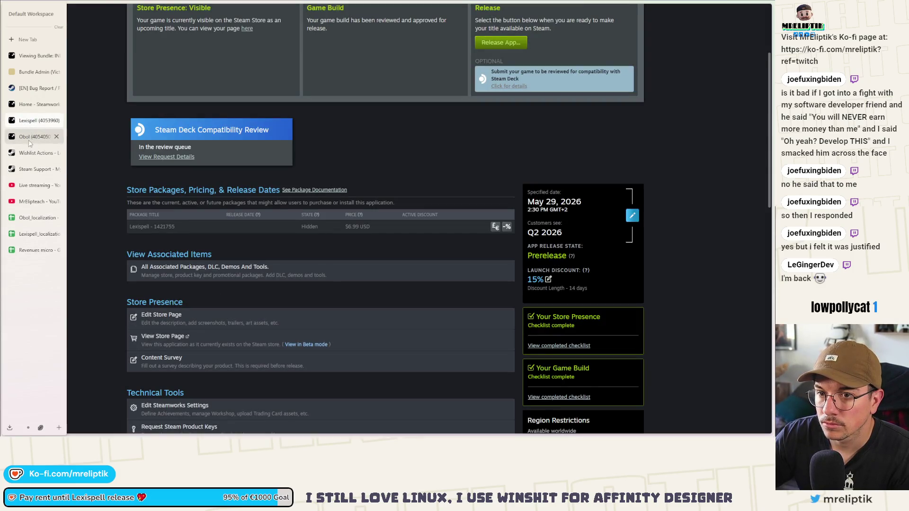
click(31, 137)
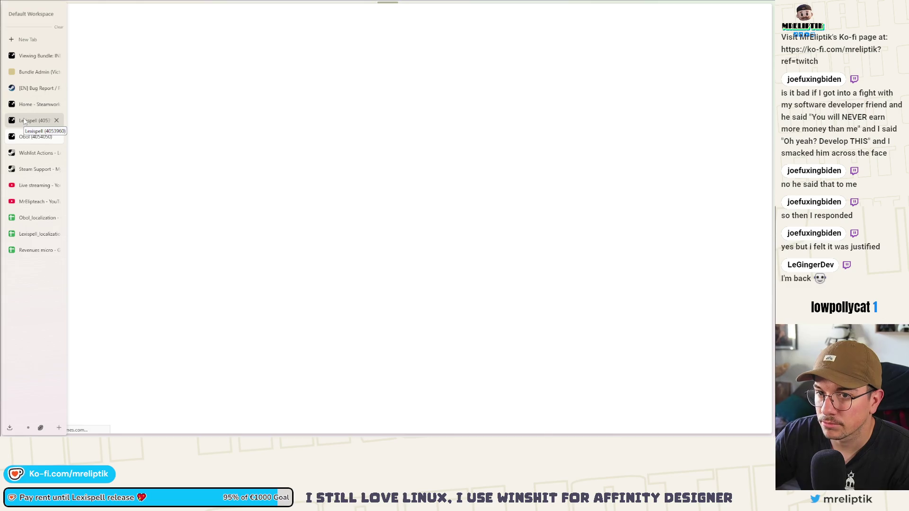
click(24, 121)
scroll(351, 199, up, 3)
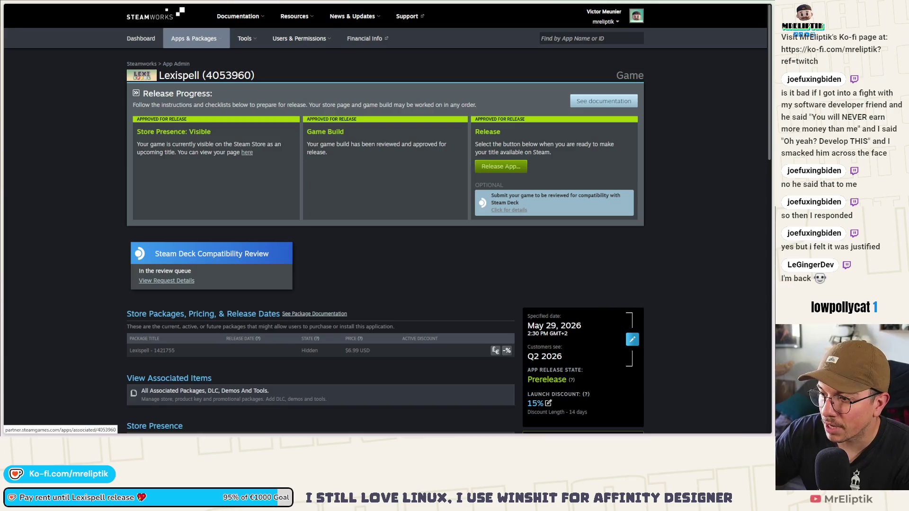
mouse_move(29, 434)
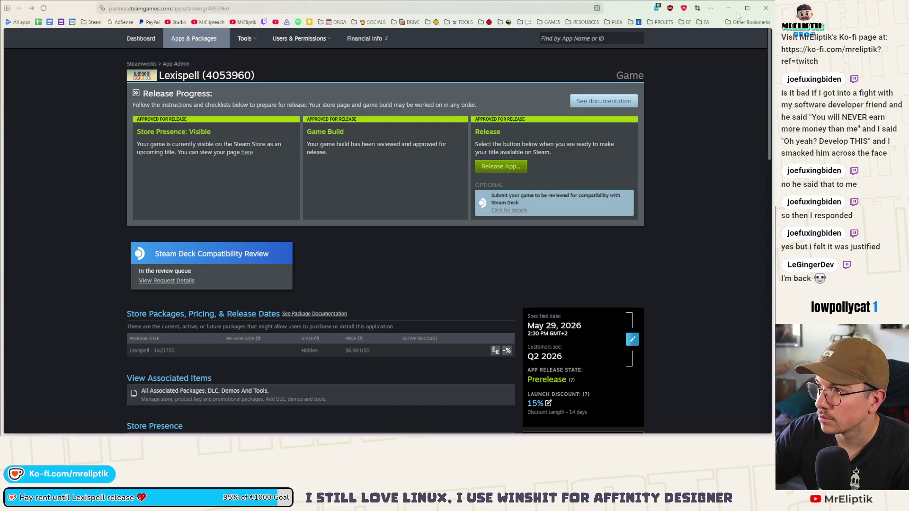
click(737, 10)
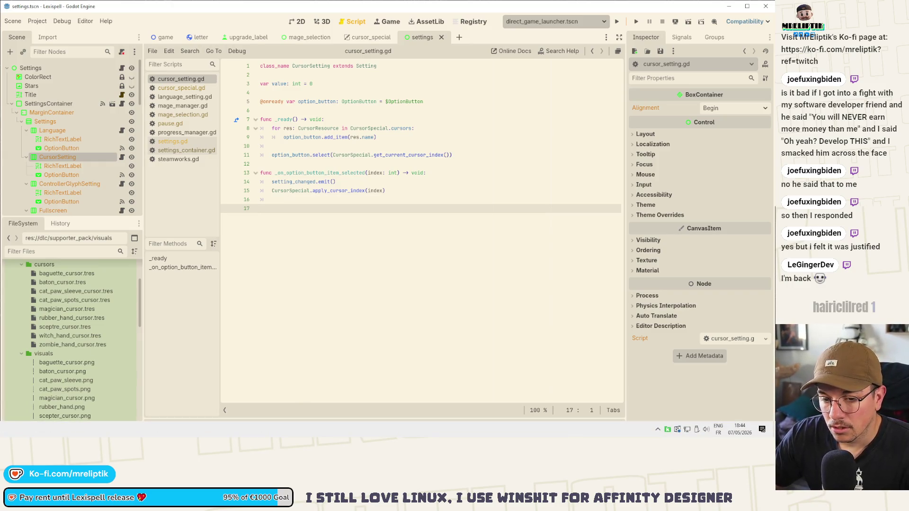
- In Visual Studio Code, stage the export_presets.cfg change and commit it with message 'test'
key(alt+Tab)
click(79, 79)
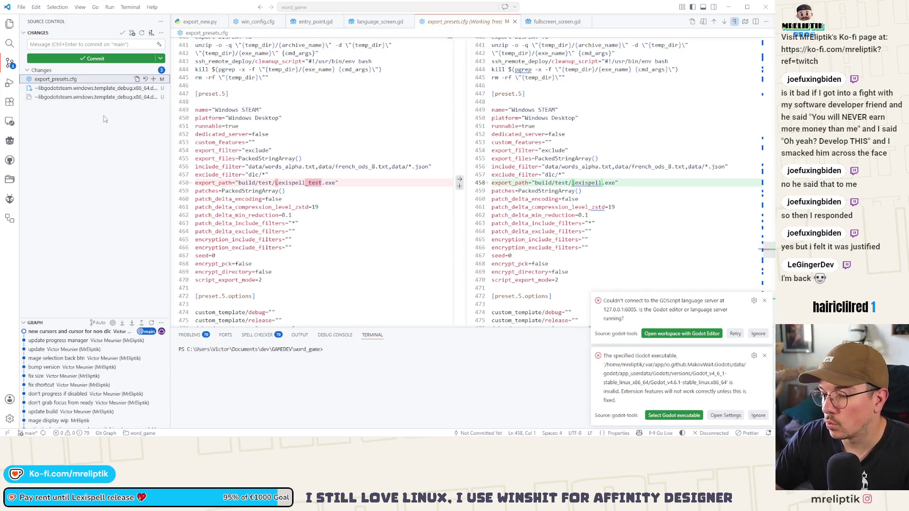
click(153, 79)
click(56, 44)
text(test)
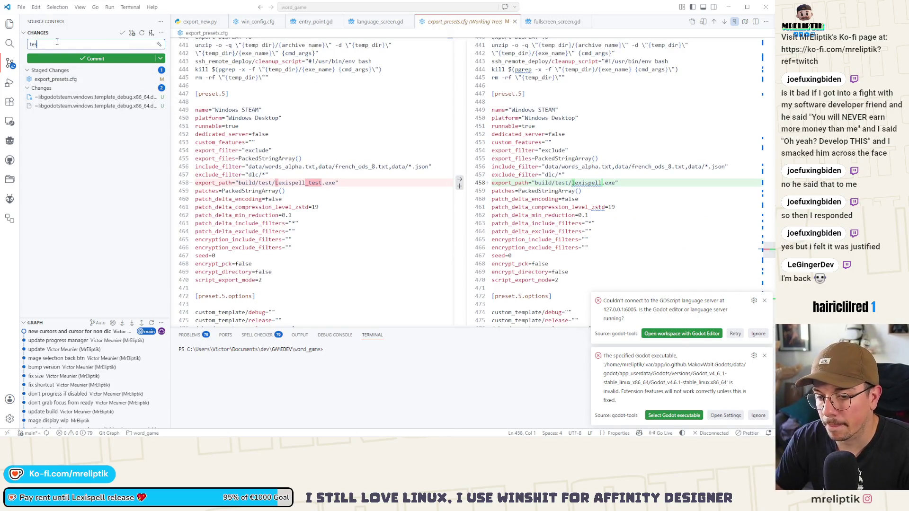
key(ctrl+Return)
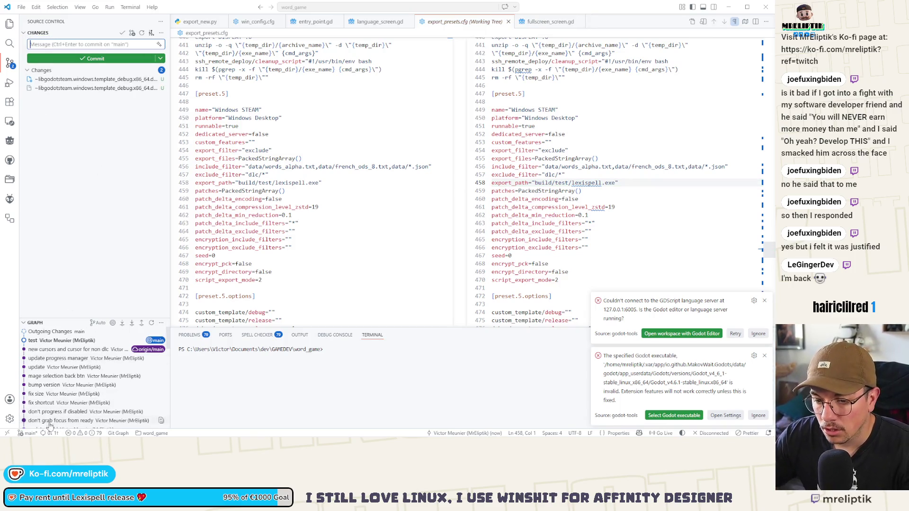
- Return to the Godot editor and bring up the cursor_special script
mouse_move(21, 413)
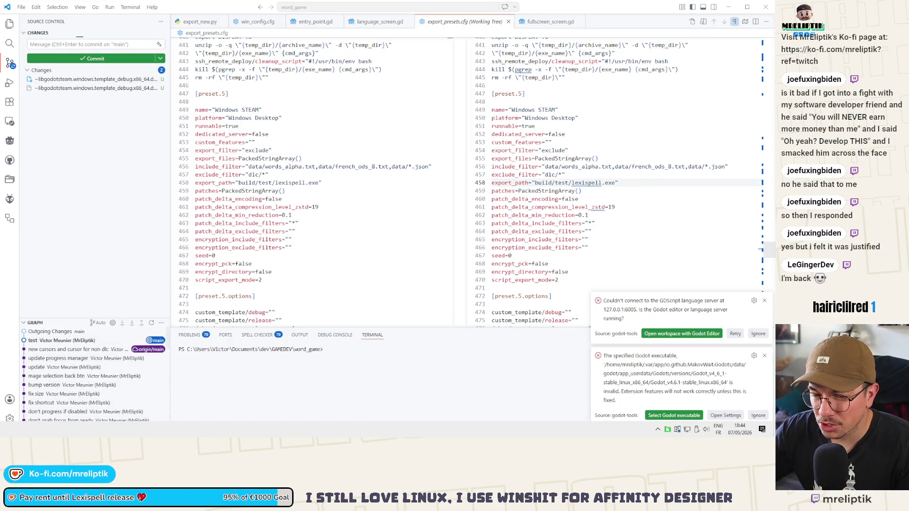
key(alt+Tab)
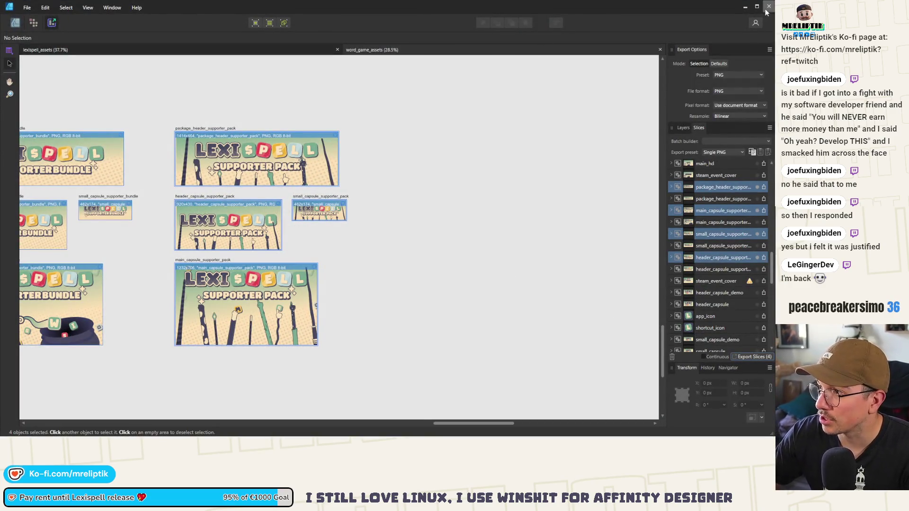
key(alt+Tab)
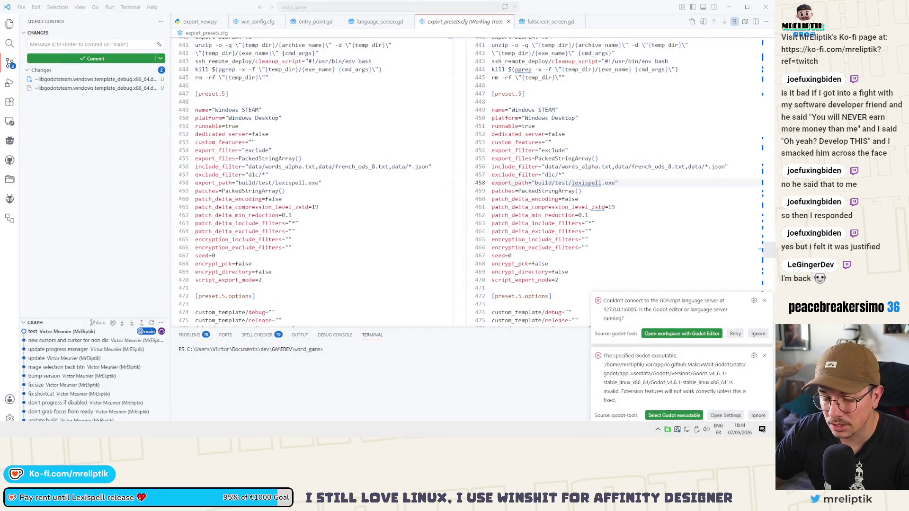
key(alt+Tab)
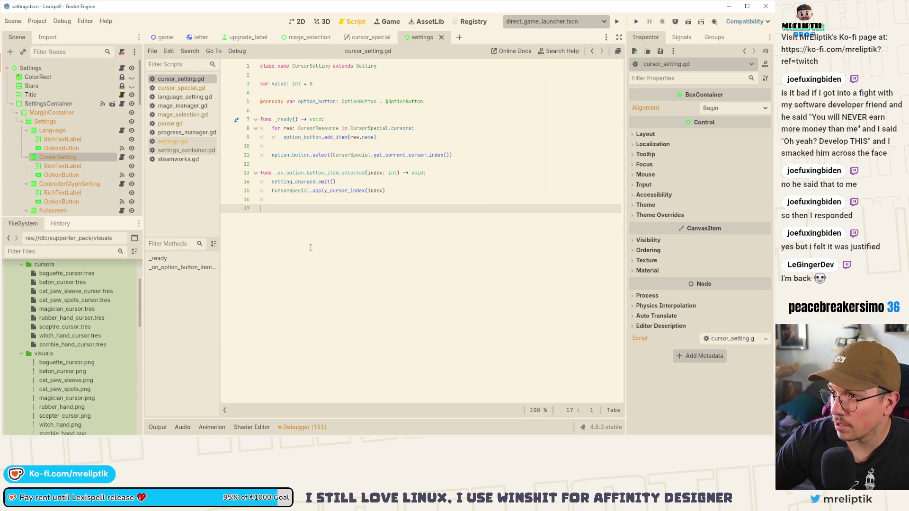
click(357, 39)
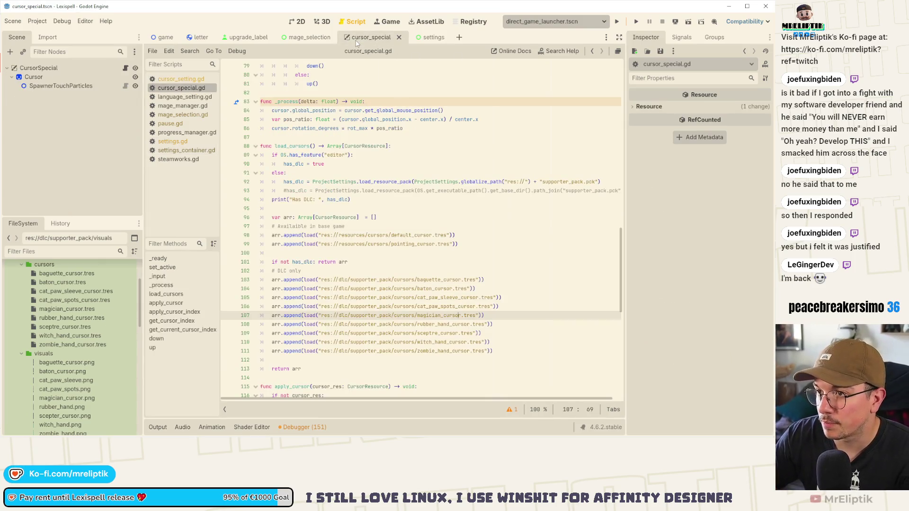
- Close the cursor_special tab and switch to the settings scene tab
click(300, 22)
middle_click(359, 36)
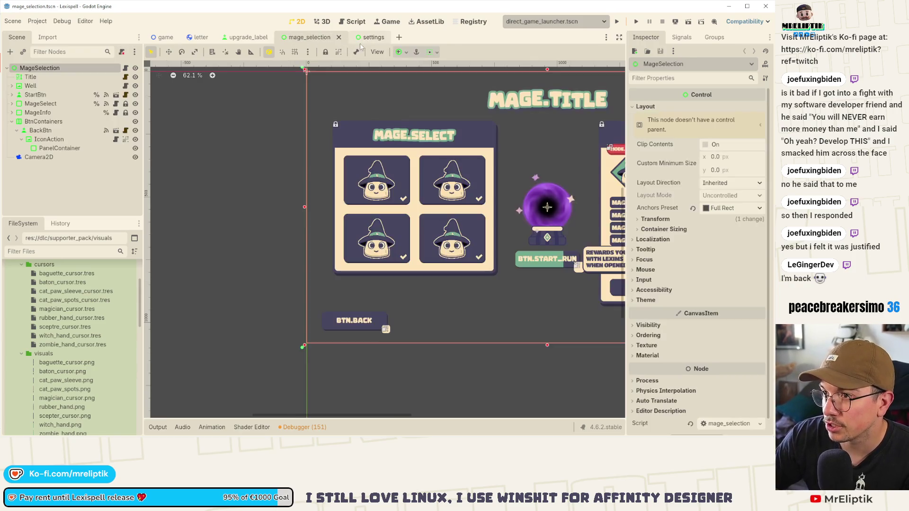
click(365, 37)
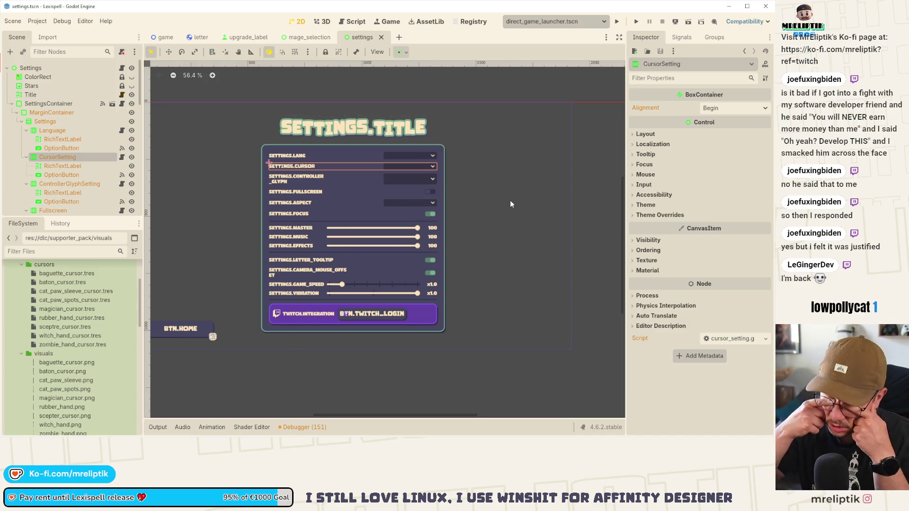
- Quick-open the pause.tscn and librarium.tscn scenes, recentring the view on the pause menu
key(ctrl+shift+o)
text(pause)
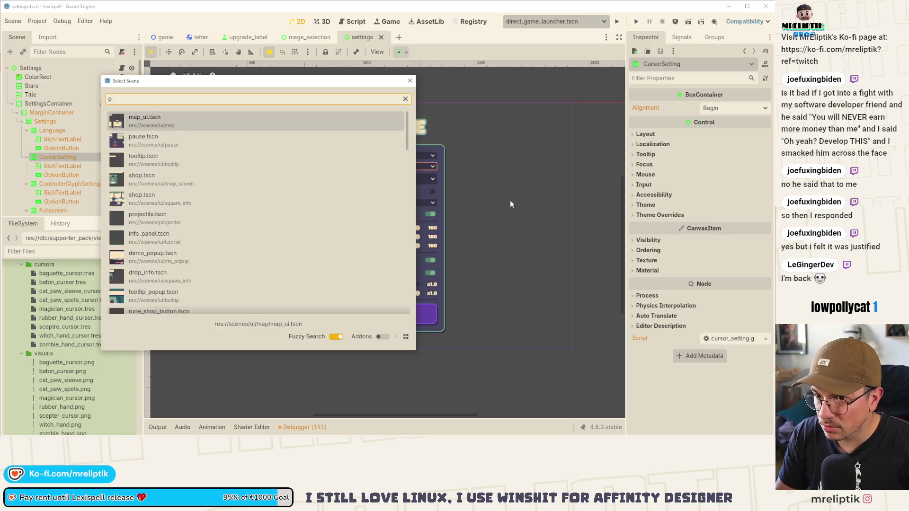
key(Return)
scroll(468, 222, down, 1)
drag(431, 246, 358, 276)
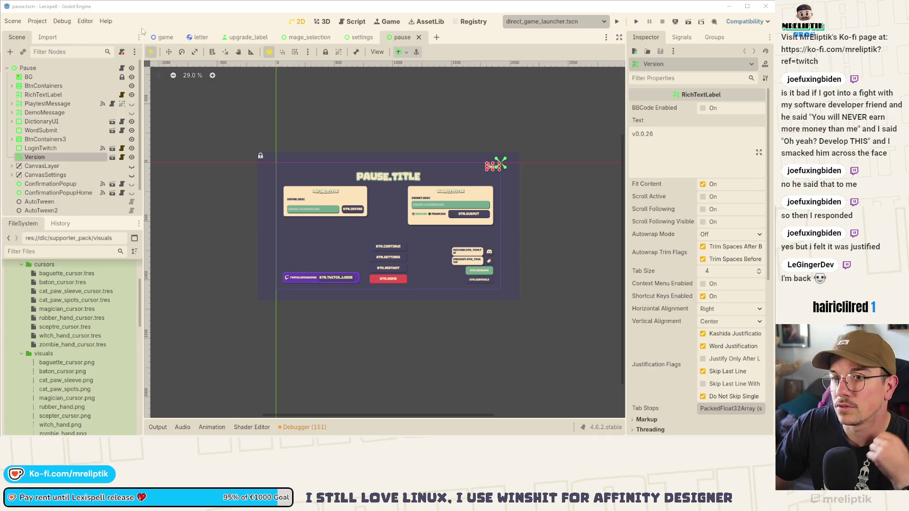
key(ctrl+shift+o)
text(librarium)
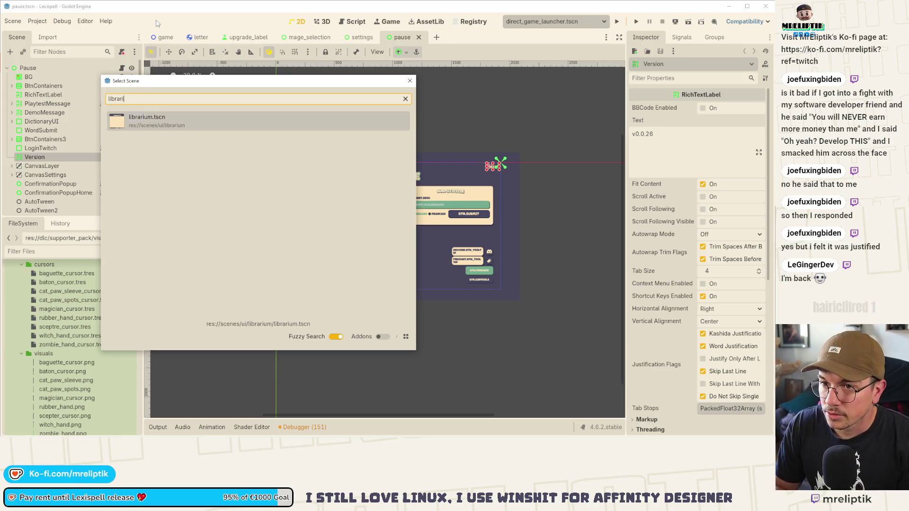
key(Return)
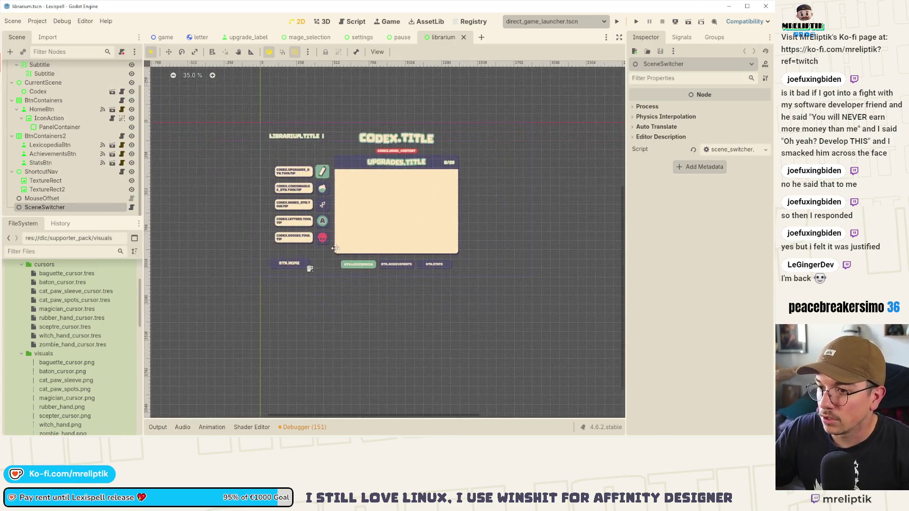
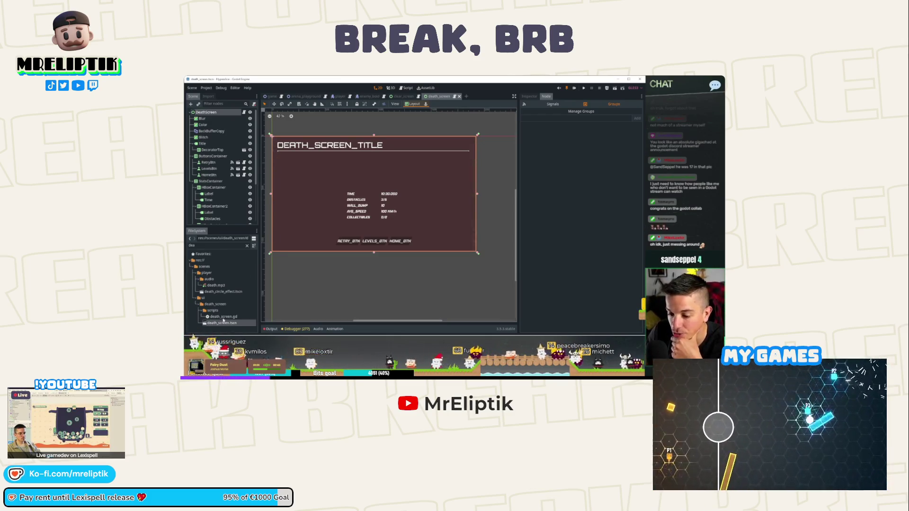
- Move death_screen.tscn into another folder and open death_screen.gd in the Script editor
drag(223, 324, 230, 318)
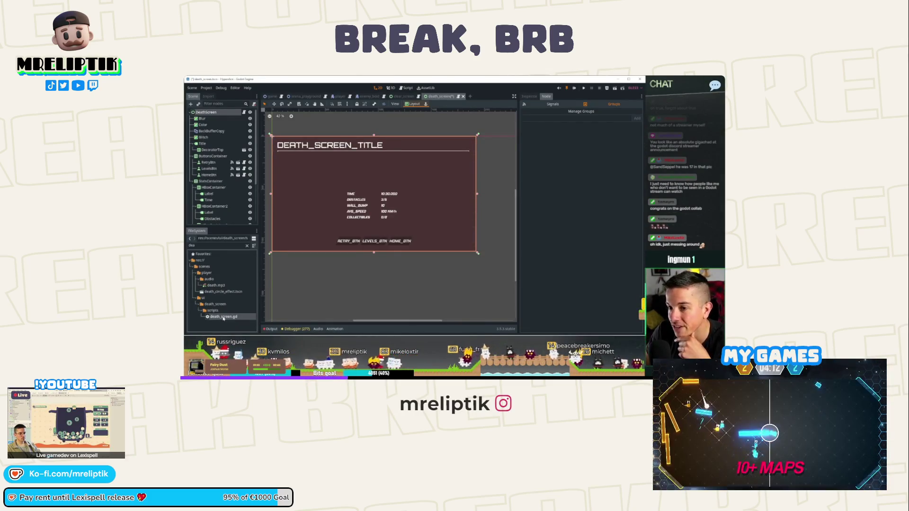
double_click(223, 316)
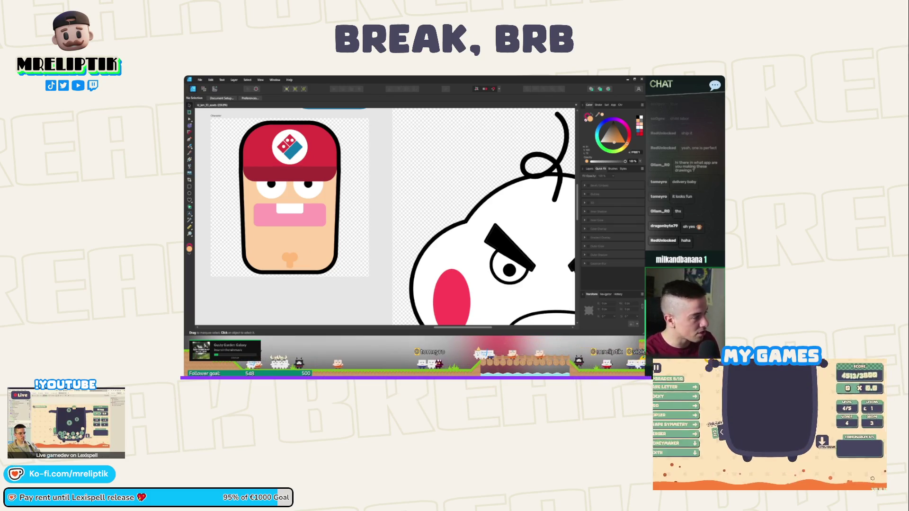
drag(330, 269, 372, 278)
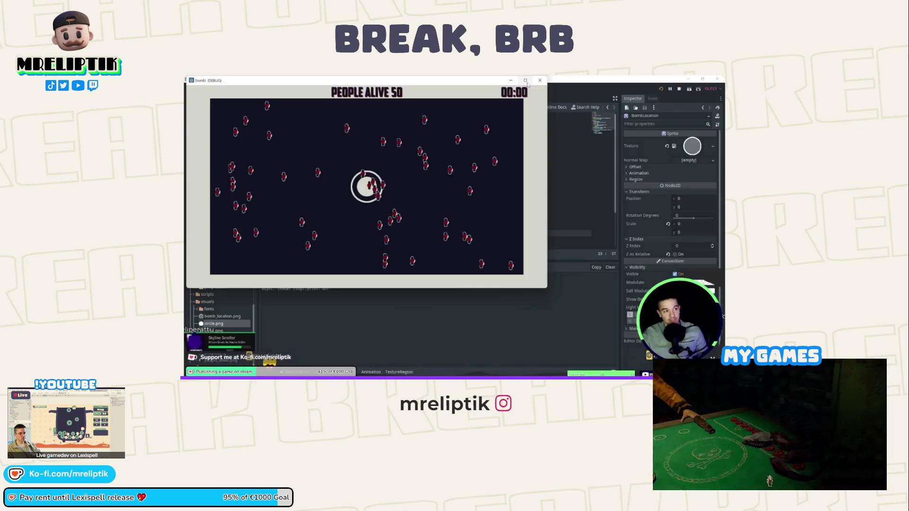
- Maximize the running bomb game's debug window to fill the screen
click(525, 81)
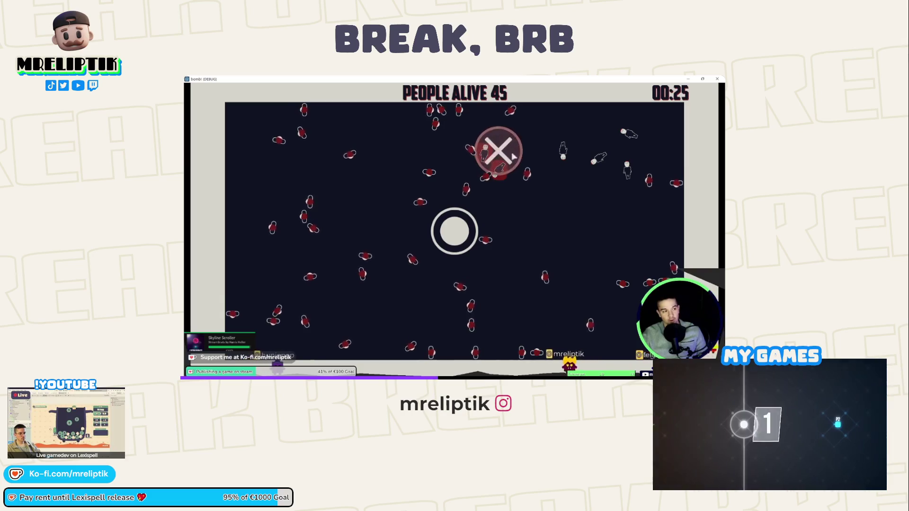
- Drop two bombs on the crowd, one near the top and one on the right side
click(475, 120)
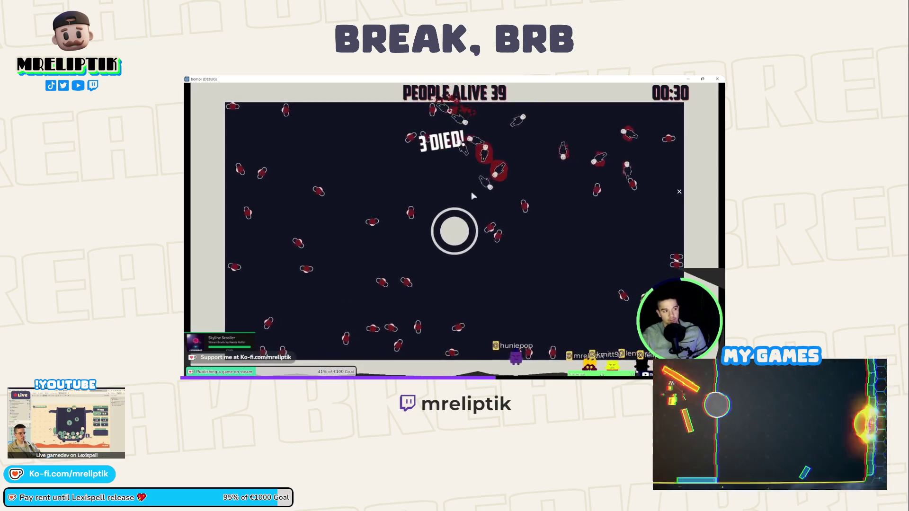
click(678, 192)
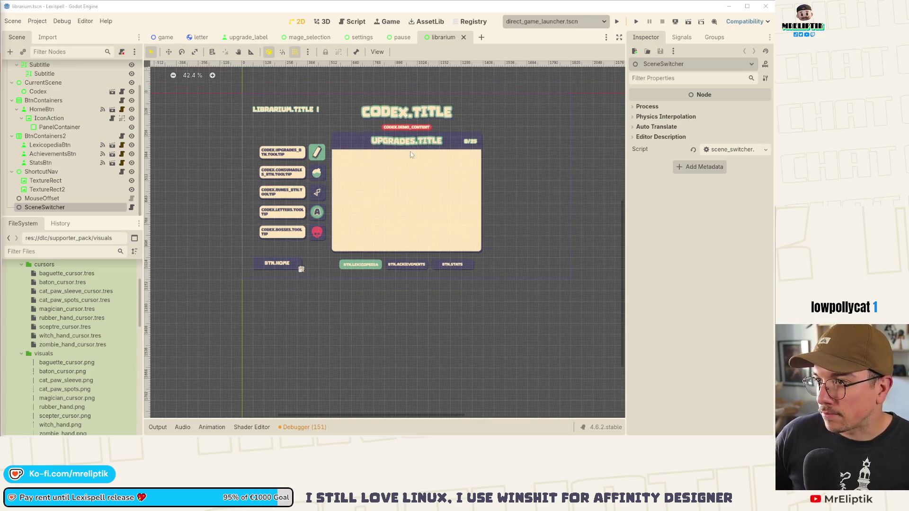
- Open bosses_codex_display.tscn through Quick Open Scene by searching 'boss'
scroll(494, 66, down, 1)
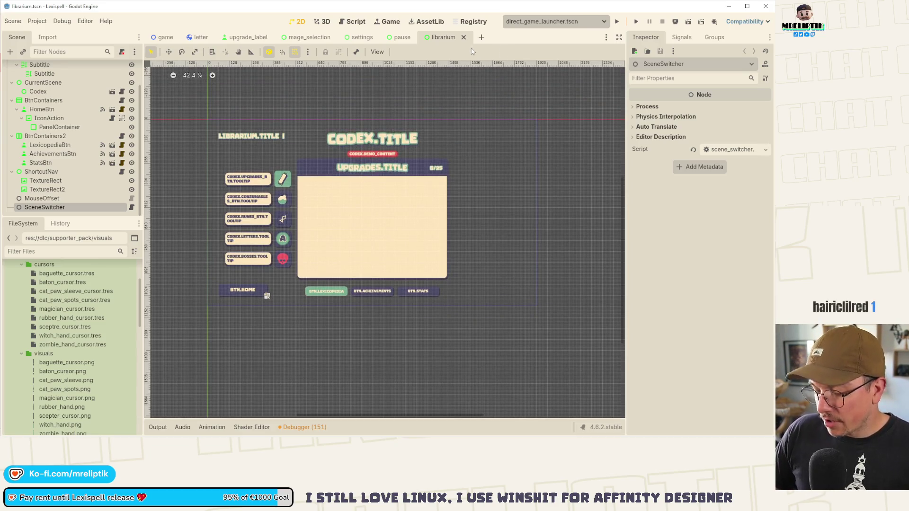
key(ctrl+shift+o)
text(boss)
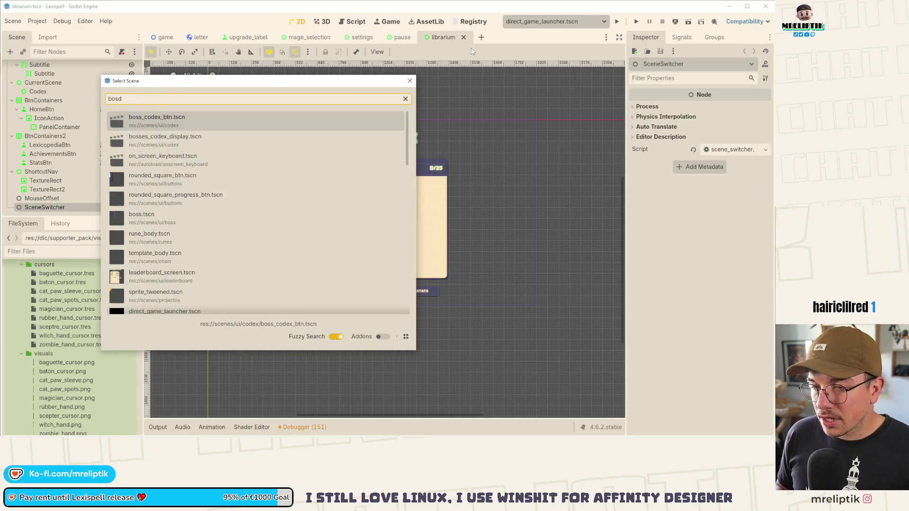
key(Down)
key(Down)
key(Return)
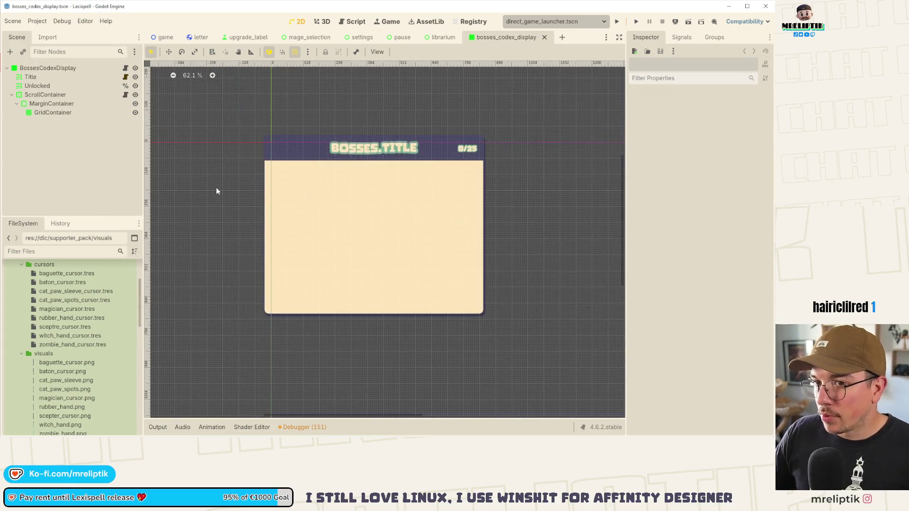
- Collapse the cursors, supporter pack, dlc and resources folders; expand scenes and ui/achievements
scroll(18, 275, up, 3)
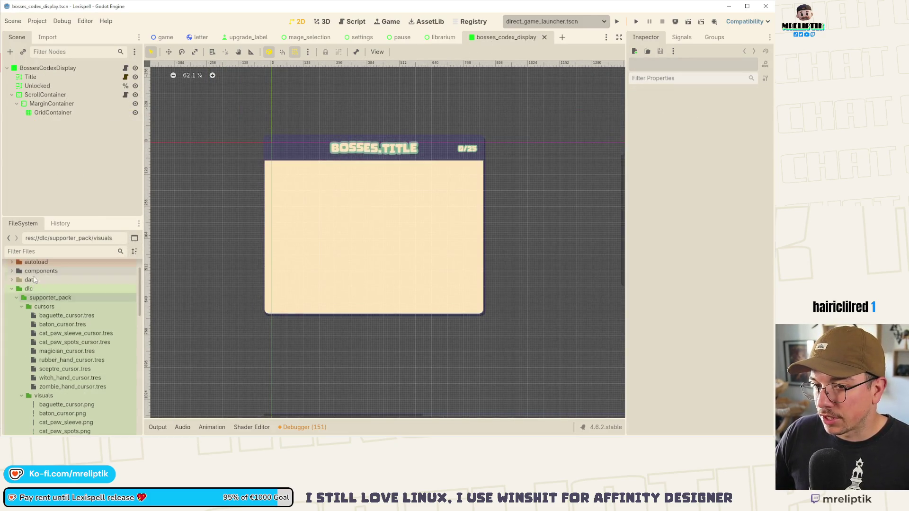
click(21, 306)
click(22, 315)
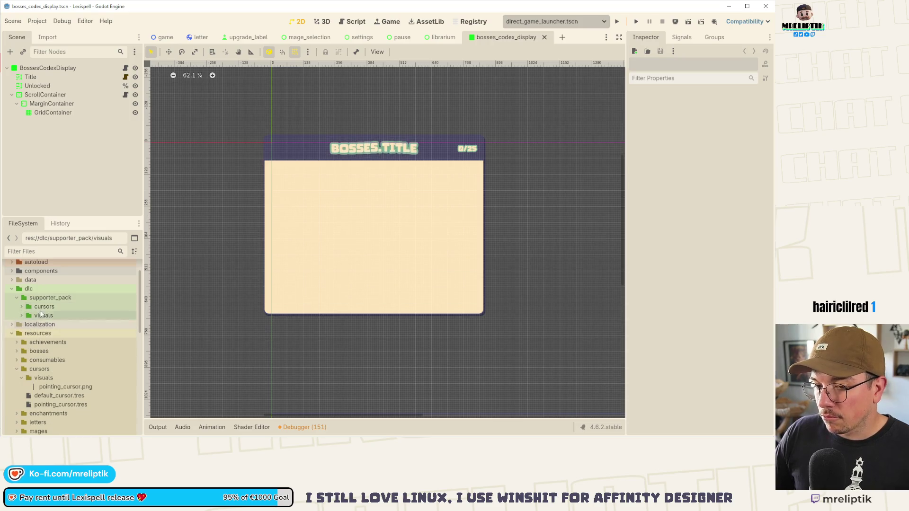
click(11, 288)
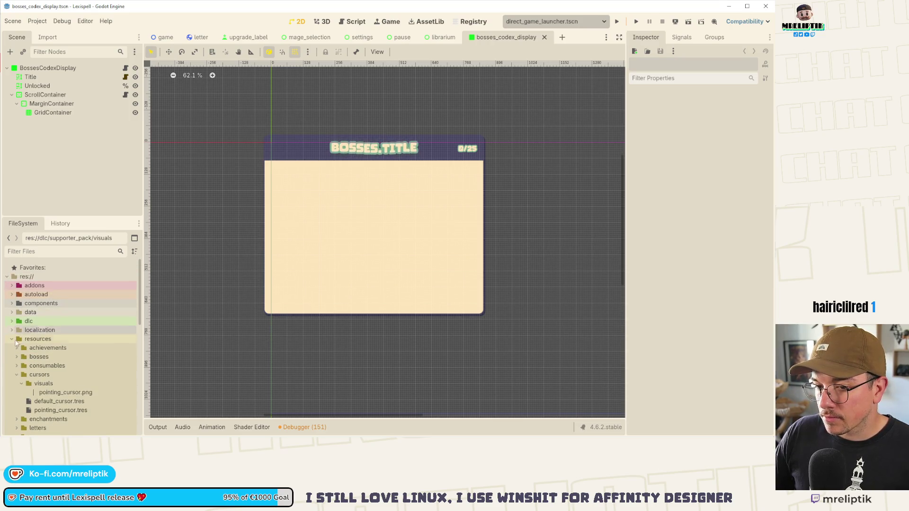
click(12, 337)
click(11, 346)
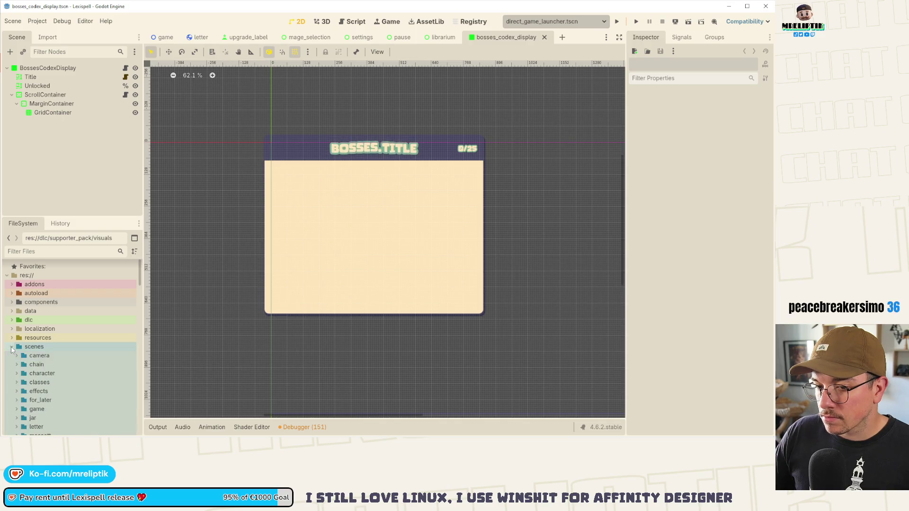
scroll(20, 414, down, 3)
click(26, 423)
scroll(22, 312, down, 5)
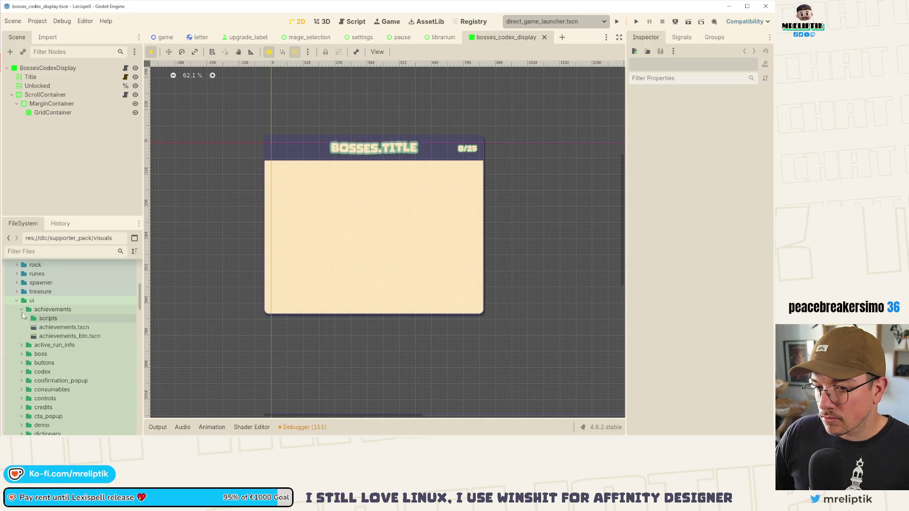
scroll(26, 360, down, 5)
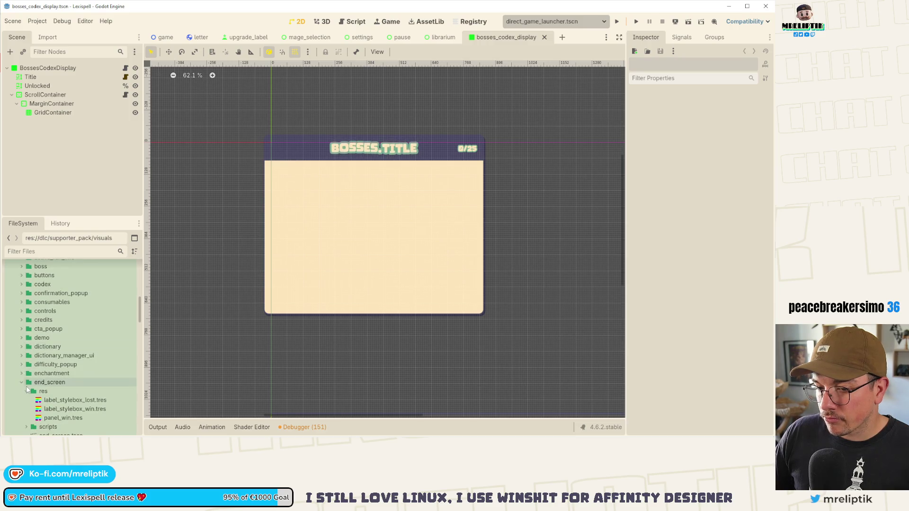
scroll(27, 368, down, 5)
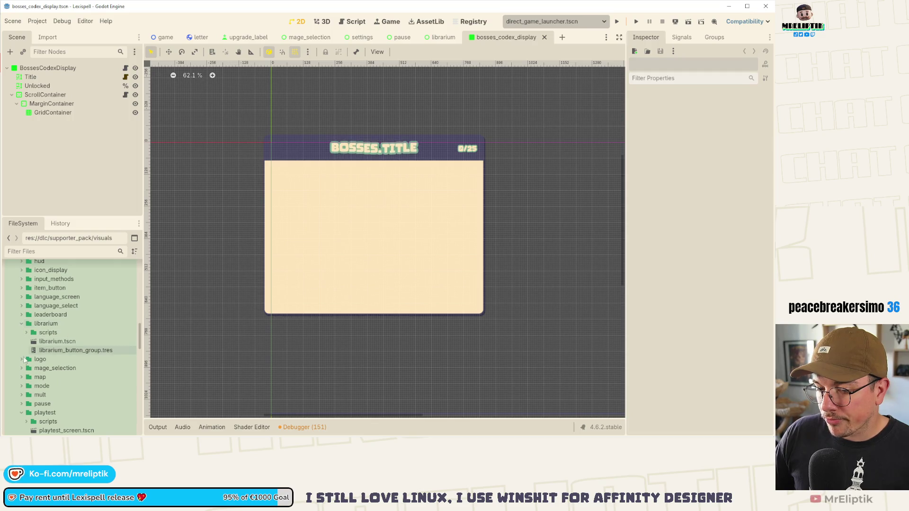
scroll(49, 363, down, 3)
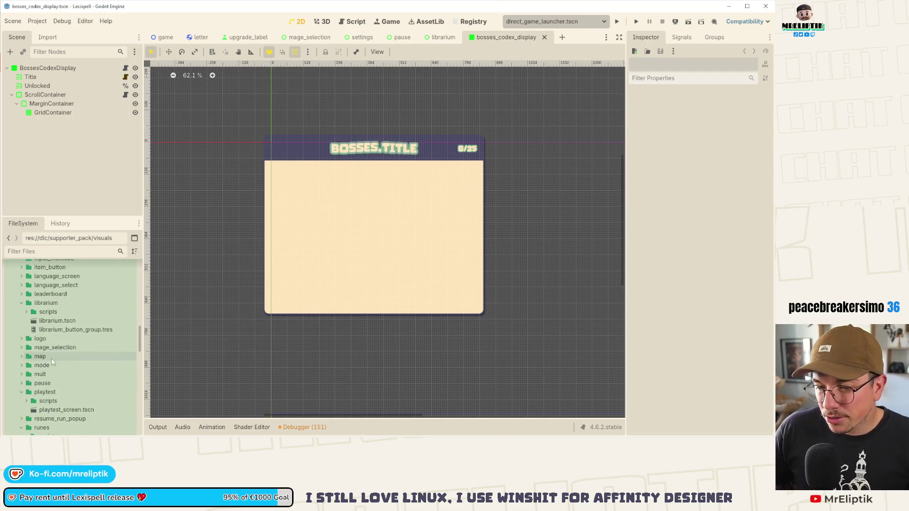
scroll(73, 341, down, 4)
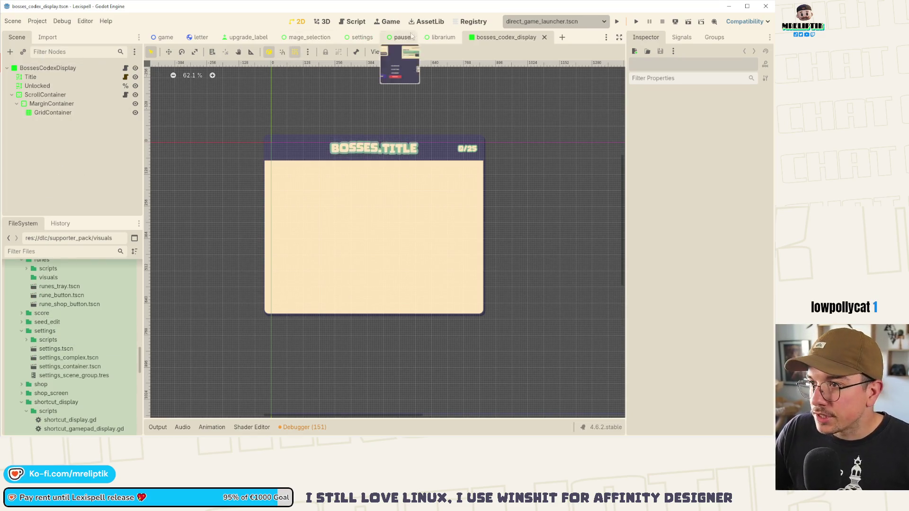
- Start a new empty scene tab
right_click(497, 37)
click(511, 65)
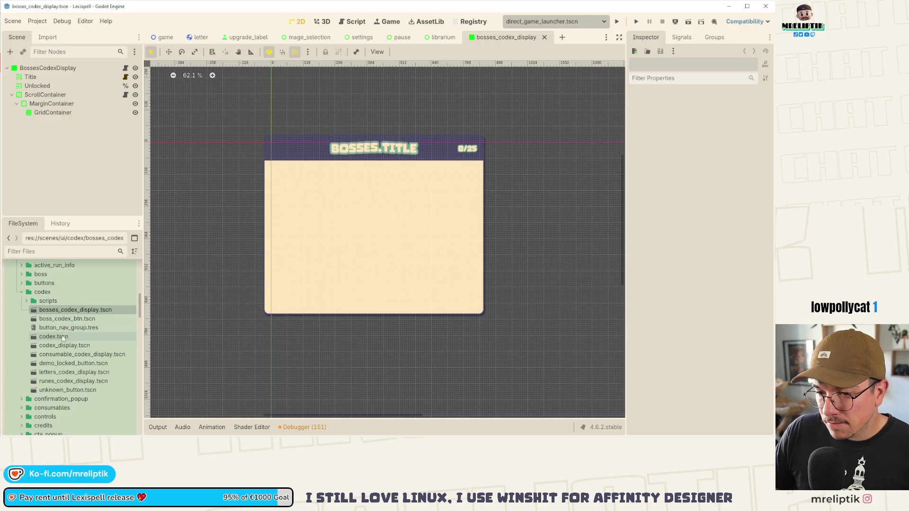
click(562, 37)
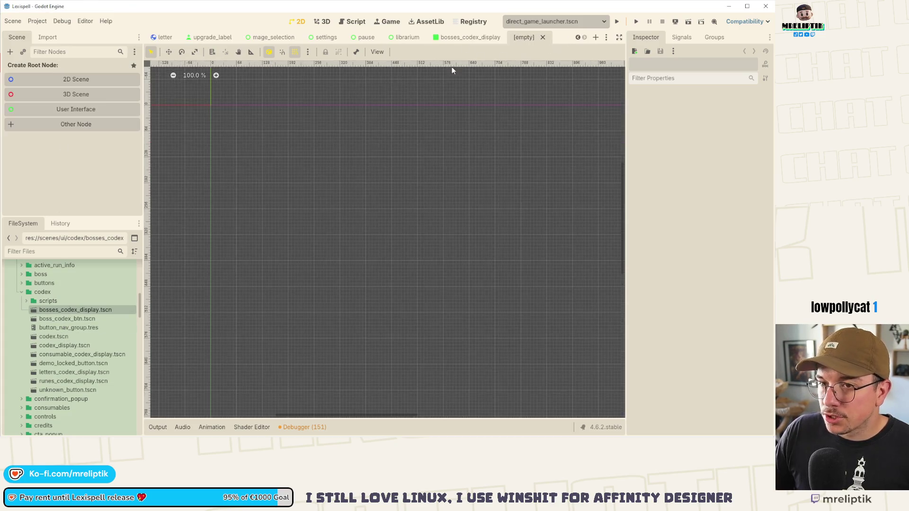
- Create a User Interface root node named EnchantmentsCodexDisplay
click(58, 107)
double_click(58, 69)
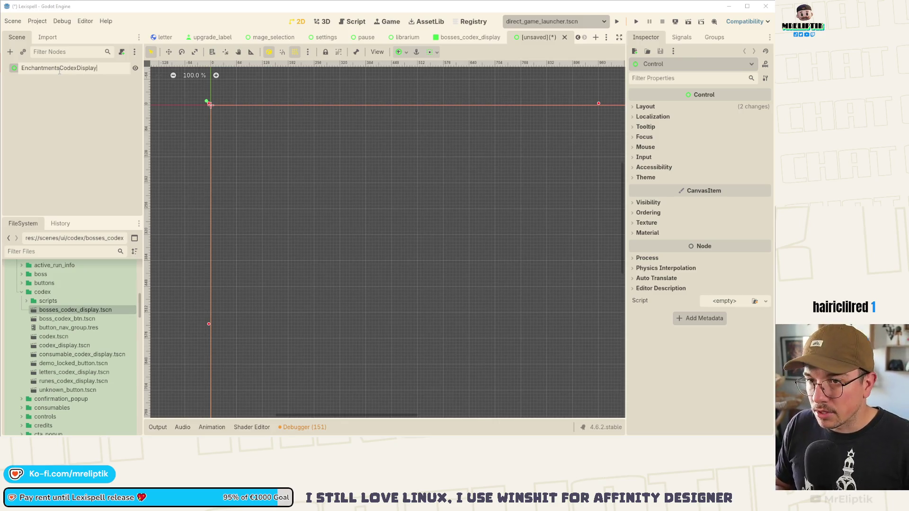
key(Return)
- Save the scene as enchantments_codex_display.tscn in res://scenes/ui/codex
key(ctrl+s)
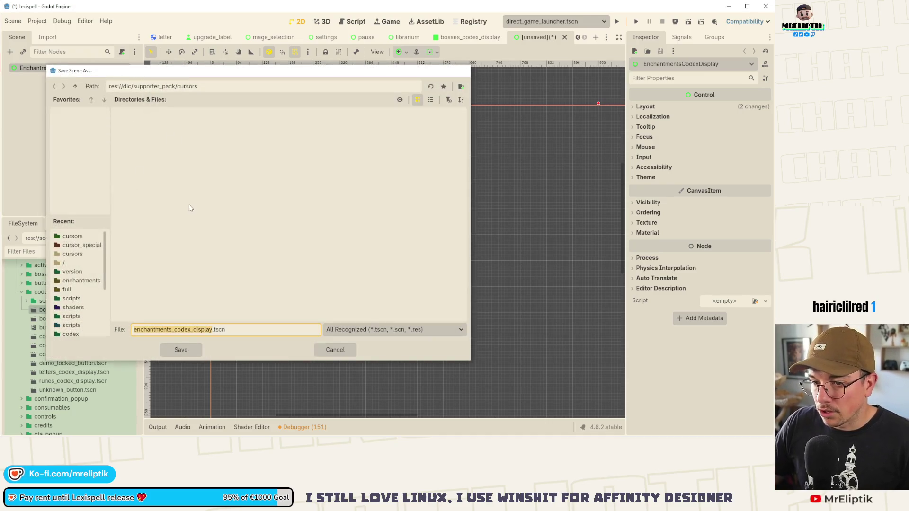
key(Escape)
key(ctrl+s)
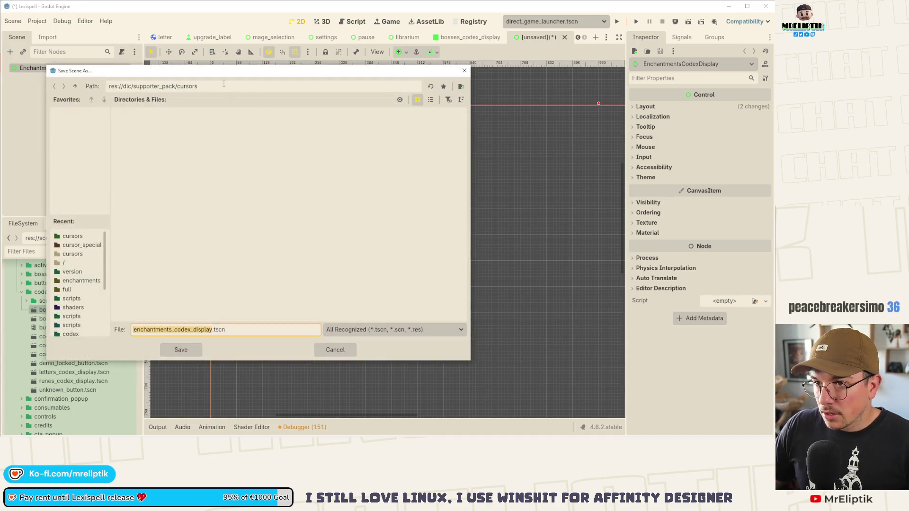
double_click(75, 86)
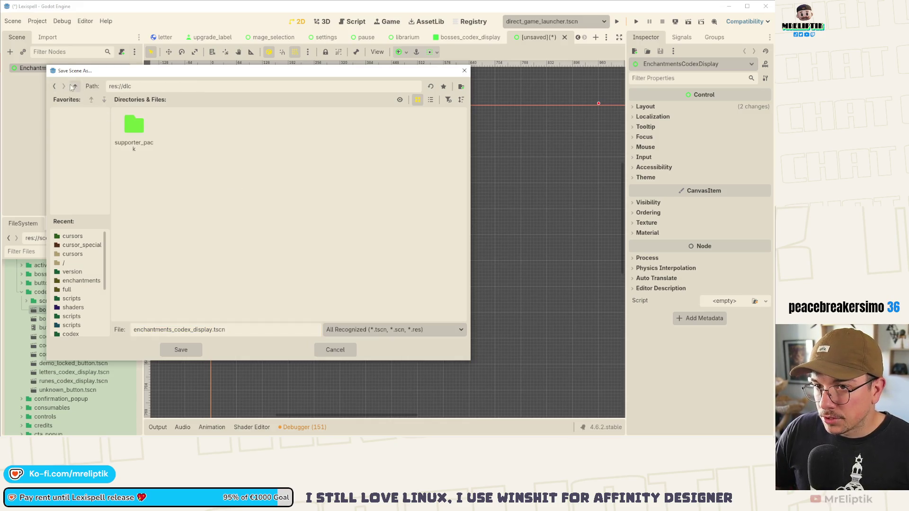
click(74, 86)
double_click(420, 130)
double_click(294, 137)
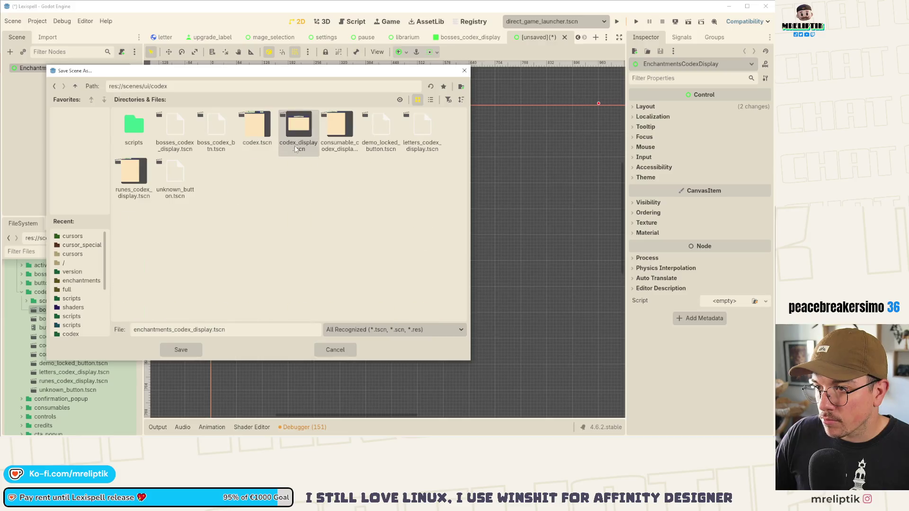
click(182, 351)
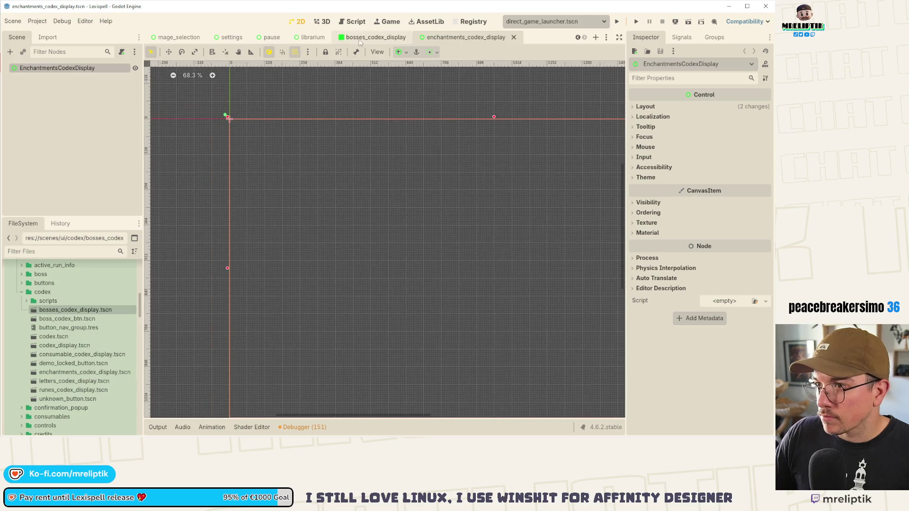
- Close the enchantments_codex_display scene tab, leaving bosses_codex_display open
click(376, 37)
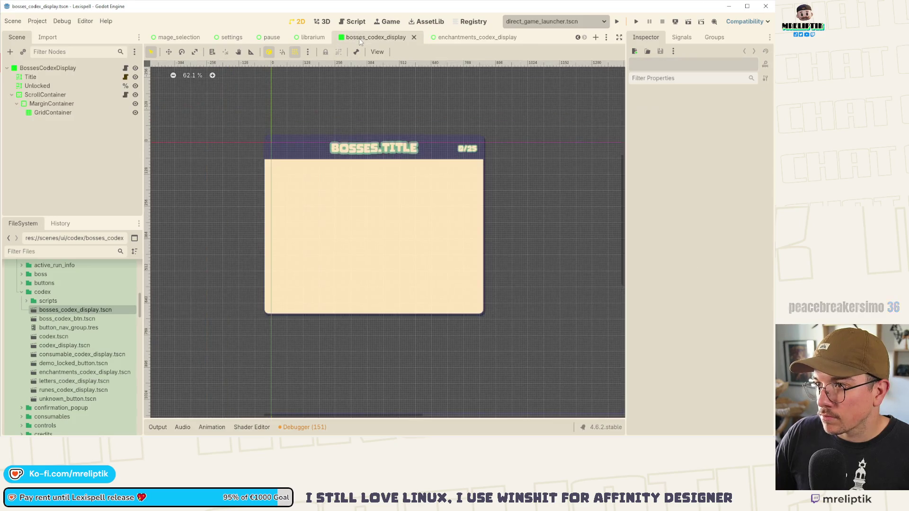
click(51, 70)
scroll(190, 144, down, 2)
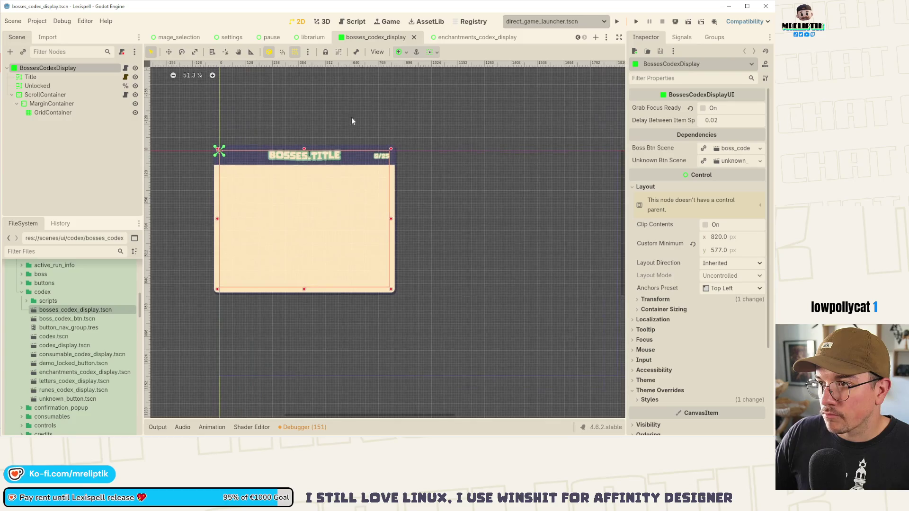
click(449, 38)
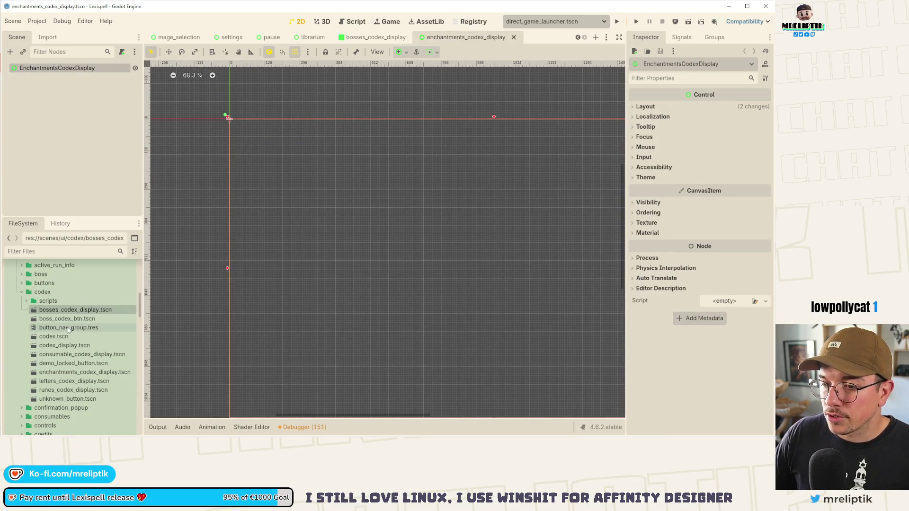
middle_click(448, 40)
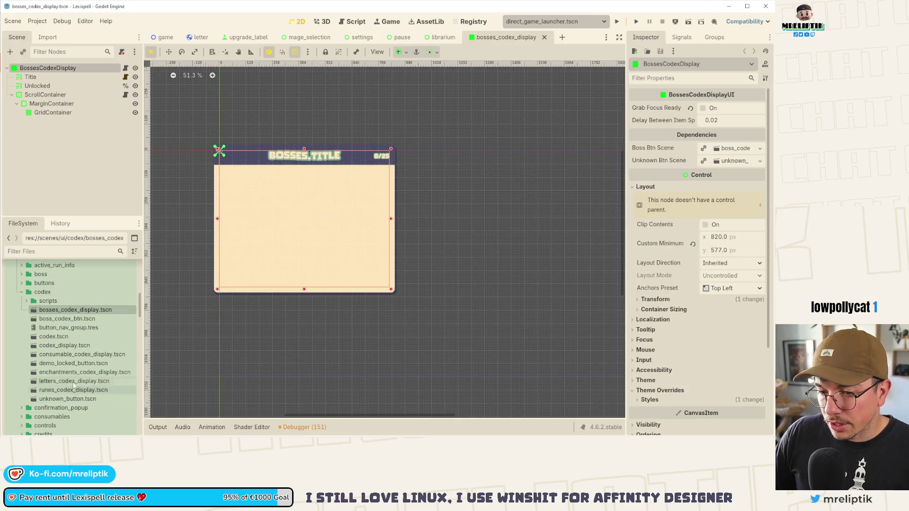
- Delete enchantments_codex_display.tscn from the scenes/ui/codex folder
click(75, 372)
right_click(74, 372)
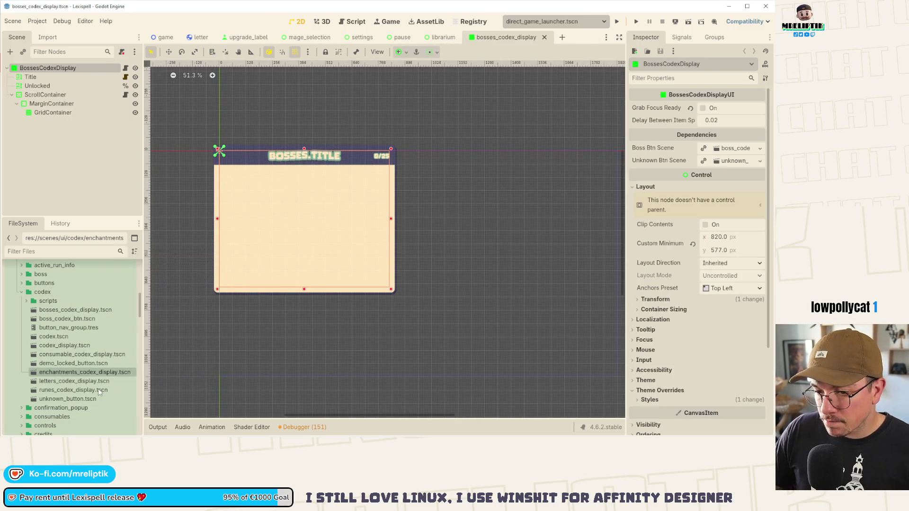
key(Delete)
click(196, 259)
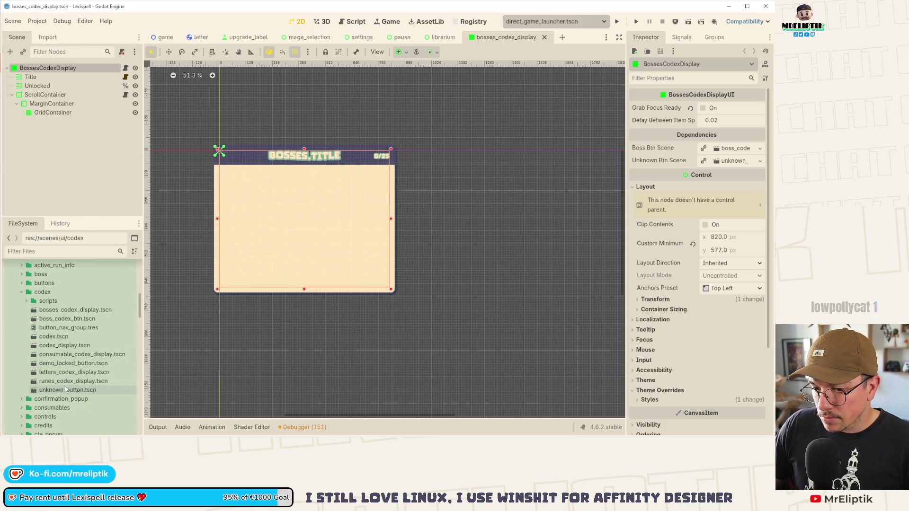
- Duplicate boss_codex_btn.tscn as enchantments_codex_btn.tscn and open it to rename its root
right_click(66, 319)
click(101, 365)
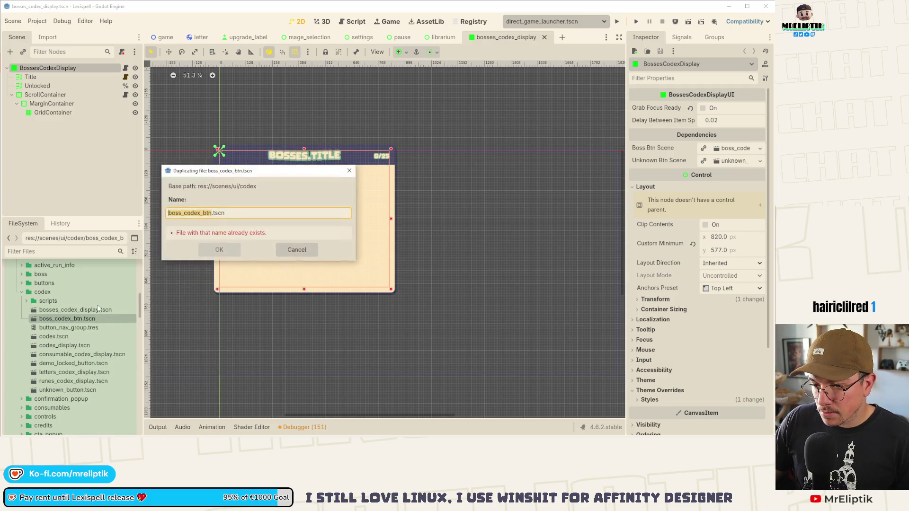
click(183, 214)
text(enchantments)
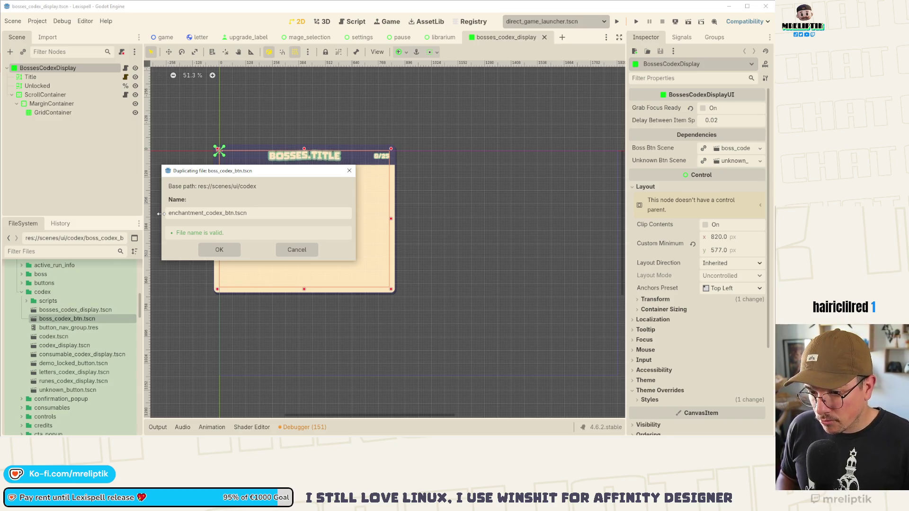
key(Return)
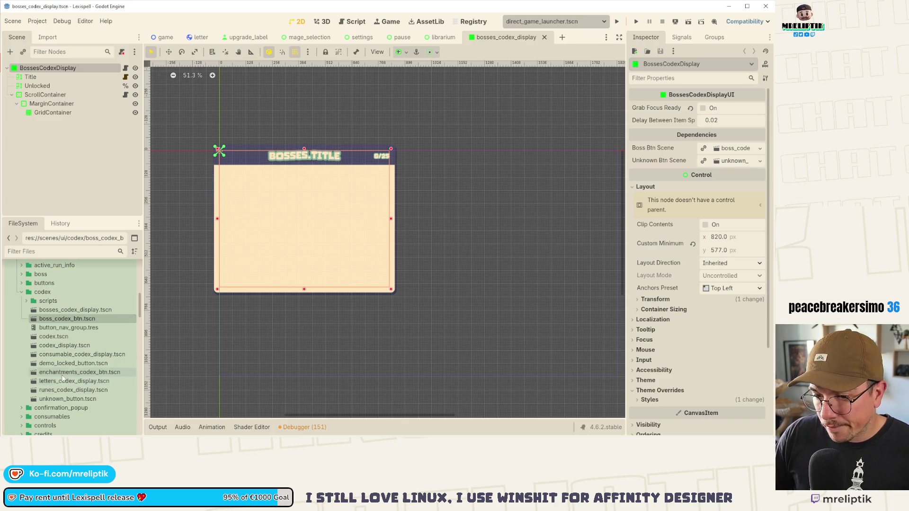
double_click(67, 372)
double_click(30, 68)
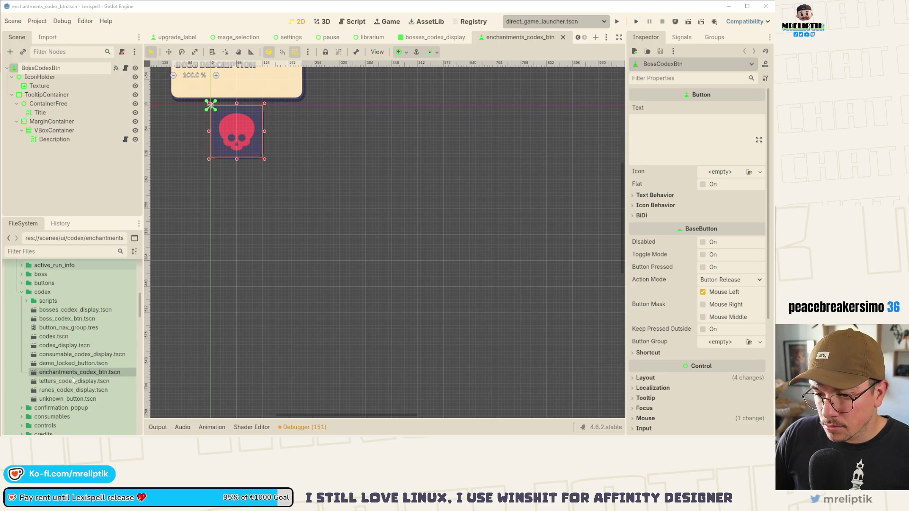
- Abandon the root rename and close the enchantments_codex_btn scene tab
click(64, 374)
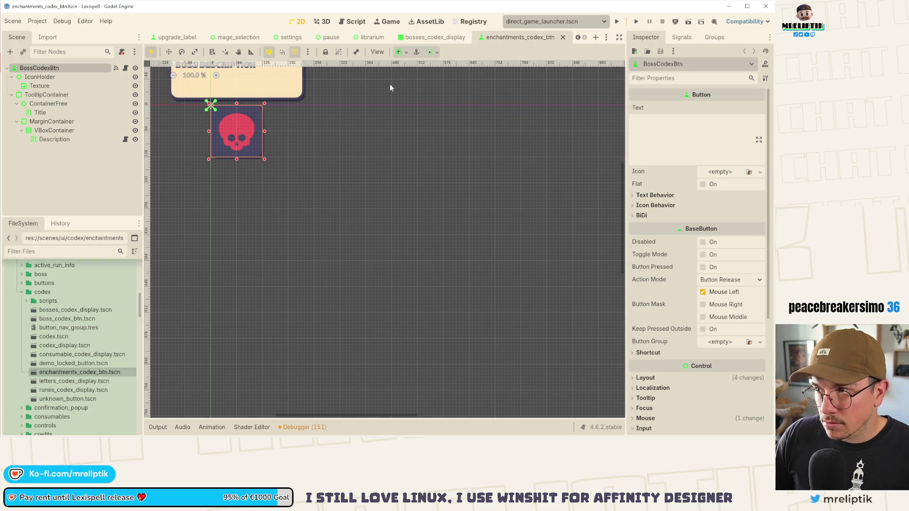
click(74, 320)
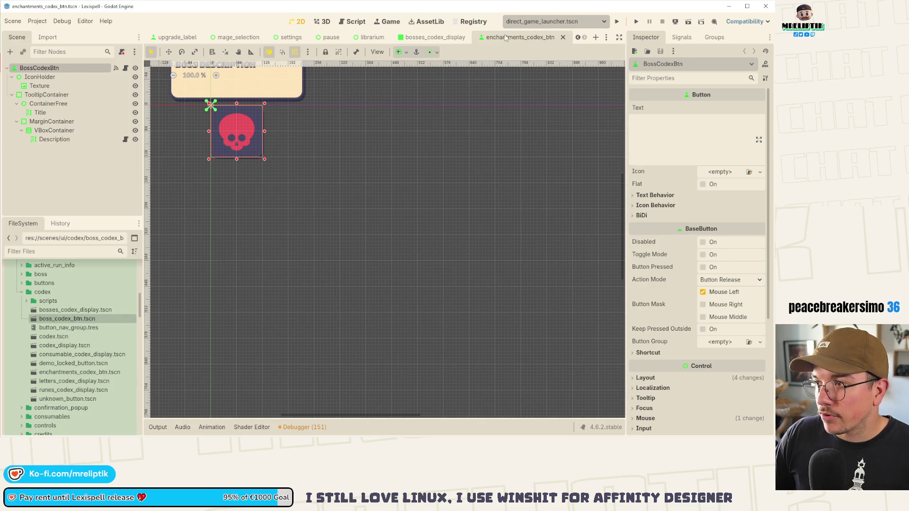
click(562, 37)
- Delete enchantments_codex_btn.tscn and begin duplicating bosses_codex_display.tscn
click(69, 373)
right_click(68, 374)
click(53, 376)
right_click(53, 373)
click(75, 381)
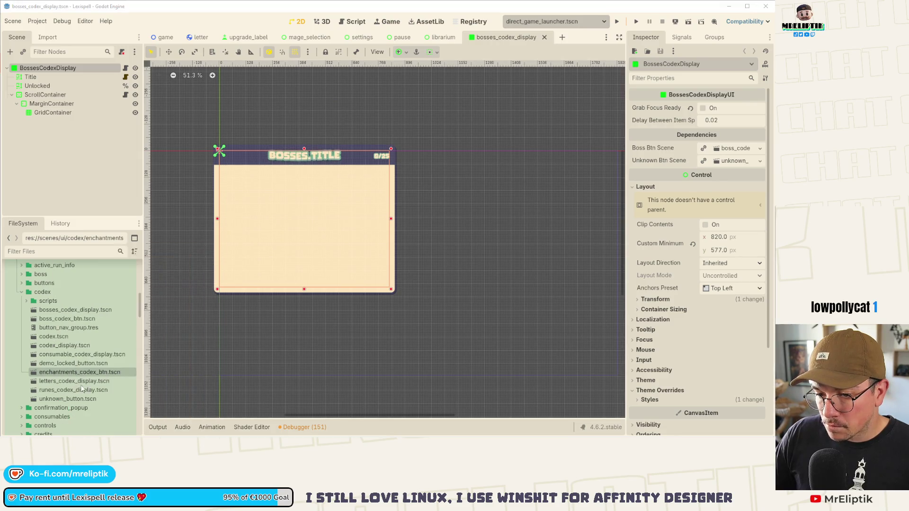
click(197, 257)
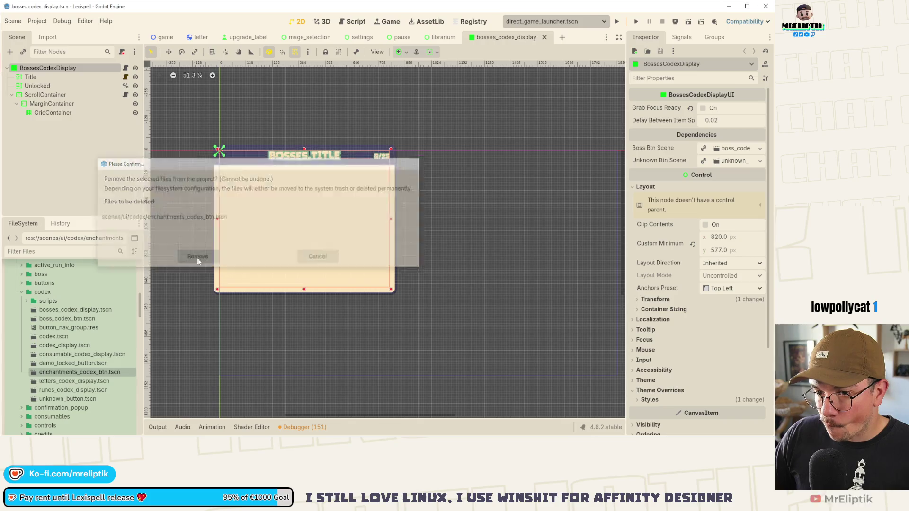
right_click(59, 314)
click(91, 370)
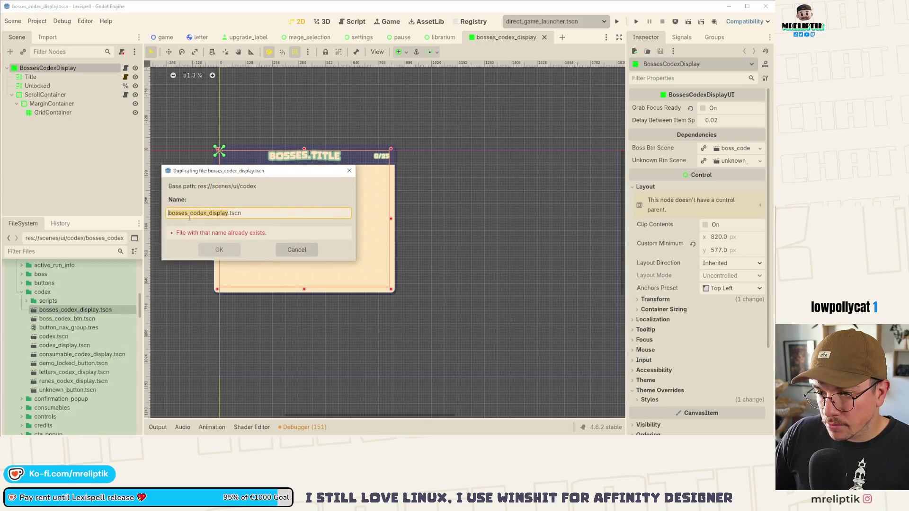
- Name the copy enchantments_codex_display.tscn and rename its root node to EnchantmentsCodexDisplay
double_click(179, 213)
text(enchantments)
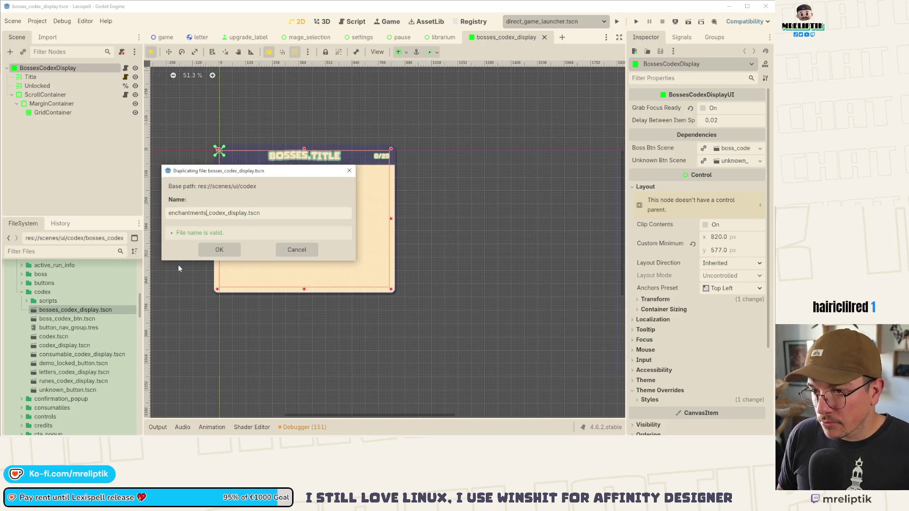
click(218, 248)
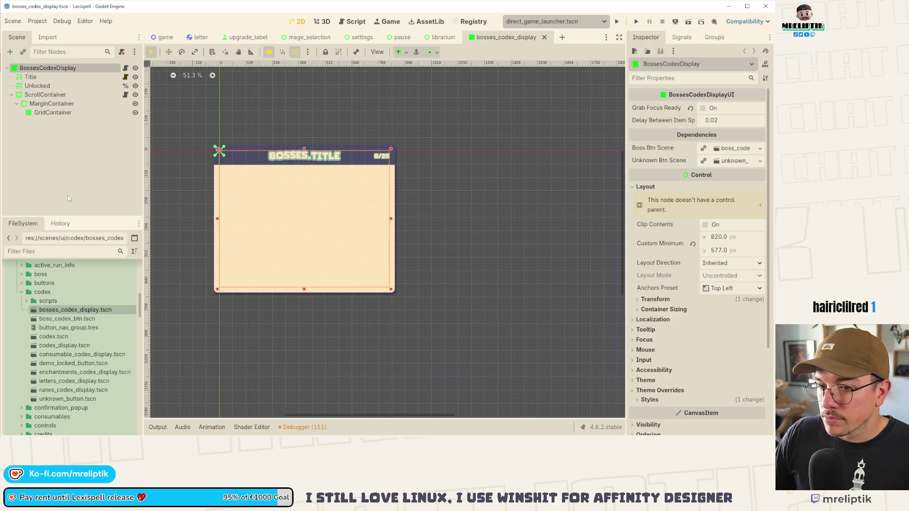
double_click(40, 69)
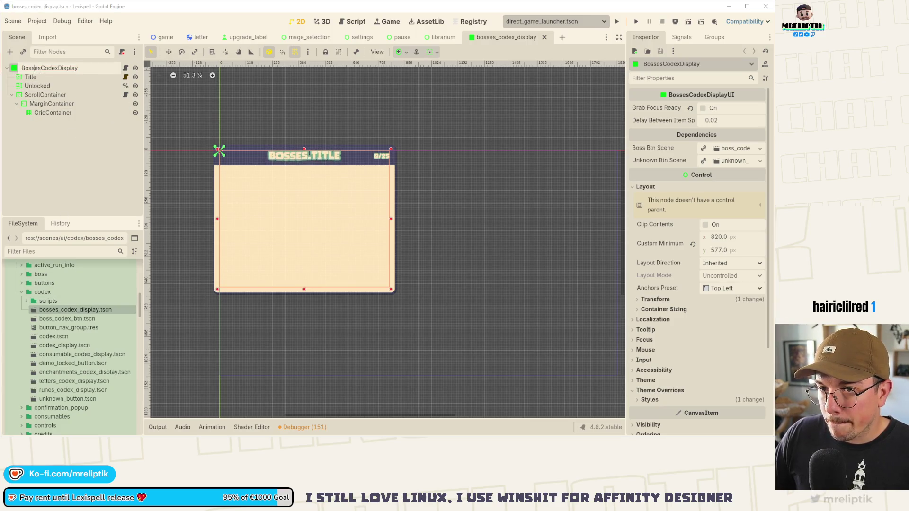
key(BackSpace)
key(BackSpace)
key(BackSpace)
text(Enchan)
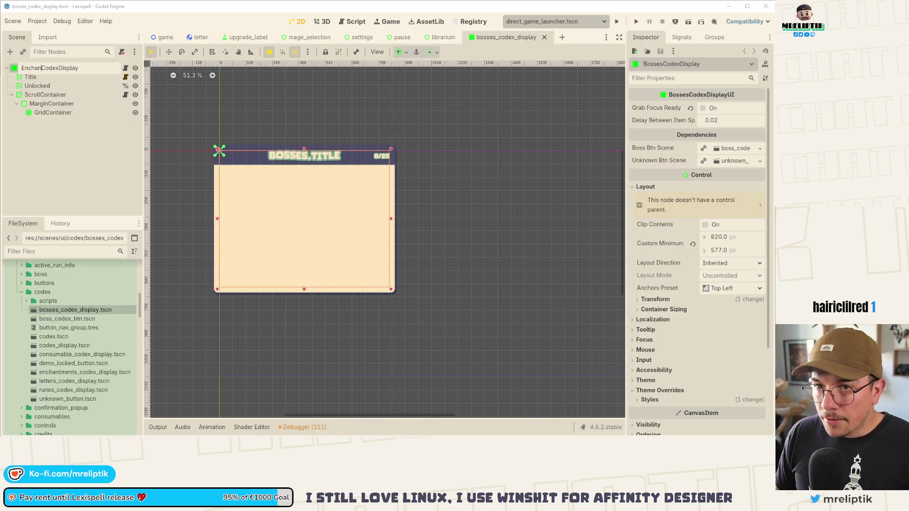
text(tments)
key(Return)
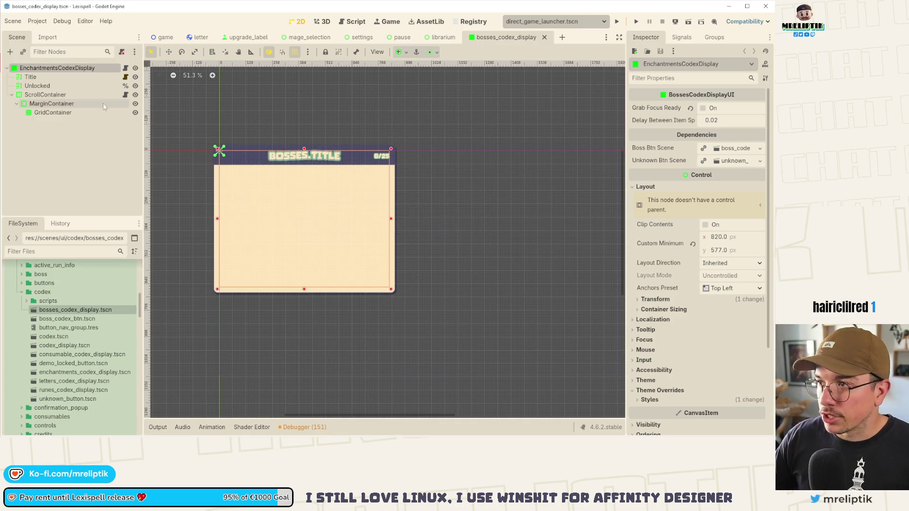
- Change the Title node's text to ENCHANTMENTS.TITLE and save the scene
scroll(308, 156, up, 2)
click(297, 164)
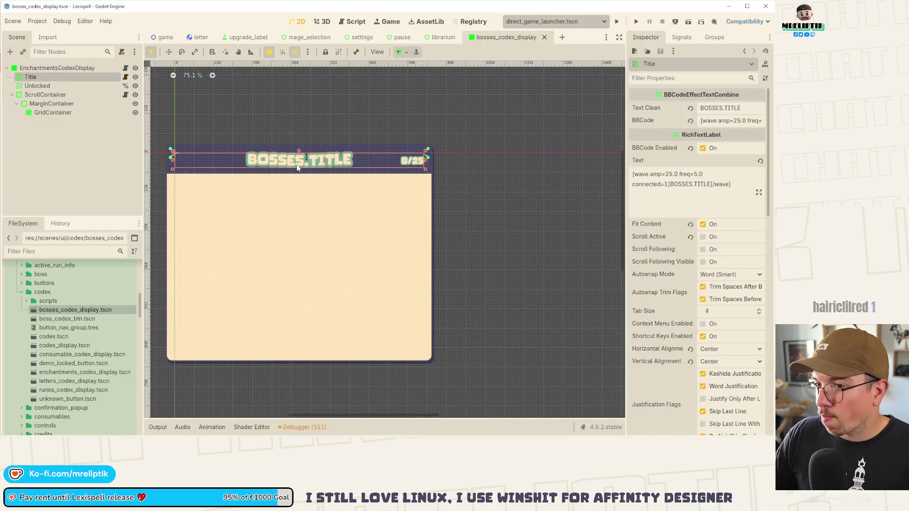
double_click(710, 108)
text(ENCHANTMENTS)
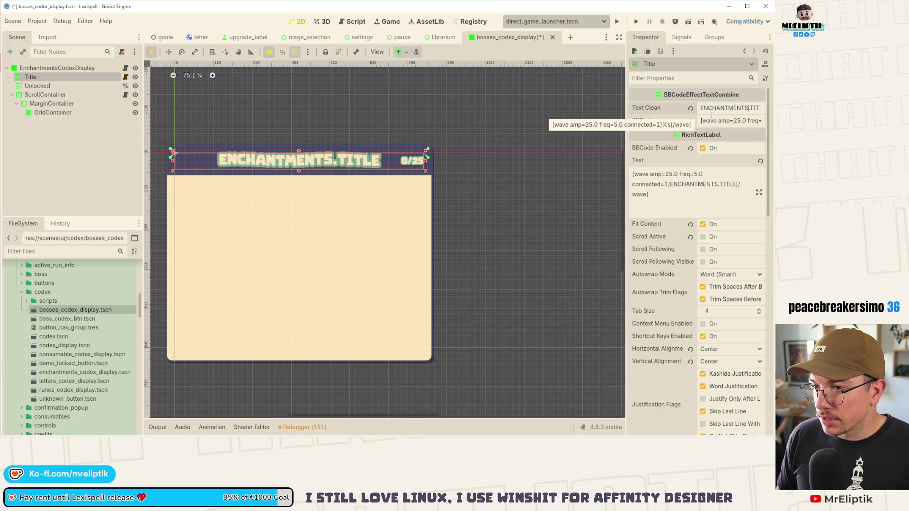
key(ctrl+s)
triple_click(713, 108)
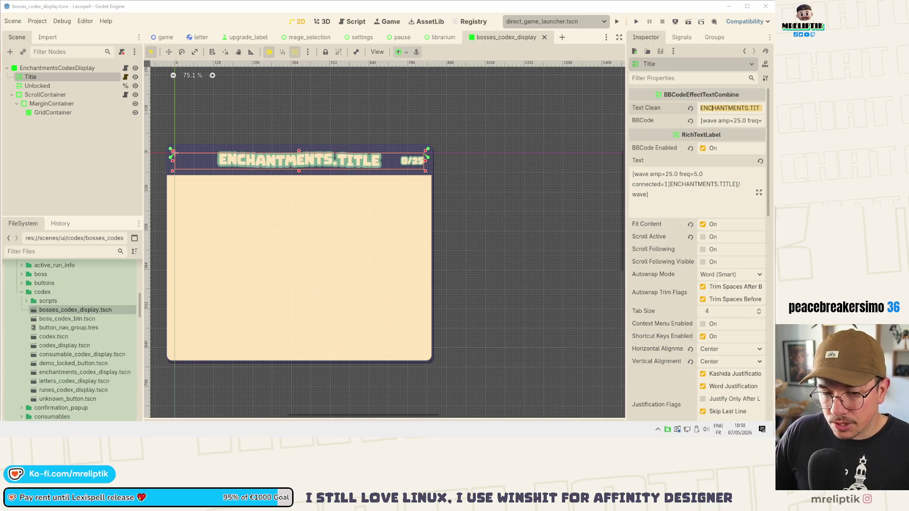
key(alt+Tab)
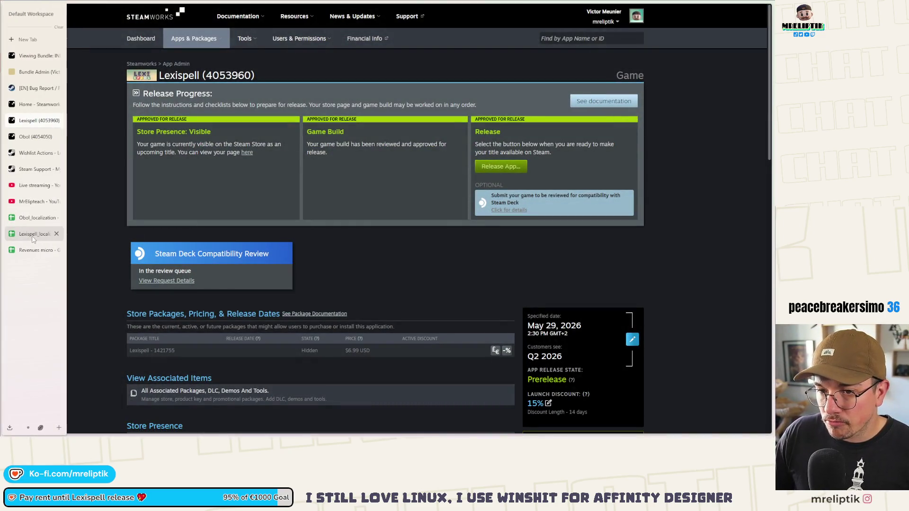
- Search the Lexispell_localization sheet for ENCHANTMENTS and select the existing enchantment key rows
click(34, 239)
click(217, 215)
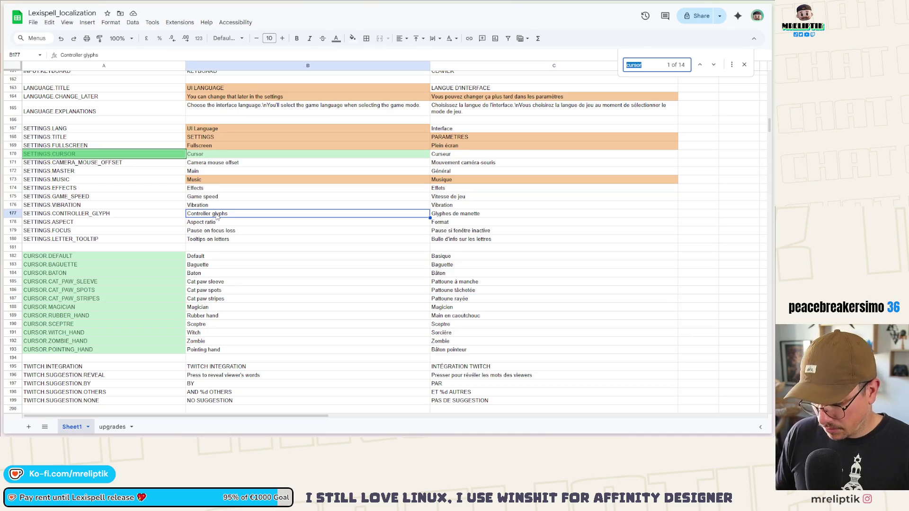
text(ENCHANT)
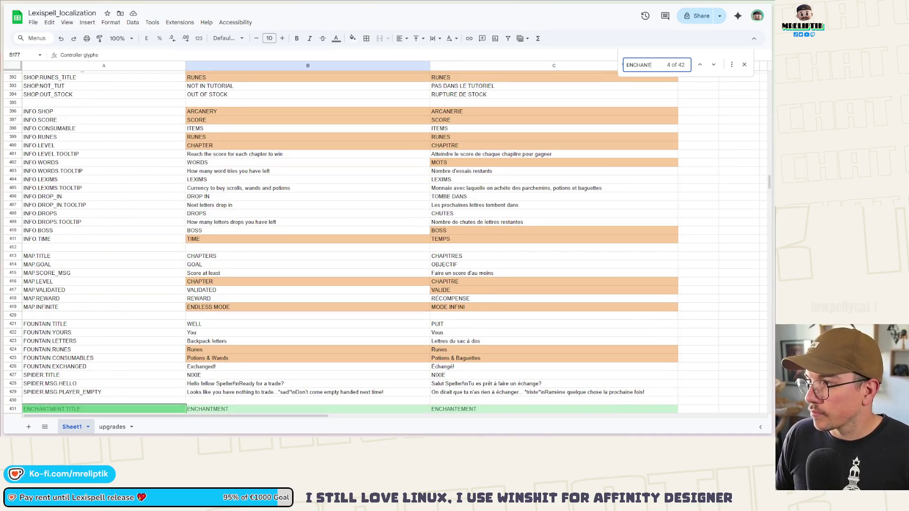
text(MENTS)
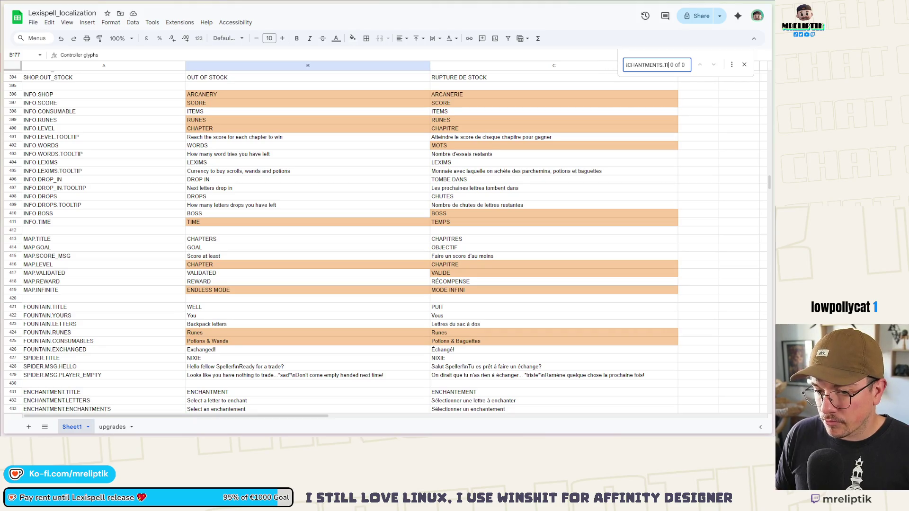
scroll(94, 284, down, 3)
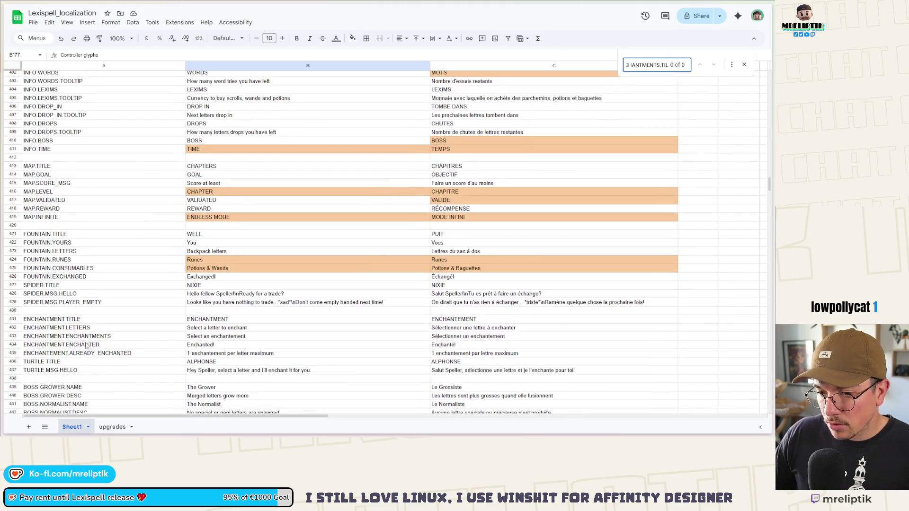
click(83, 320)
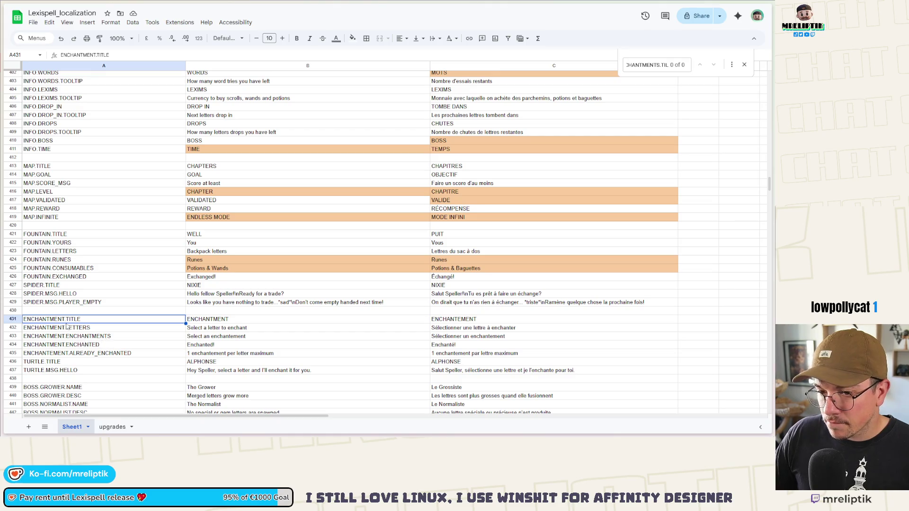
scroll(69, 327, down, 5)
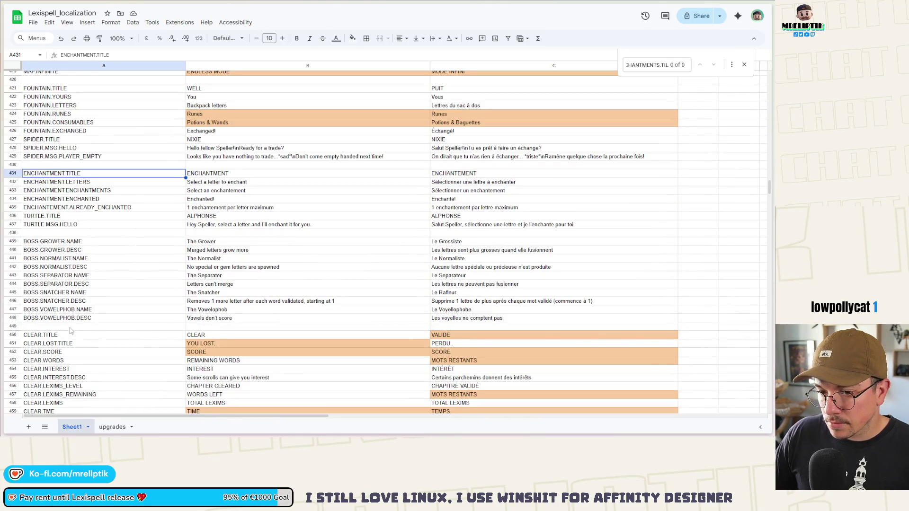
scroll(70, 330, down, 15)
scroll(137, 335, up, 8)
scroll(137, 335, up, 20)
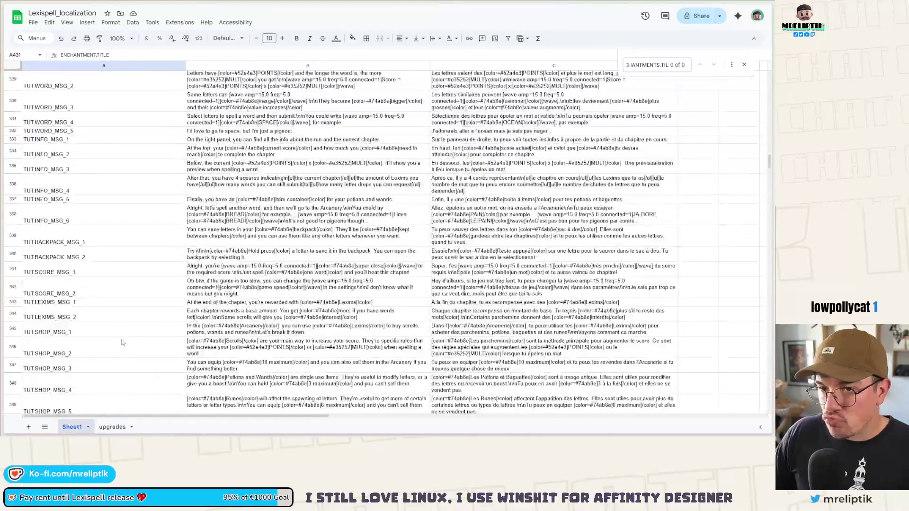
key(shift+Right)
key(shift+Right)
key(shift+Down)
key(shift+Down)
key(shift+Down)
- Insert a row above CODEX.UPGRADES_BTN.TOOLTIP and paste the ENCHANTMENTS.TITLE key into it
key(ctrl+a)
text(CODEX)
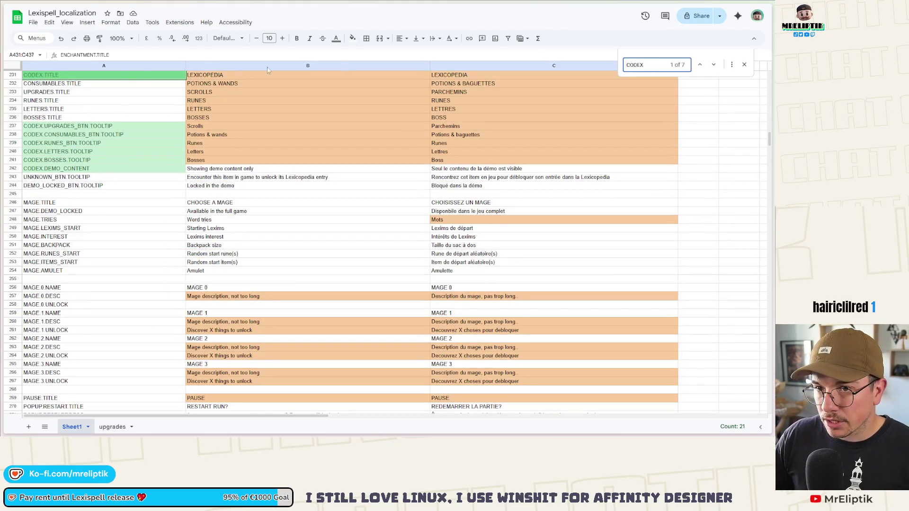
scroll(71, 194, up, 3)
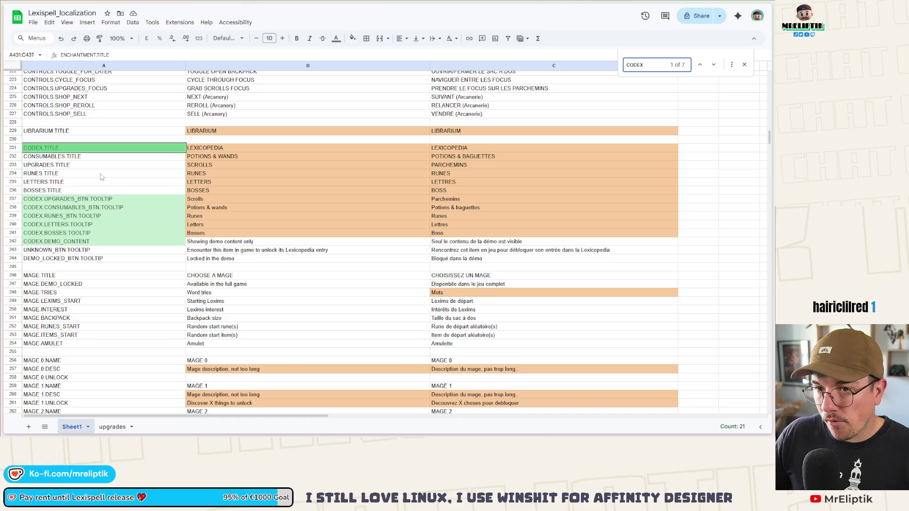
right_click(55, 199)
click(43, 200)
right_click(43, 201)
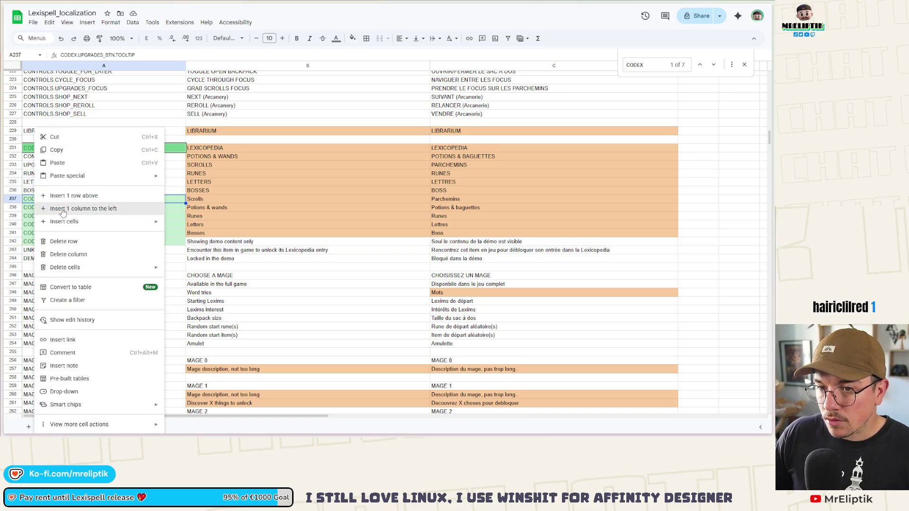
click(55, 207)
text(ENCHANTMENTS.TITLE)
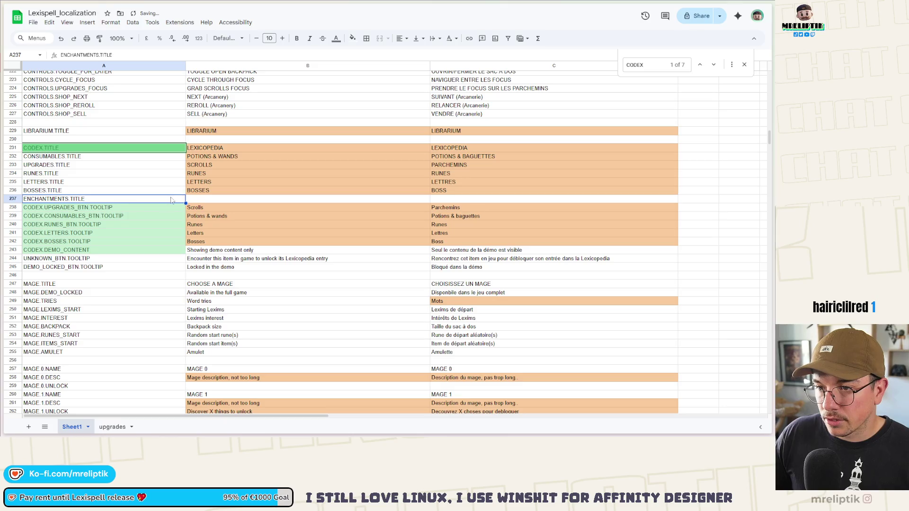
- Enter ENCHANTMENTS (English) and ENCHANTEMENTS (French), then copy the ENCHANTMENTS.TITLE key
double_click(200, 198)
text(HAN)
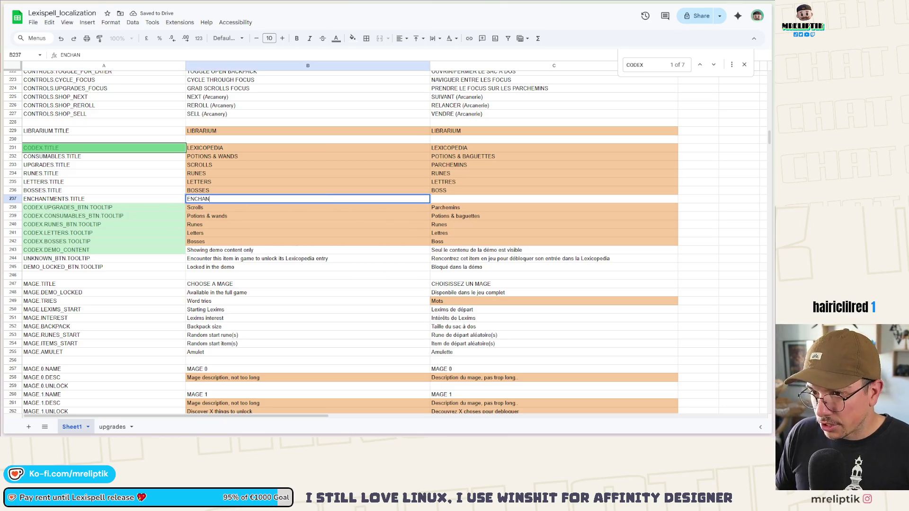
key(Tab)
text(ENCHA)
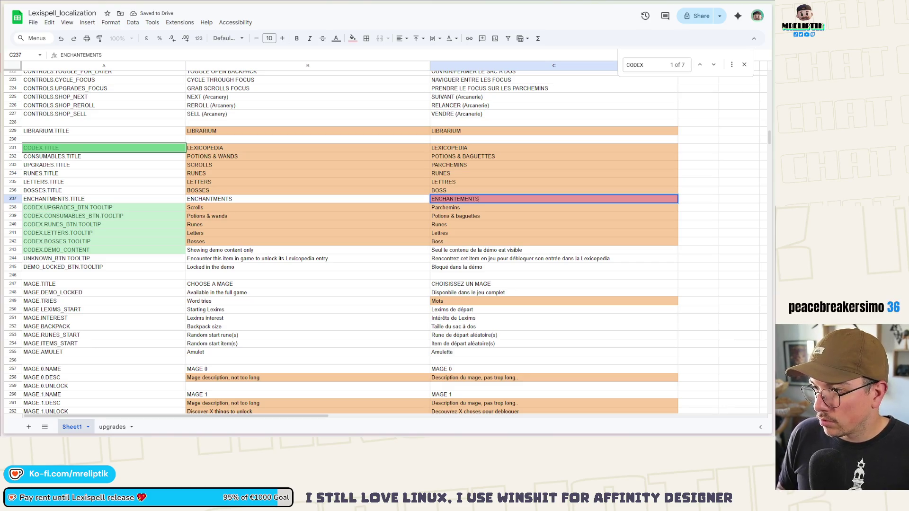
key(Return)
click(99, 199)
key(ctrl+c)
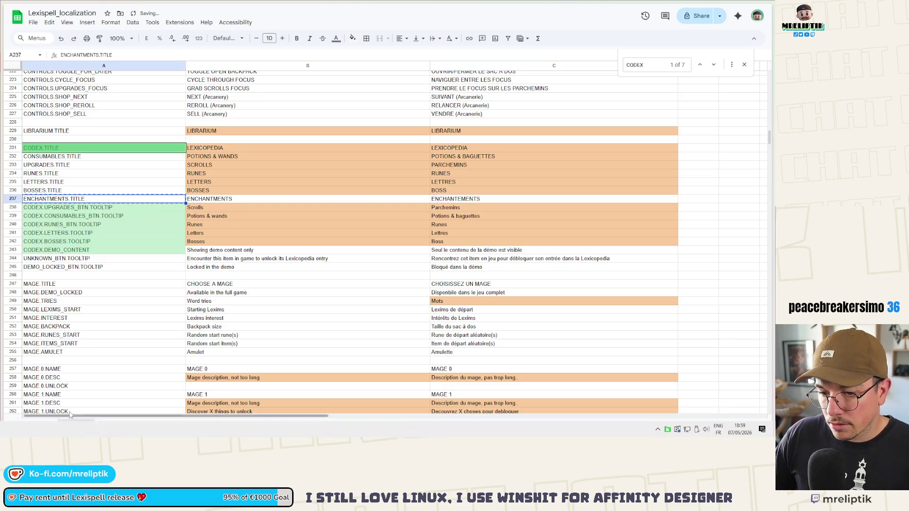
key(alt+Tab)
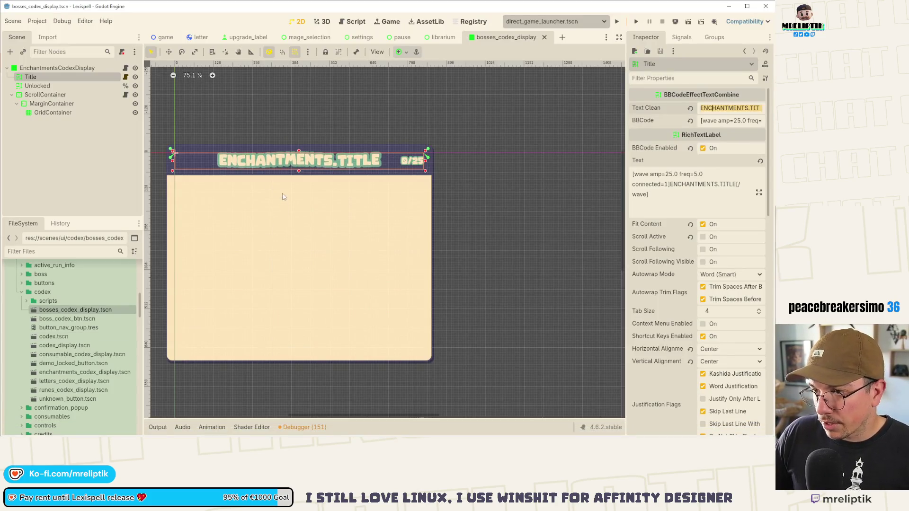
- Inspect the Unlocked, ScrollContainer and GridContainer nodes, then bring up bosses_codex_display.gd
click(70, 87)
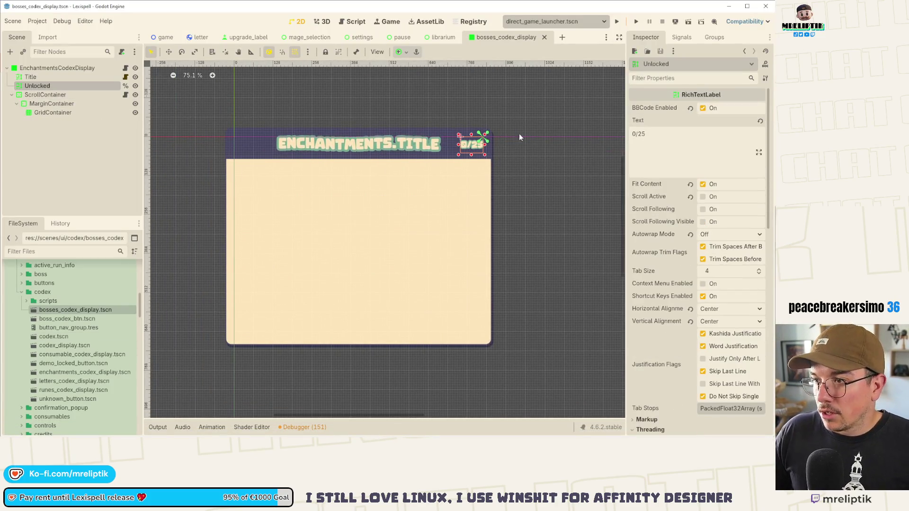
click(71, 94)
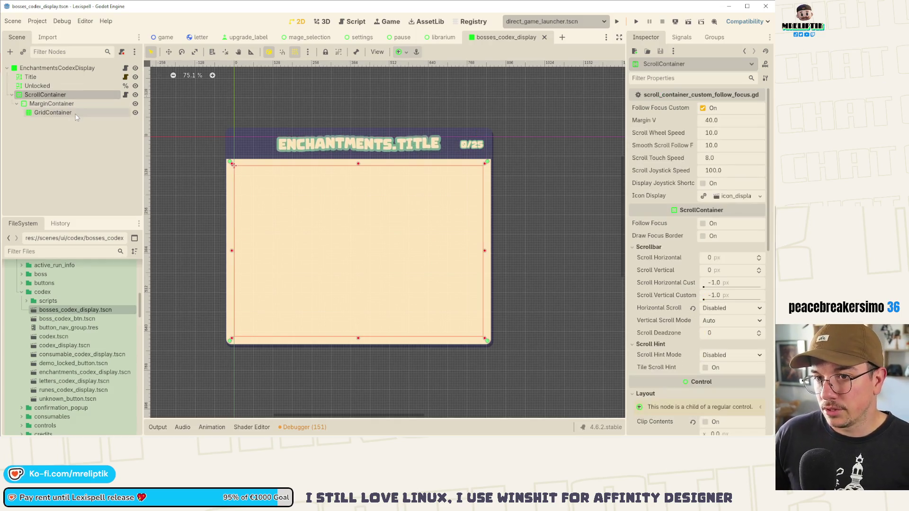
click(71, 112)
click(126, 69)
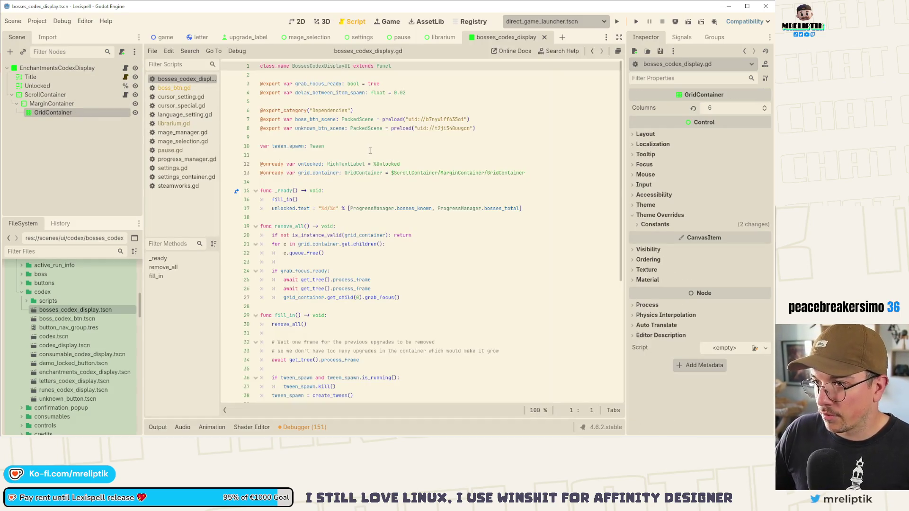
- Review the unknown_btn_scene variable and minimum size code in bosses_codex_display.gd
click(324, 119)
double_click(320, 128)
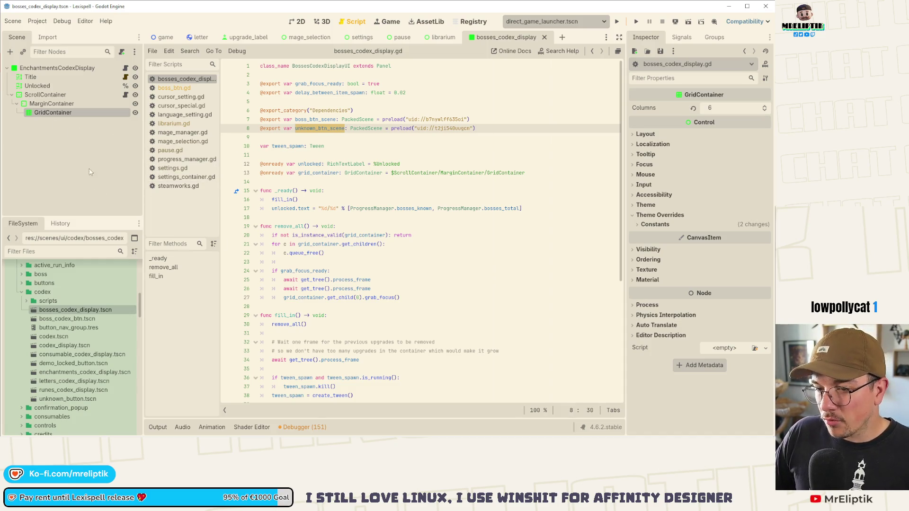
scroll(411, 269, down, 7)
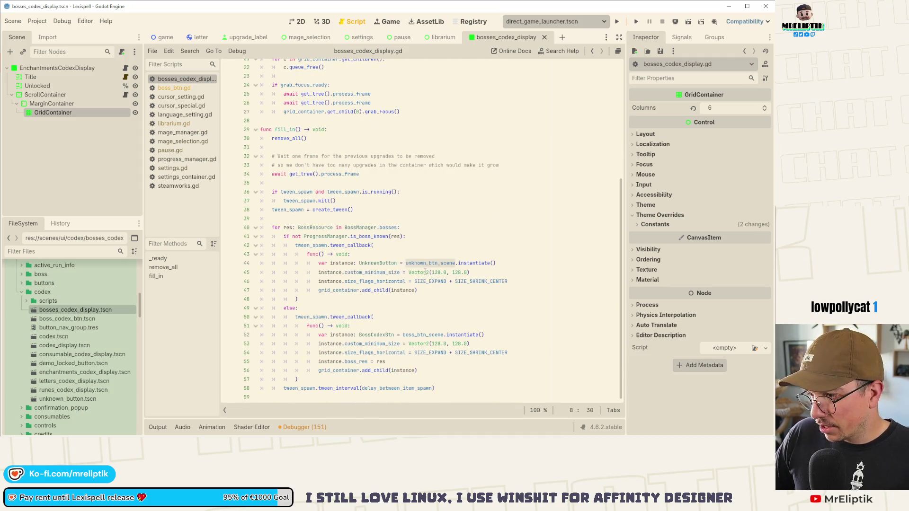
click(429, 273)
mouse_move(385, 272)
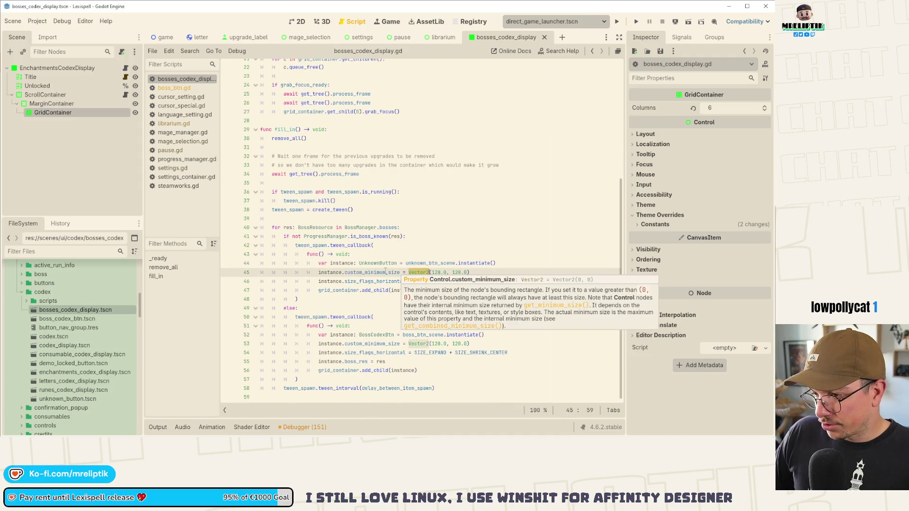
click(419, 228)
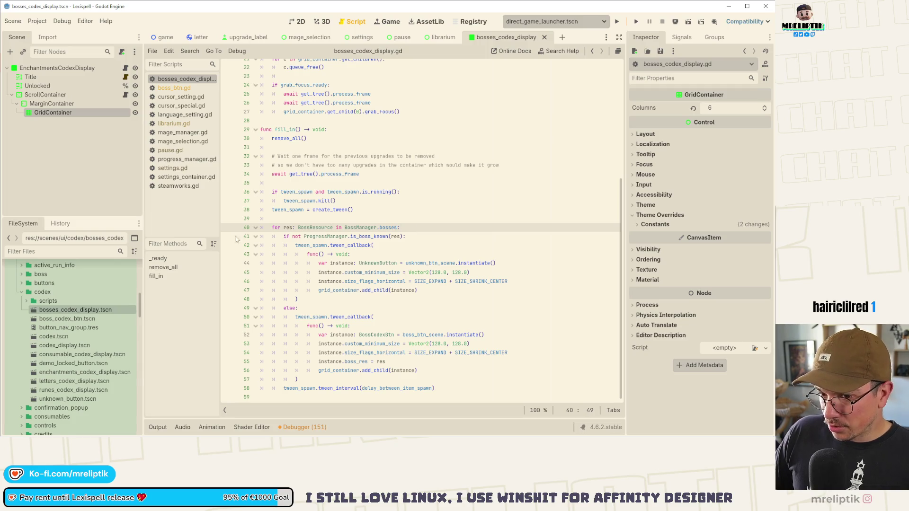
scroll(399, 193, up, 5)
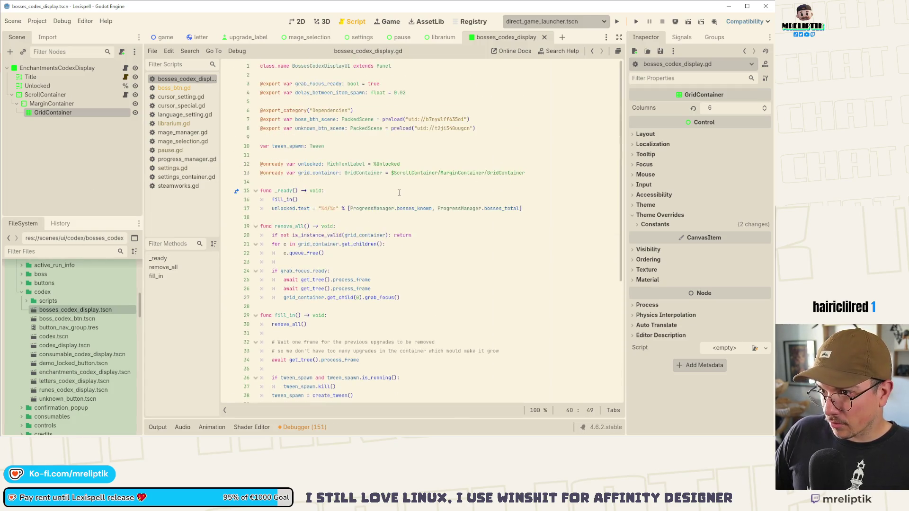
click(96, 167)
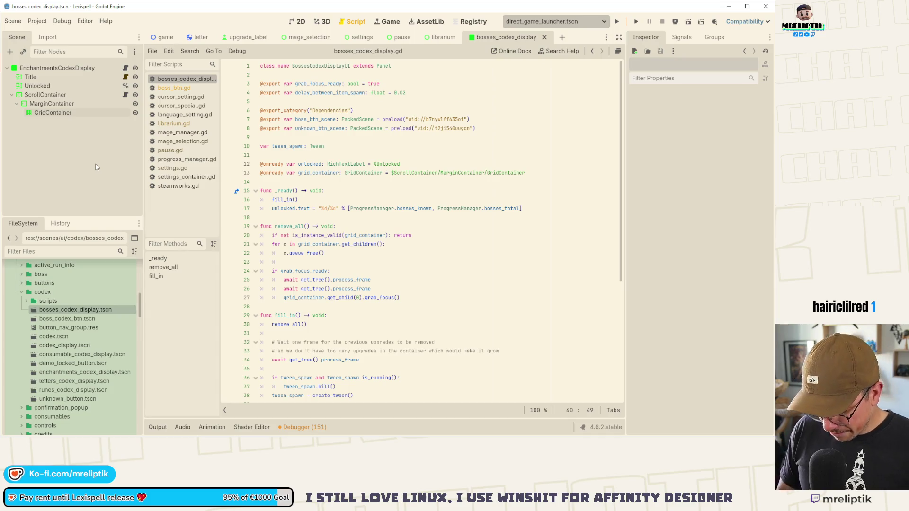
- Use the quick scene search to find and open the enchantment scene
key(ctrl+shift+o)
text(well)
key(ctrl+a)
text(foutnain)
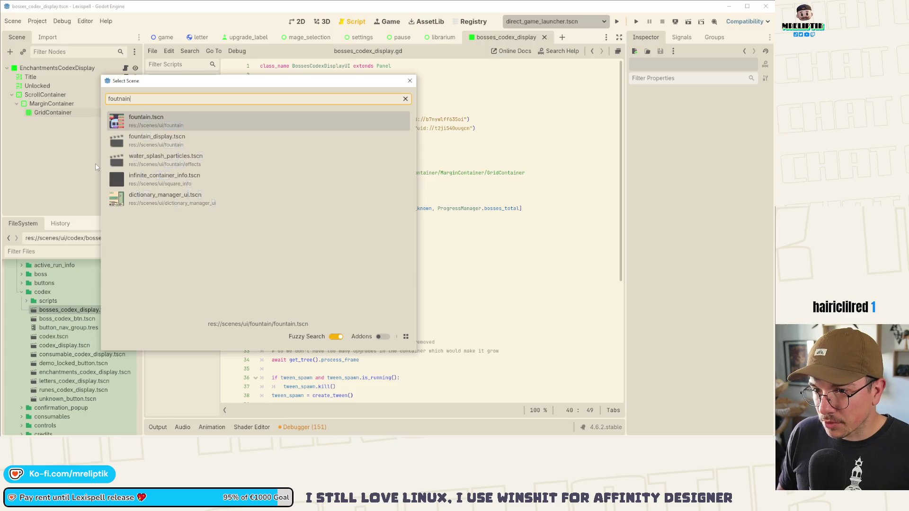
key(ctrl+a)
text(enchantment)
key(Return)
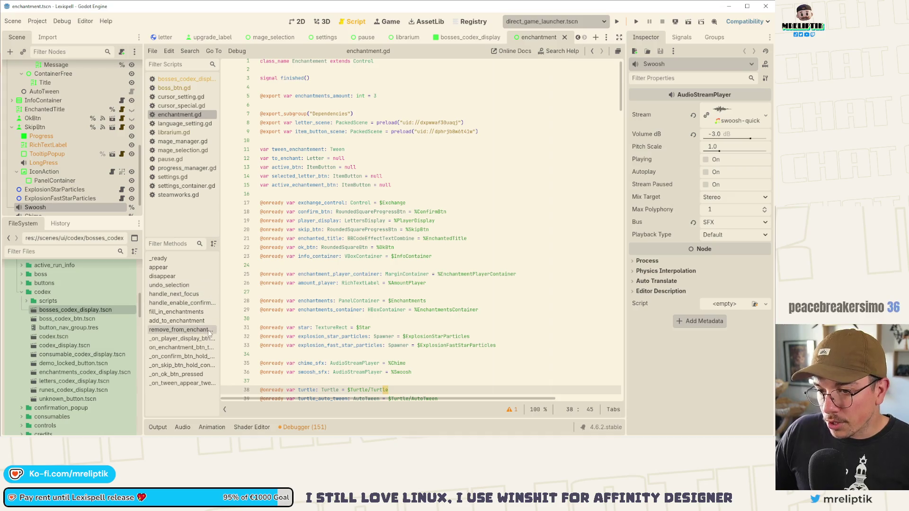
- Copy the enchantment button creation loop from fill_in_enchantments, then return to the bosses codex scene
click(185, 313)
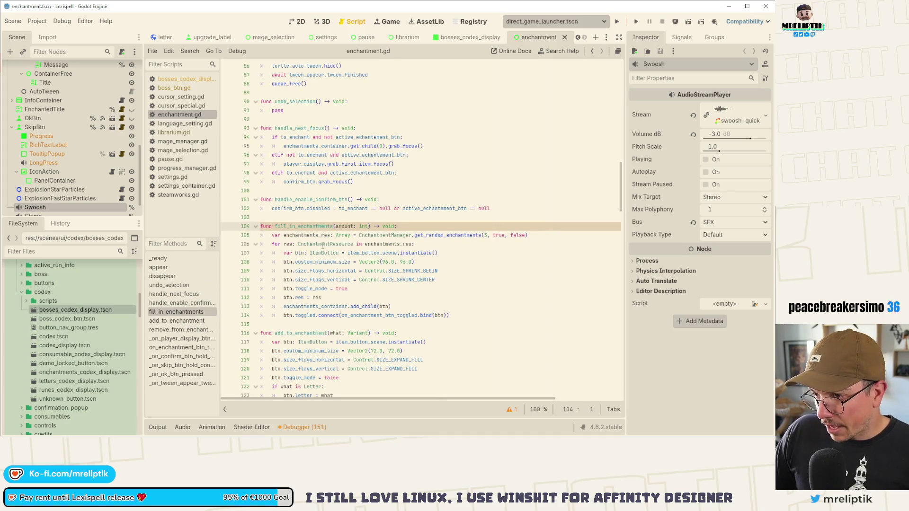
double_click(324, 244)
double_click(395, 254)
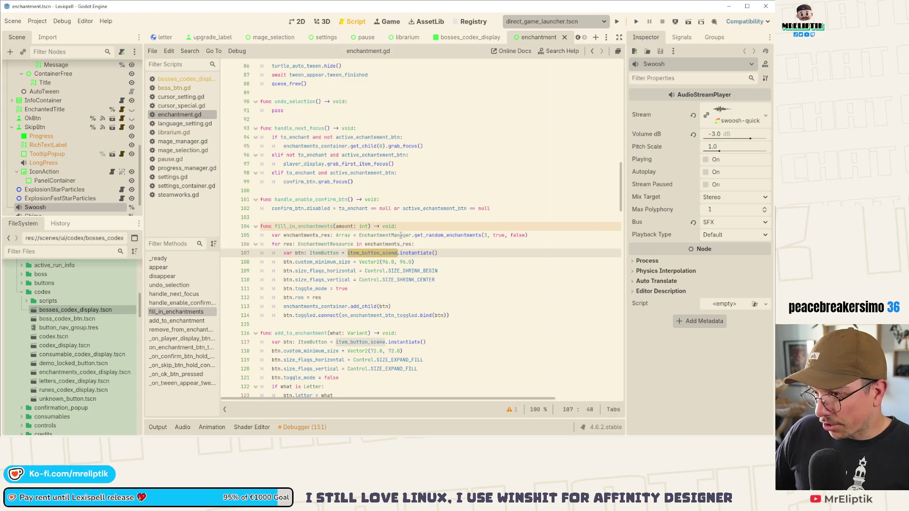
mouse_move(450, 315)
mouse_down()
mouse_move(426, 315)
mouse_move(271, 244)
mouse_up()
right_click(323, 255)
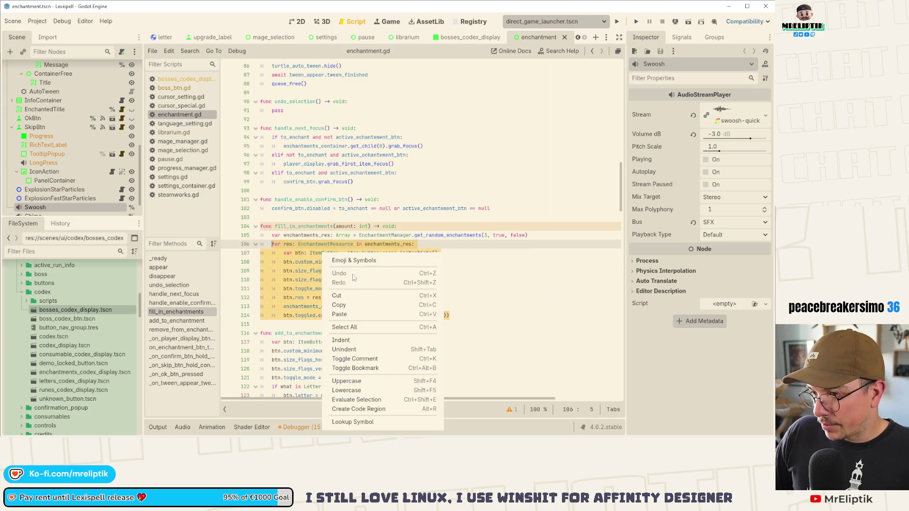
click(339, 305)
click(465, 38)
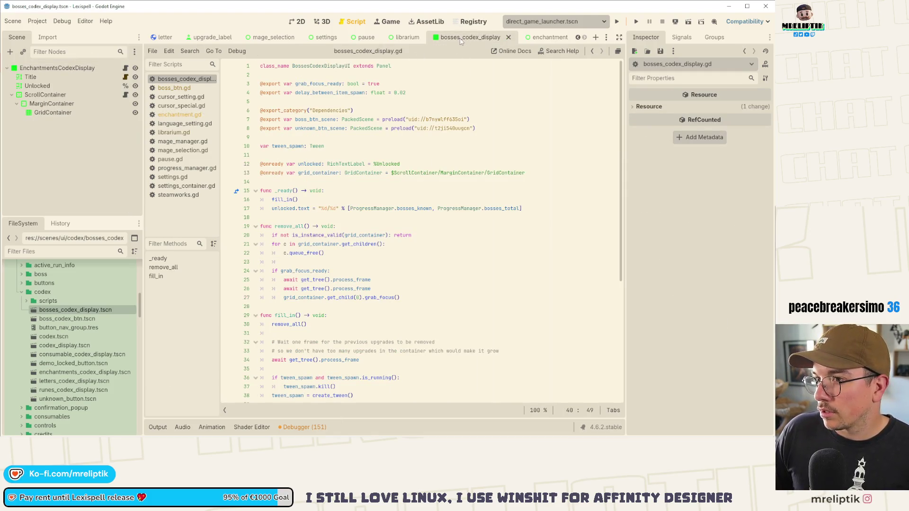
click(544, 38)
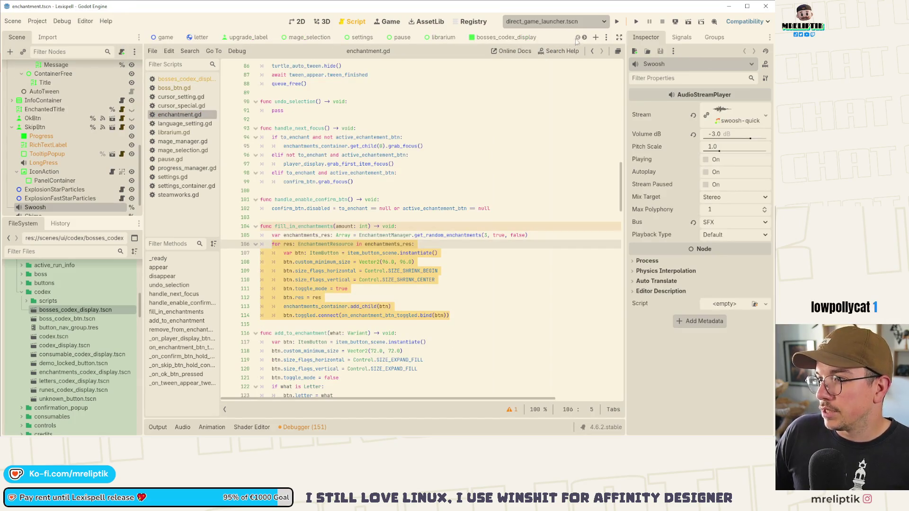
click(519, 41)
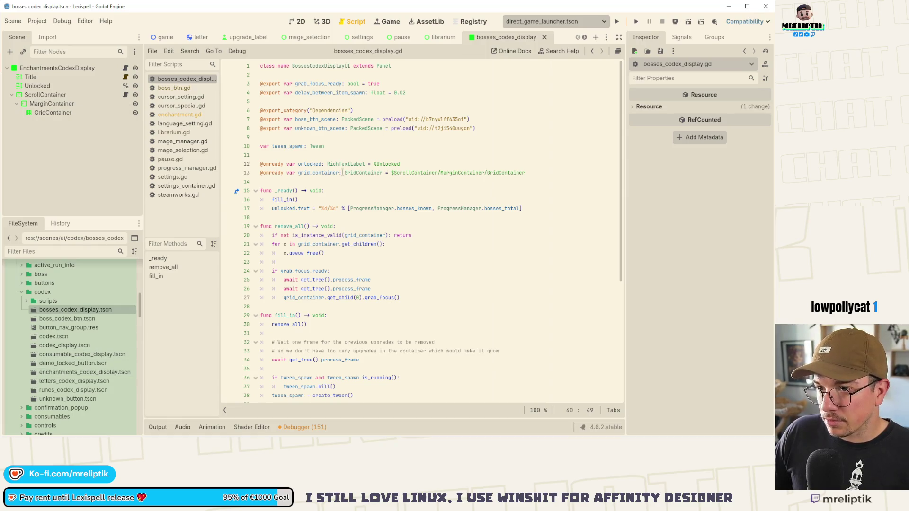
- Save the bosses codex scene with its BOSSES.TITLE heading, close it, and open enchantments_codex_display.tscn
click(297, 21)
click(316, 150)
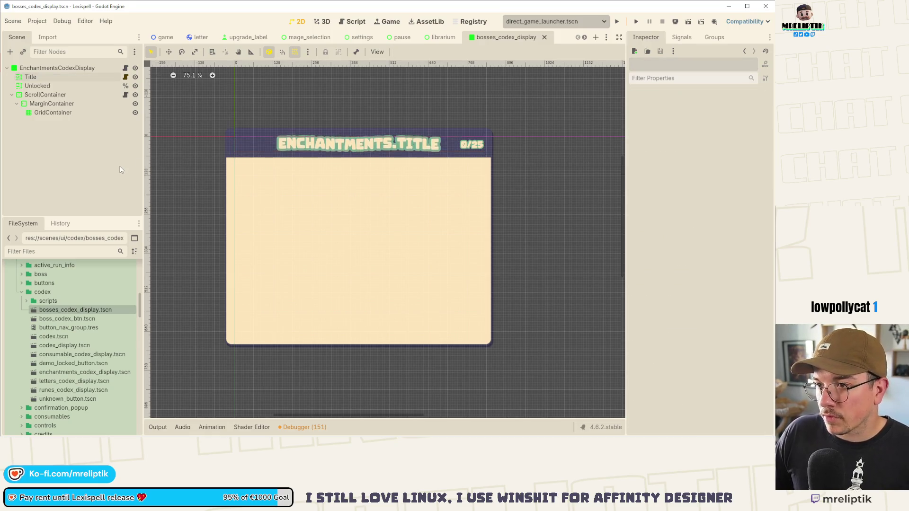
key(ctrl+s)
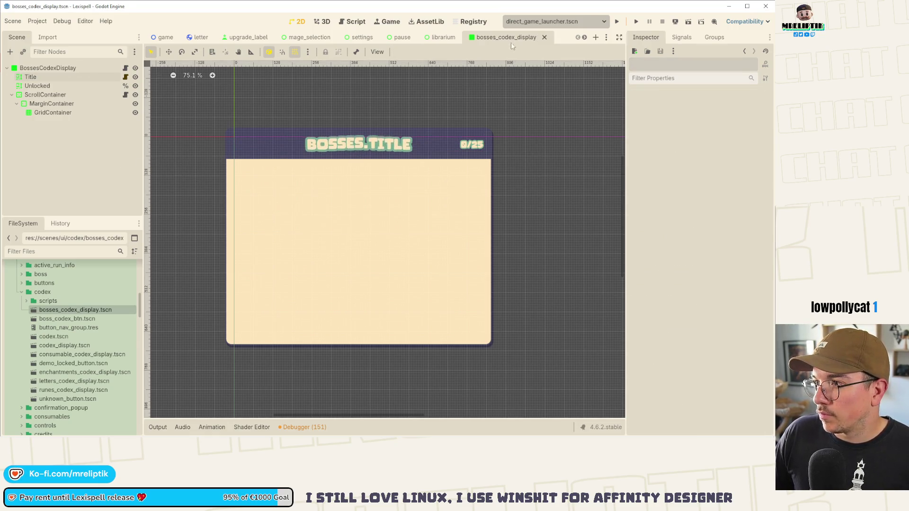
middle_click(511, 39)
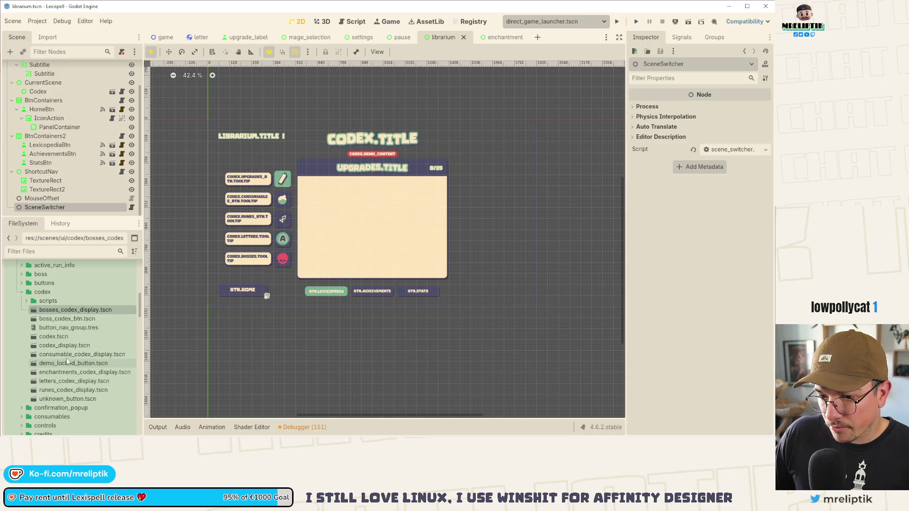
double_click(62, 372)
- Rename the root node to EnchantmentsCodexDisplay
click(47, 68)
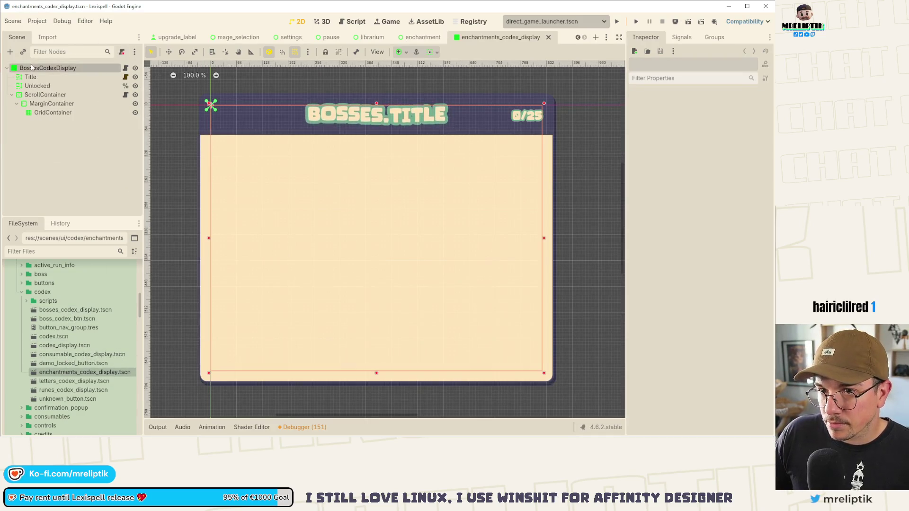
drag(42, 67, 3, 66)
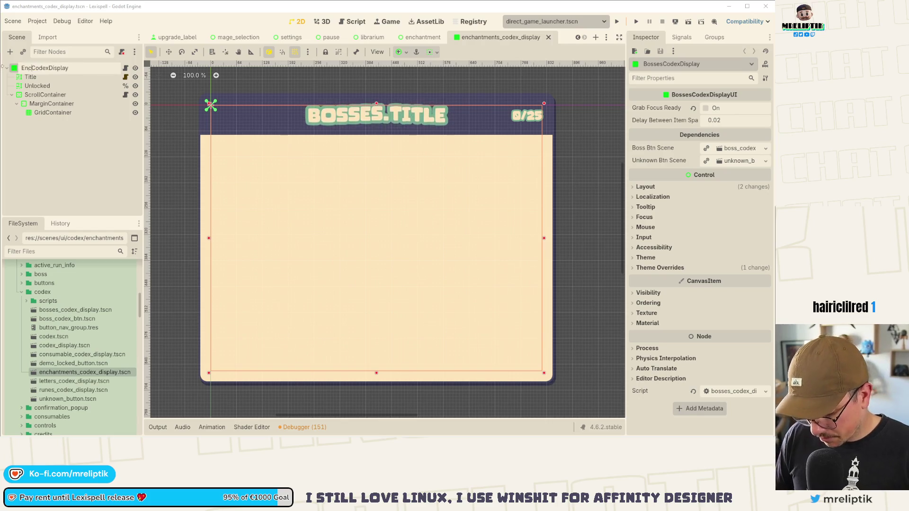
key(Escape)
text(hantments)
key(Return)
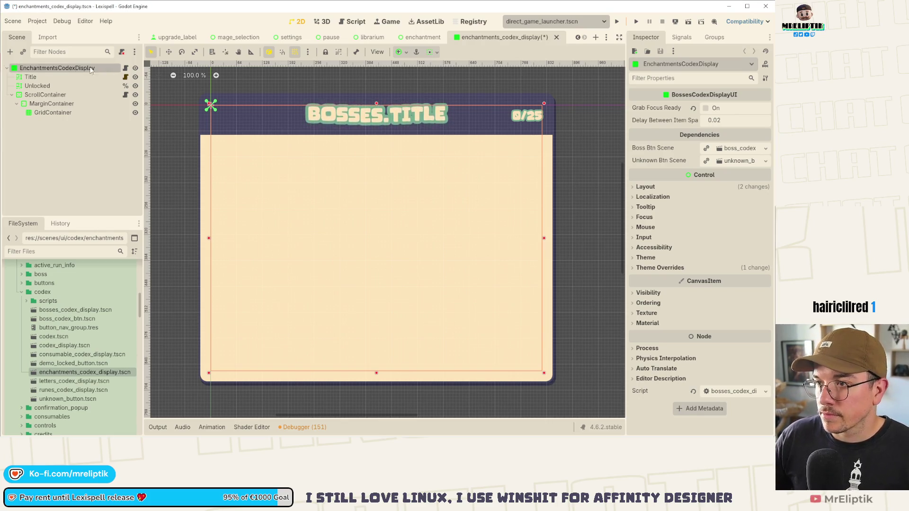
- Change the Title text from BOSSES to ENCHANTMENTS and save the scene
click(362, 125)
double_click(710, 108)
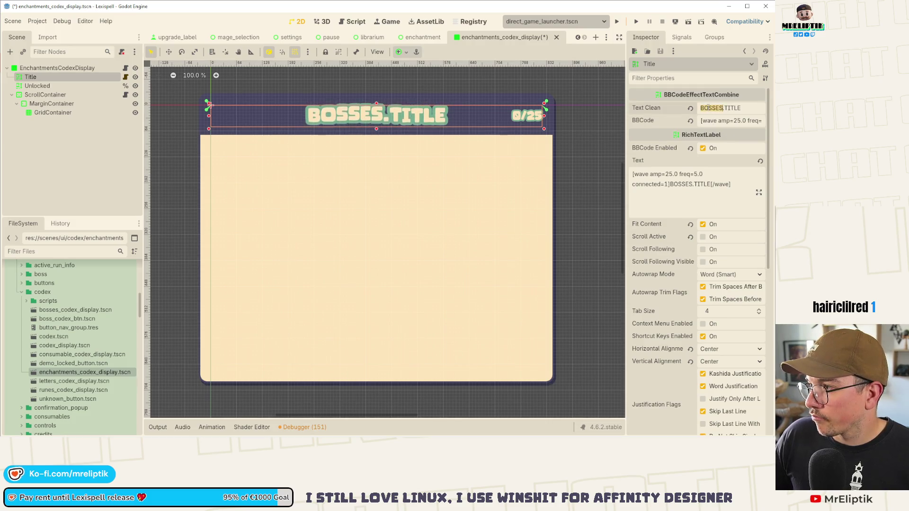
text(ENCHANTMENTS)
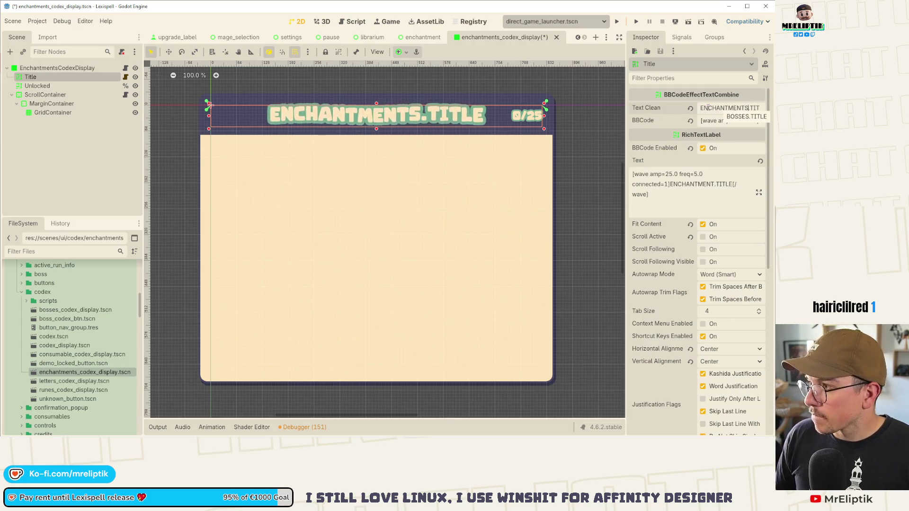
key(ctrl+s)
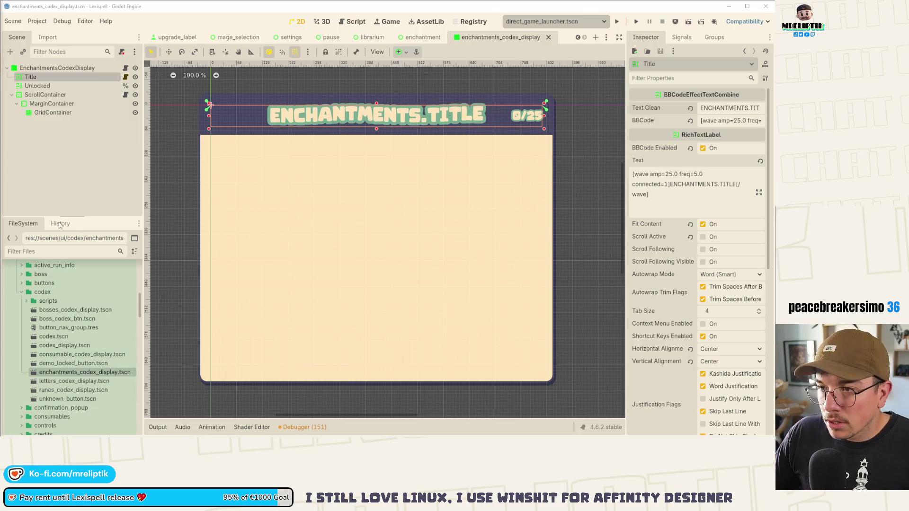
click(125, 68)
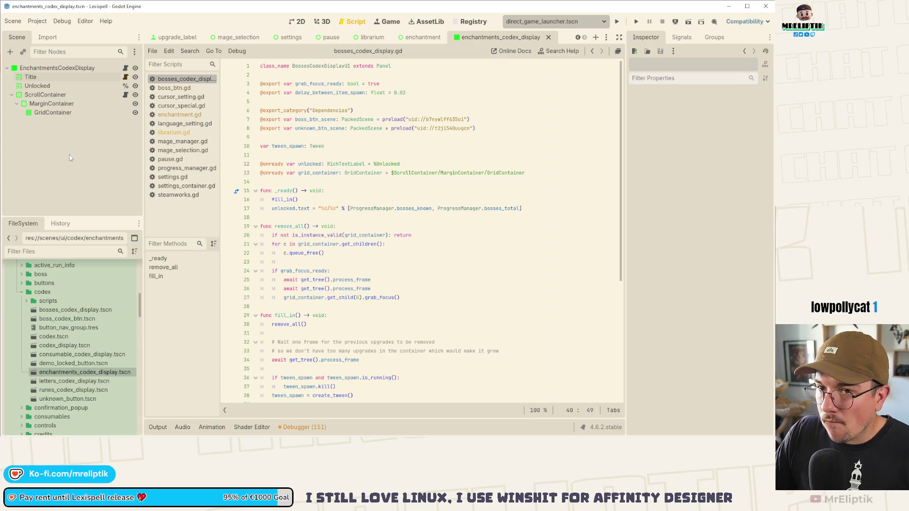
- Copy all of the bosses_codex_display.gd code from the root's script
click(410, 173)
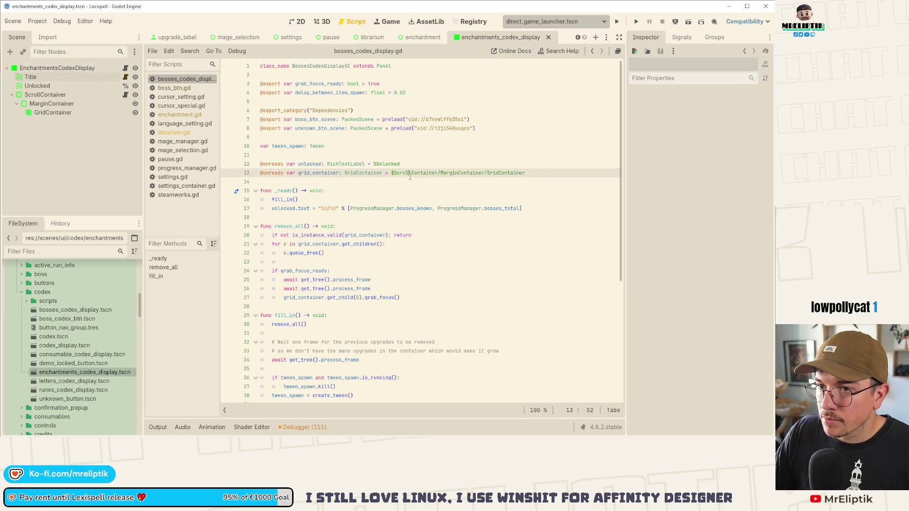
key(ctrl+a)
right_click(71, 67)
click(88, 109)
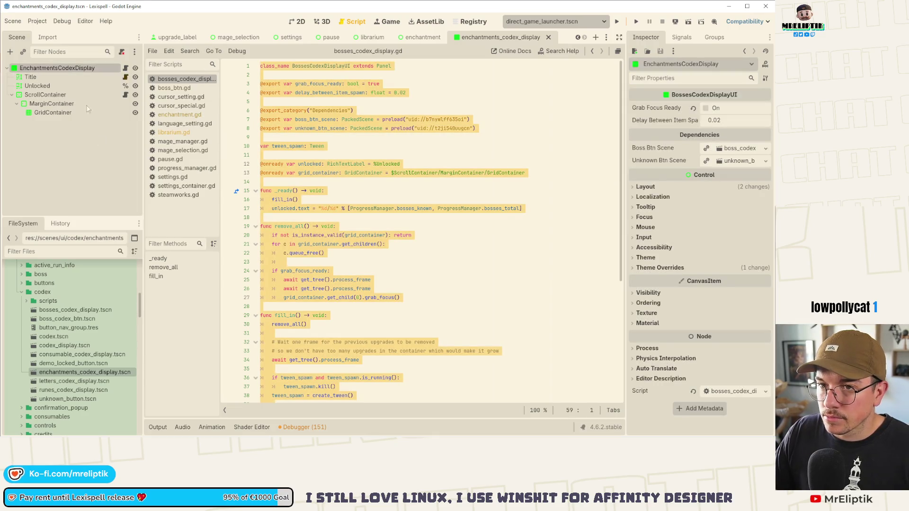
right_click(79, 69)
- Attach a new enchantments_codex_display.gd in codex/scripts and paste the copied code into it
click(122, 143)
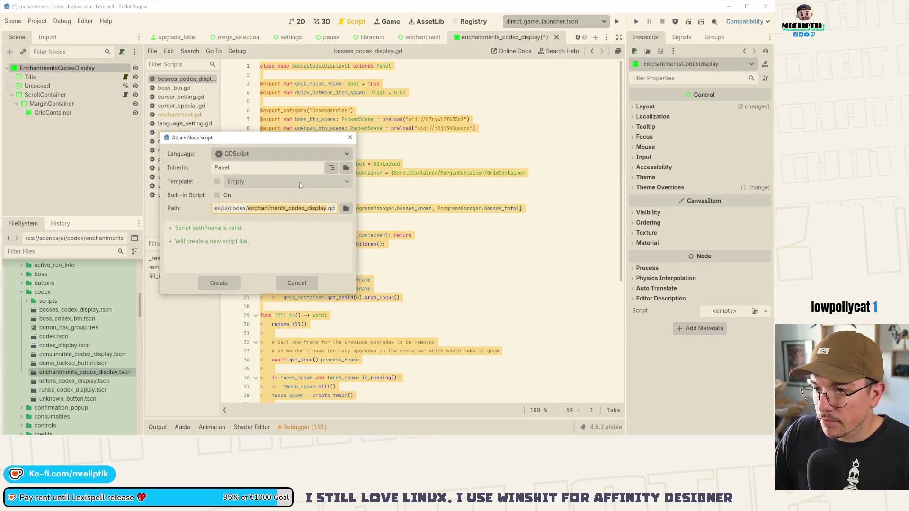
click(346, 209)
double_click(137, 134)
click(184, 340)
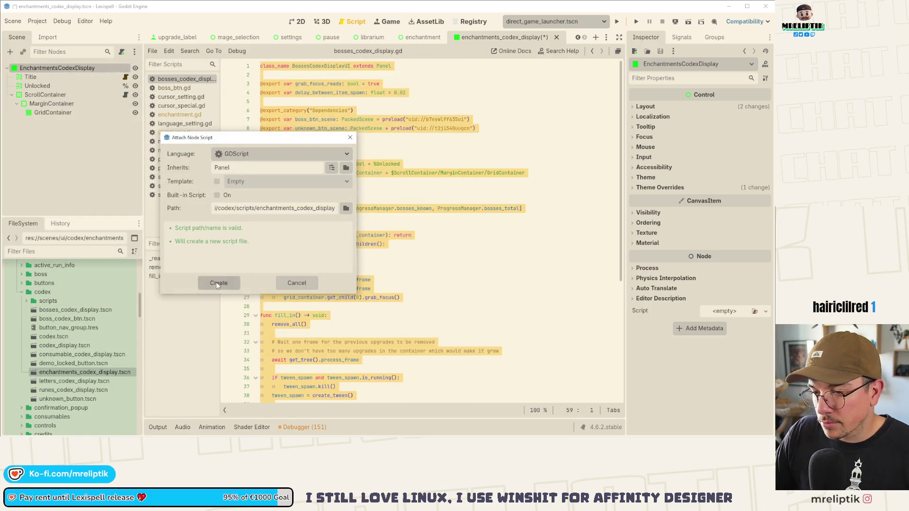
click(221, 283)
key(ctrl+a)
key(ctrl+v)
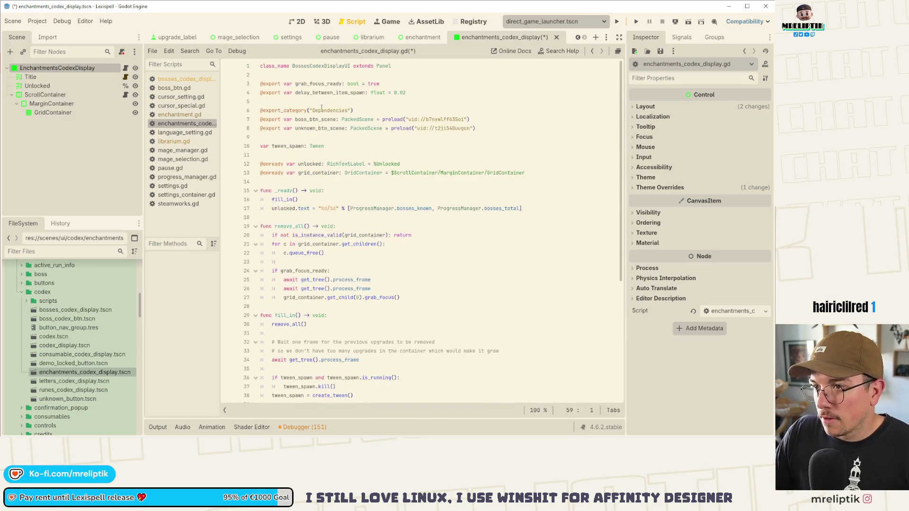
click(306, 66)
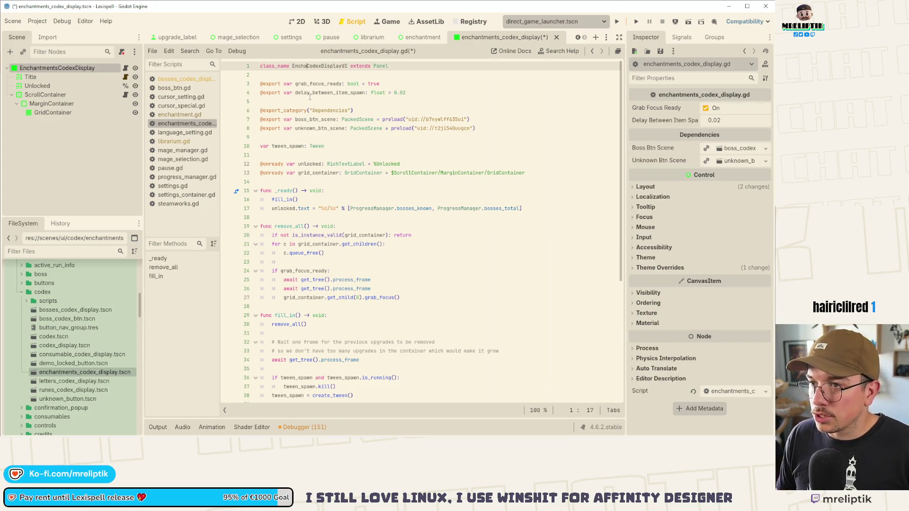
text(ntments)
- Save the renamed class and rename boss_btn_scene to item_btn_scene
key(ctrl+s)
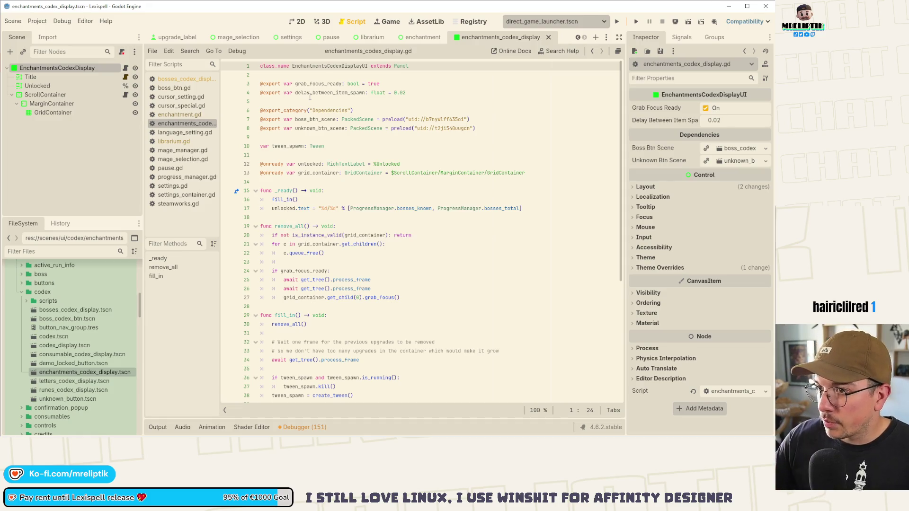
click(331, 120)
click(340, 119)
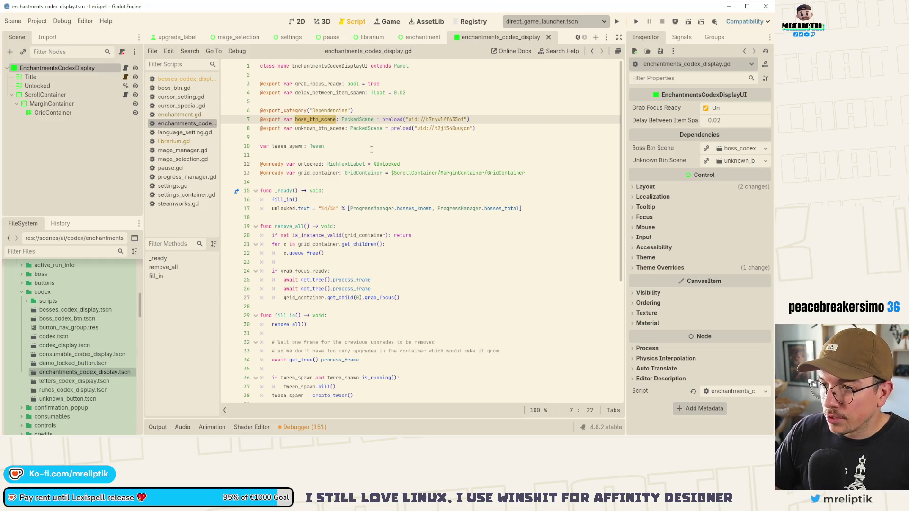
text(item_btn_sc)
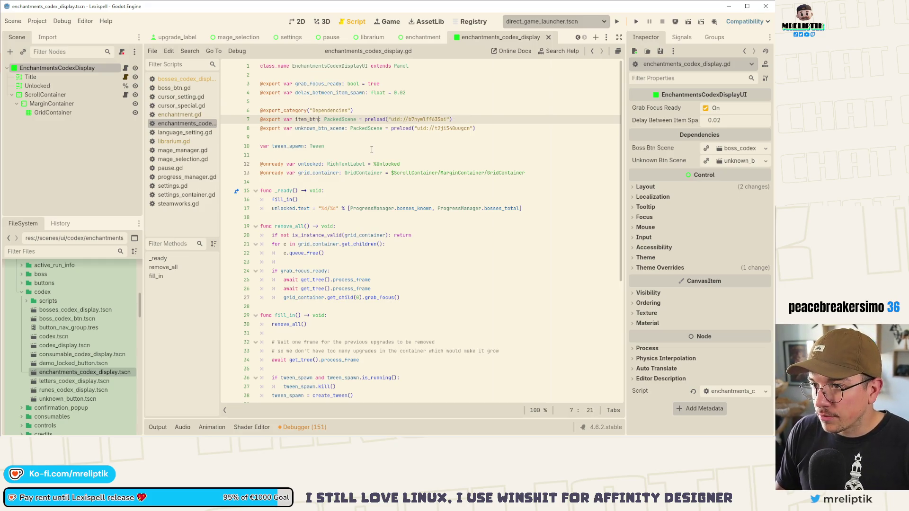
text(ene)
key(ctrl+s)
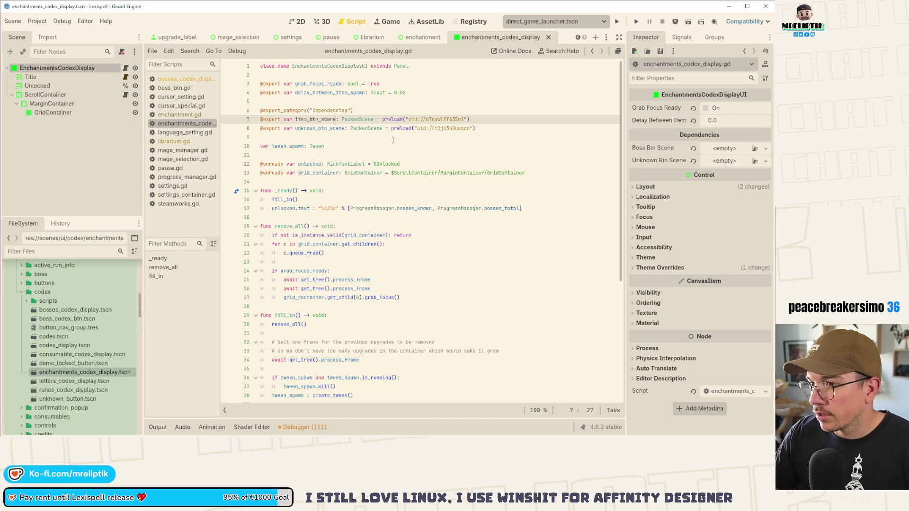
- Replace the boss button preload on line 7 with the item_button scene and save
drag(382, 120, 470, 119)
key(BackSpace)
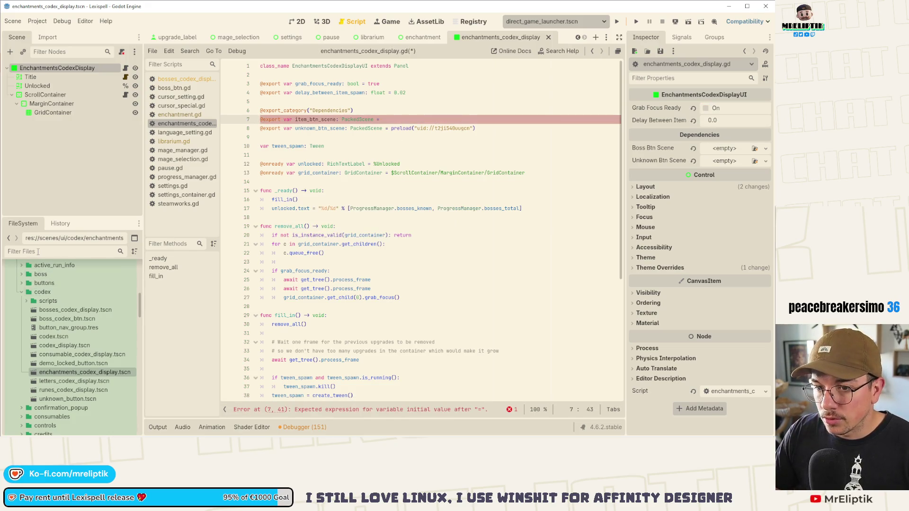
text(item_bu)
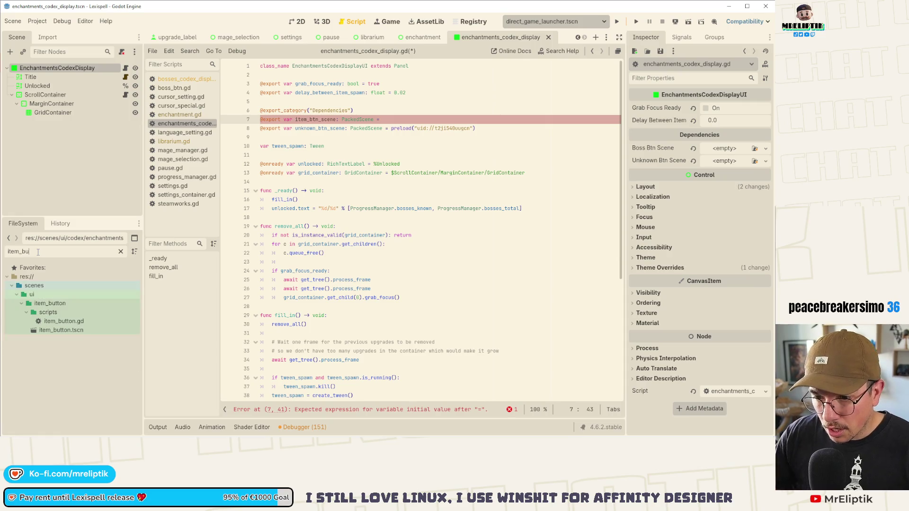
drag(61, 330, 399, 123)
key(ctrl+s)
scroll(344, 312, down, 2)
scroll(344, 312, up, 1)
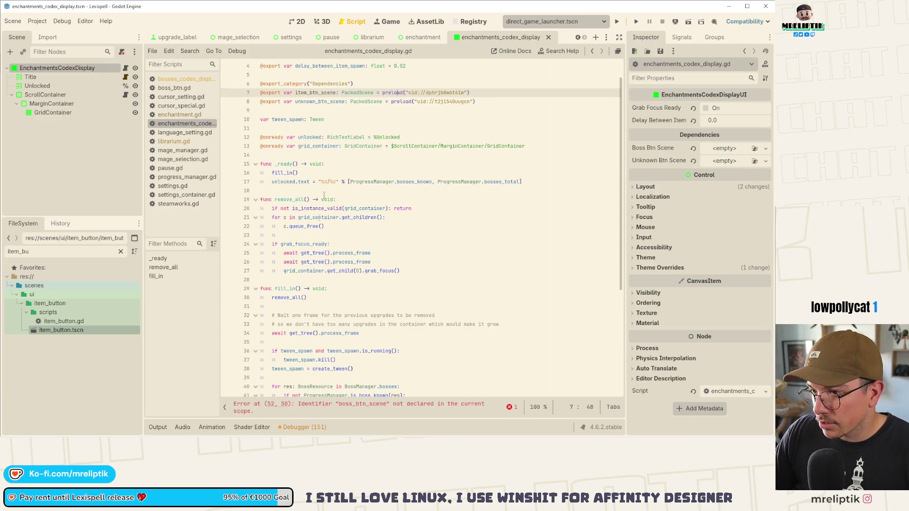
- Change the counter to ProgressManager.enchantments_known and enchantments_total, then save
double_click(372, 181)
double_click(413, 182)
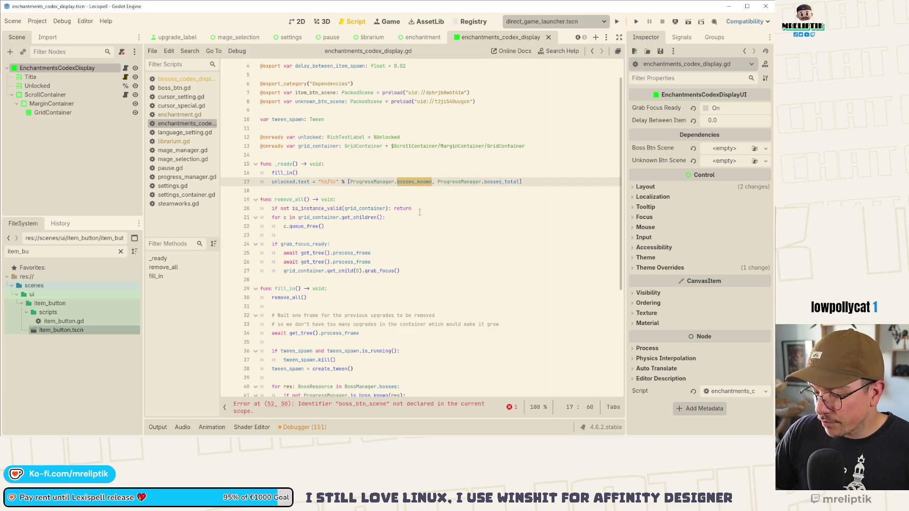
text(an)
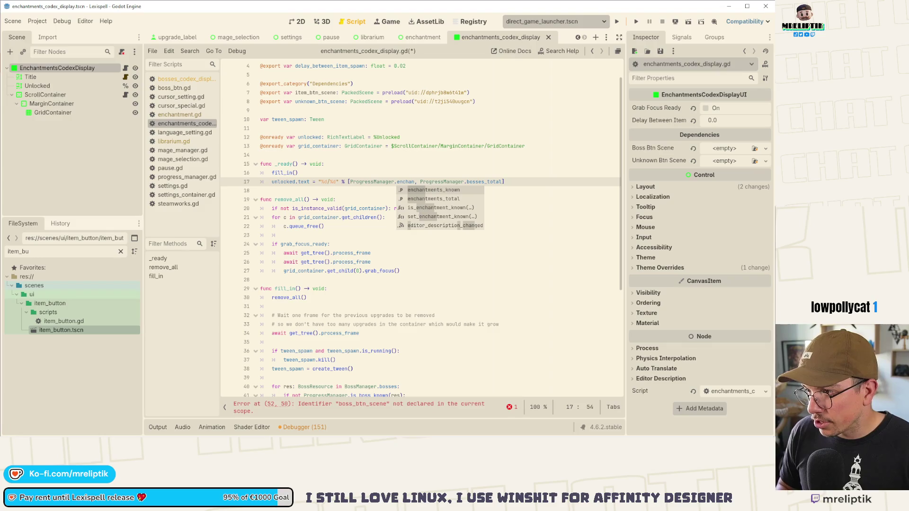
key(Return)
key(End)
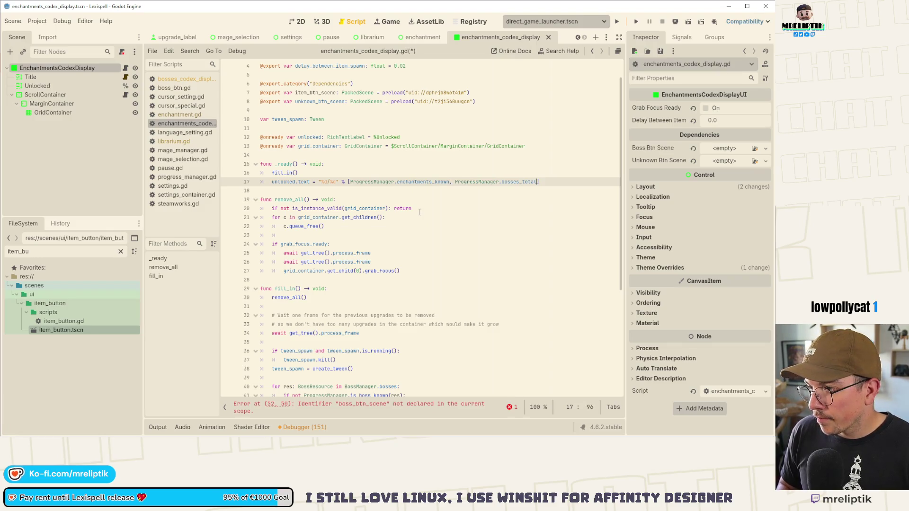
key(Down)
key(Return)
key(ctrl+s)
- Start retyping the BossCodexBtn type in the unknown-entry button code
scroll(416, 282, down, 4)
scroll(416, 281, down, 2)
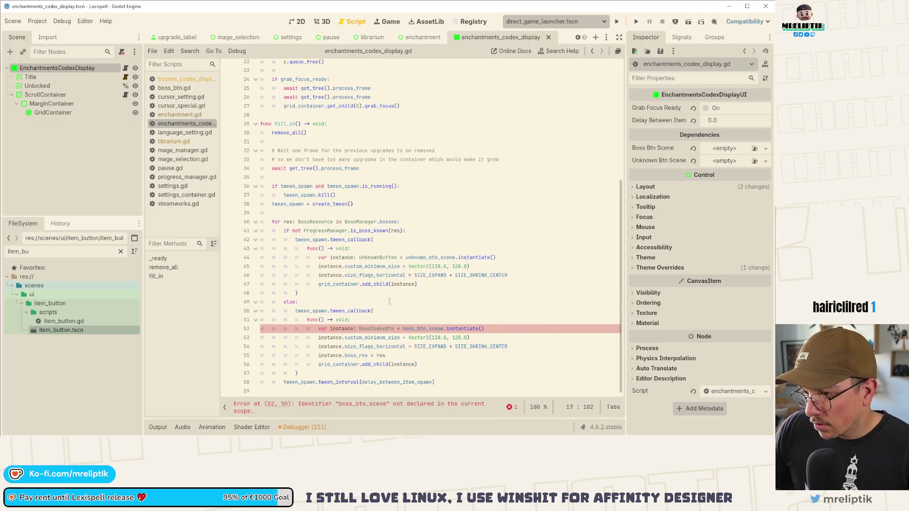
click(376, 257)
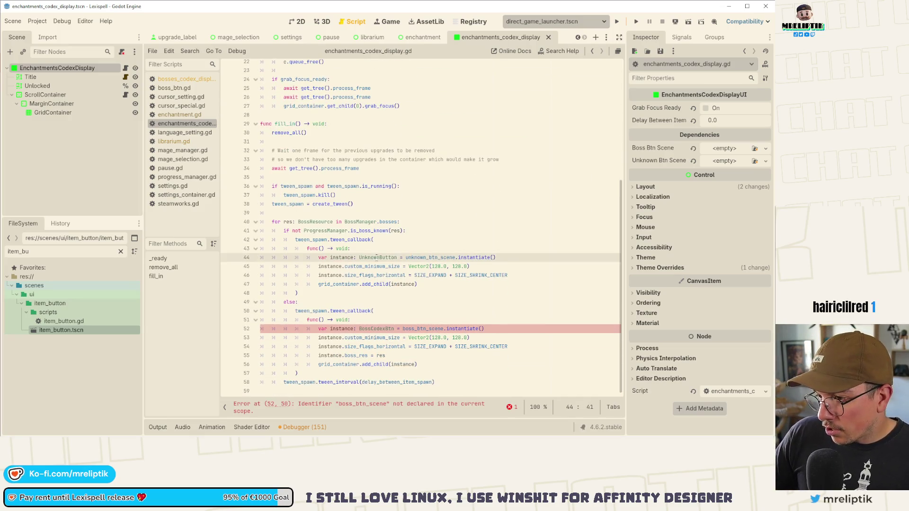
double_click(374, 328)
text(tem)
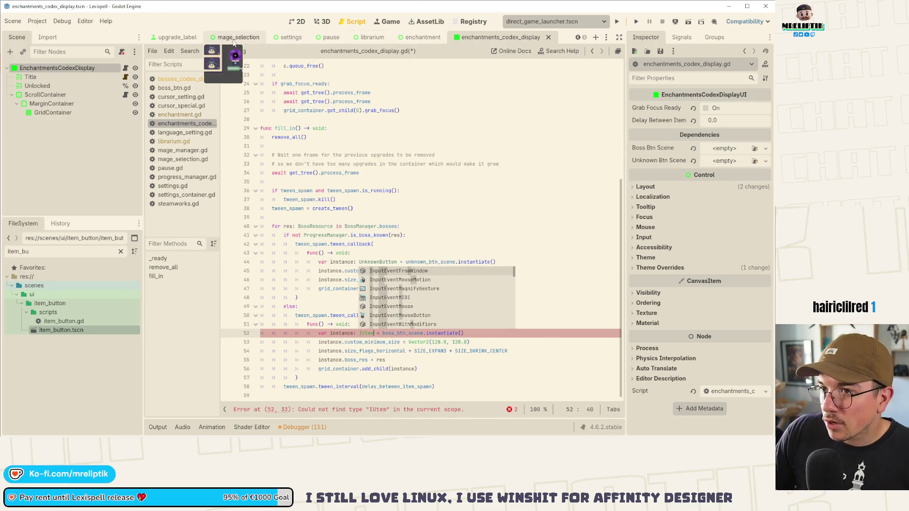
click(422, 38)
- Select the enchantment button loop and close the enchantment and other unused scene tabs
mouse_move(452, 316)
mouse_down()
mouse_move(332, 280)
mouse_move(260, 242)
mouse_up()
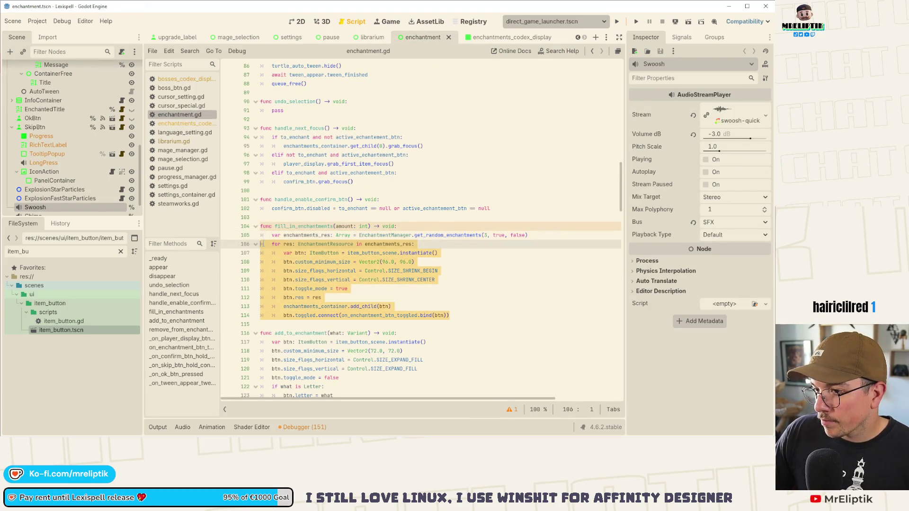
click(448, 37)
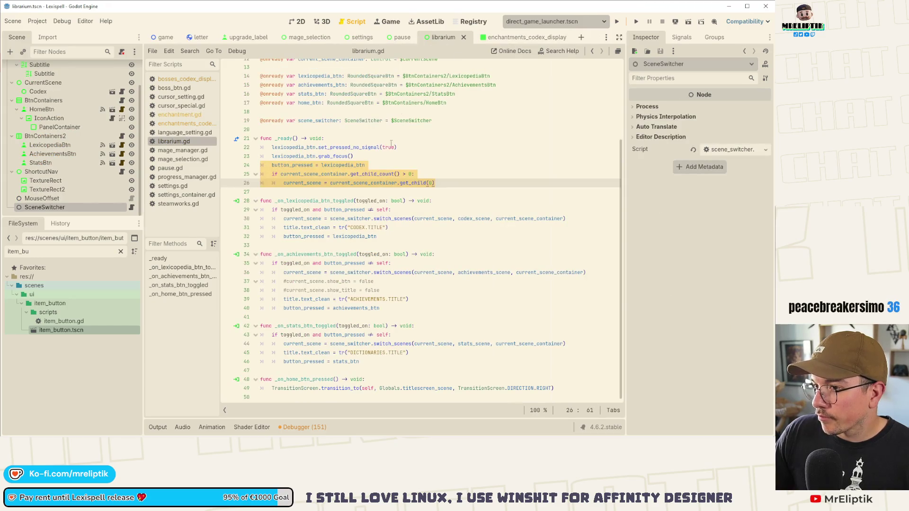
click(504, 37)
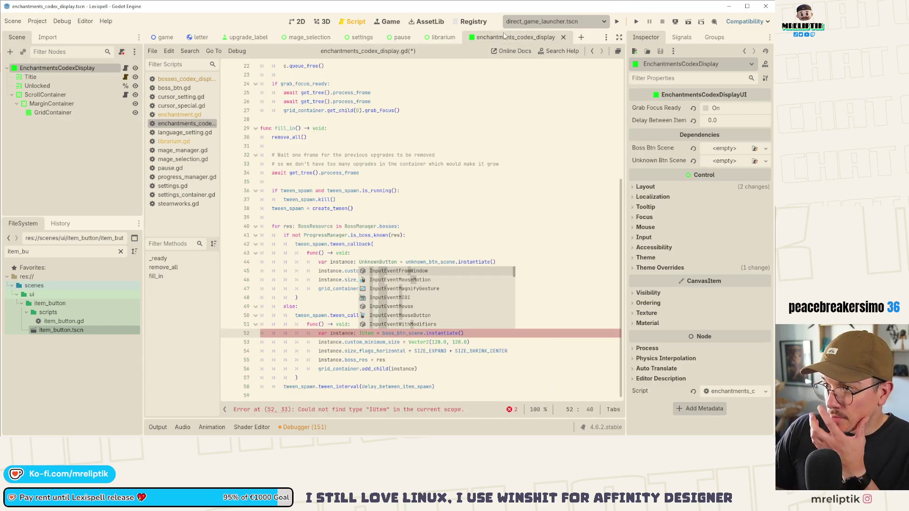
middle_click(259, 43)
middle_click(260, 43)
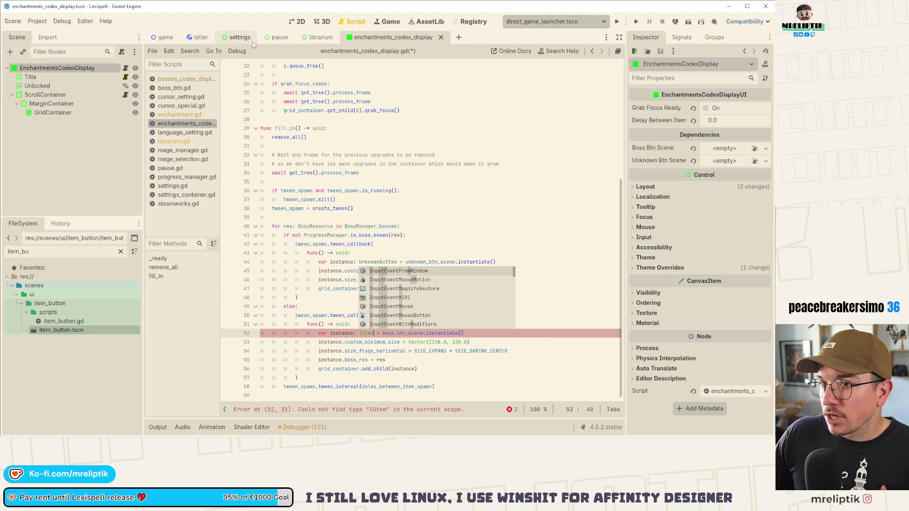
middle_click(208, 42)
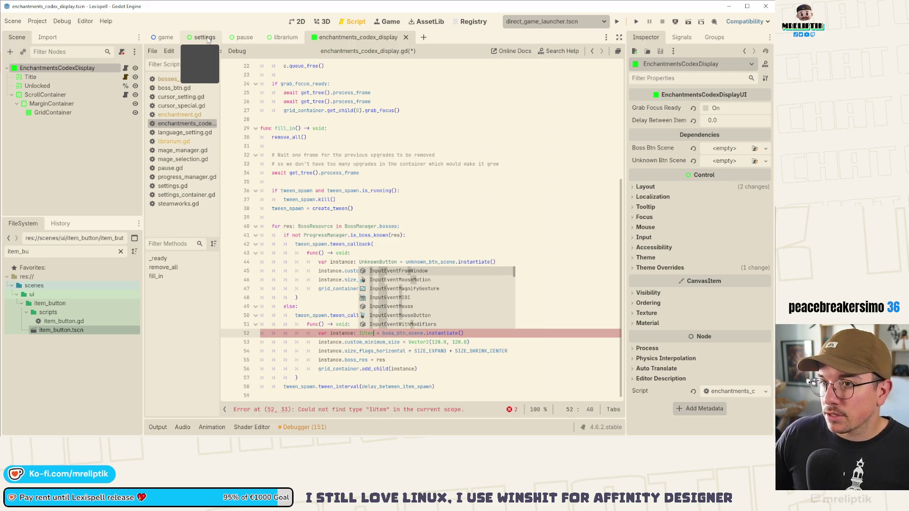
- Paste the button loop into the else callback, indent it, drop the for res header, and save
click(339, 333)
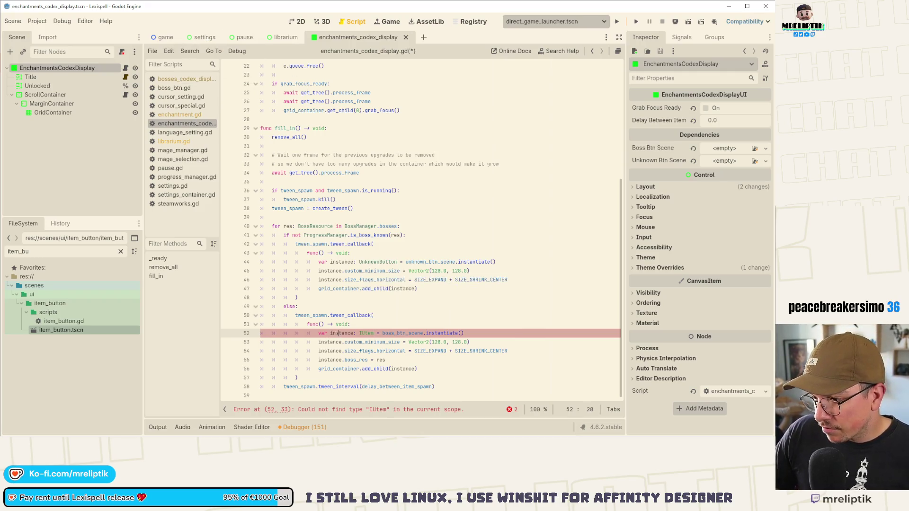
key(ctrl+z)
key(ctrl+z)
key(ctrl+z)
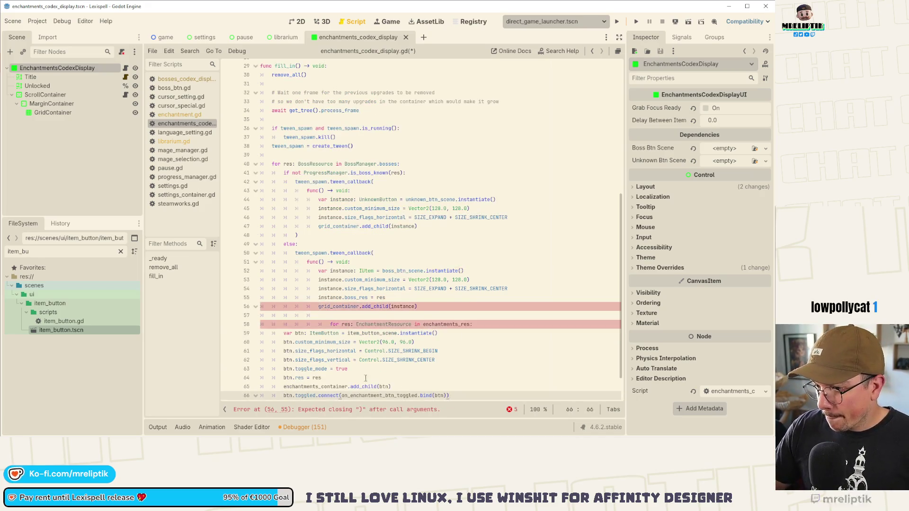
scroll(445, 368, down, 1)
mouse_move(283, 298)
mouse_down()
mouse_move(303, 312)
mouse_move(459, 345)
mouse_move(461, 361)
mouse_move(273, 298)
mouse_up()
key(Tab)
key(Tab)
key(Tab)
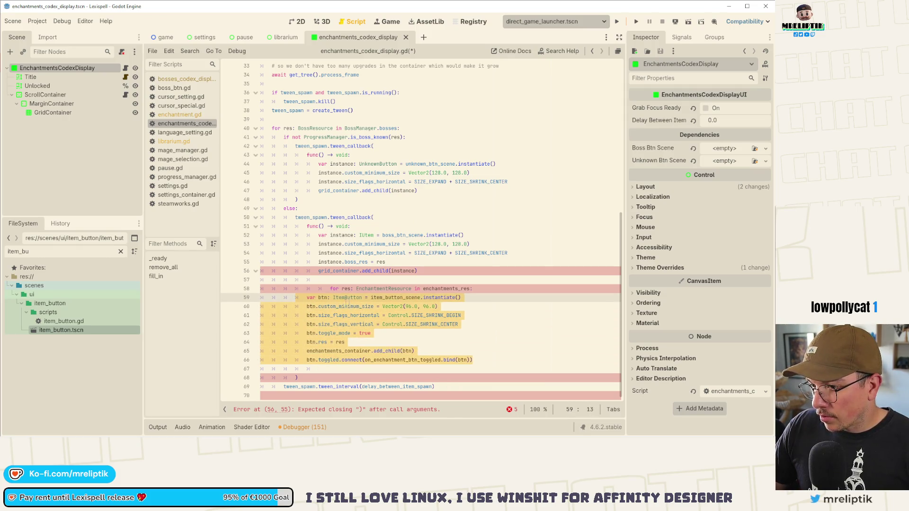
click(376, 288)
key(ctrl+shift+k)
key(ctrl+s)
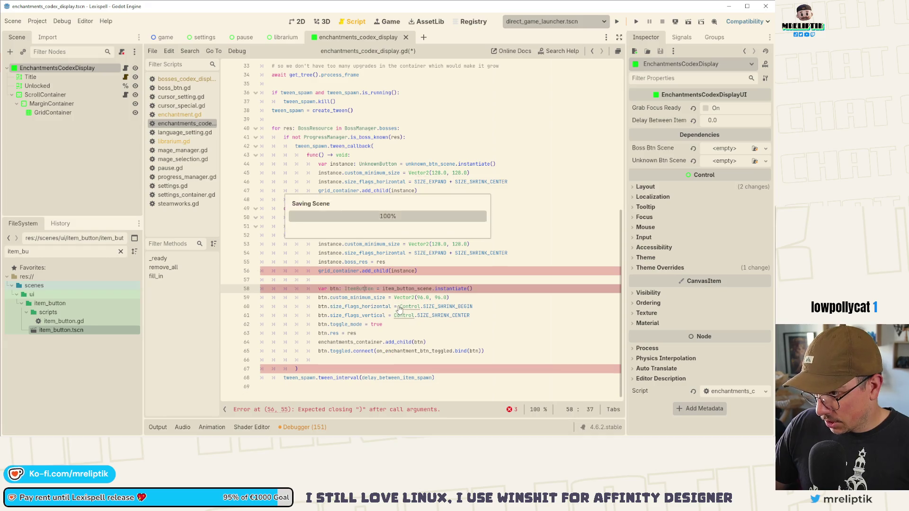
- Point the pasted code at item_btn_scene and delete the old instance declaration
scroll(407, 293, up, 10)
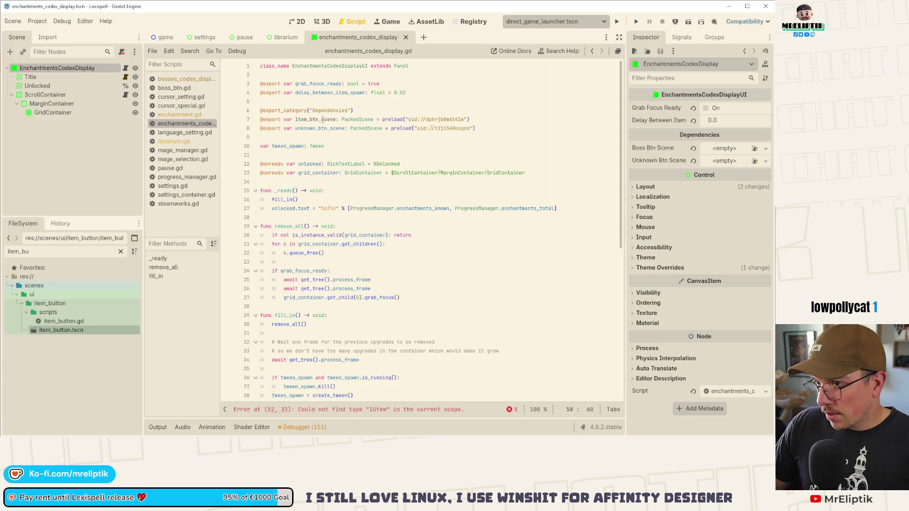
double_click(322, 119)
key(ctrl+c)
scroll(365, 194, down, 9)
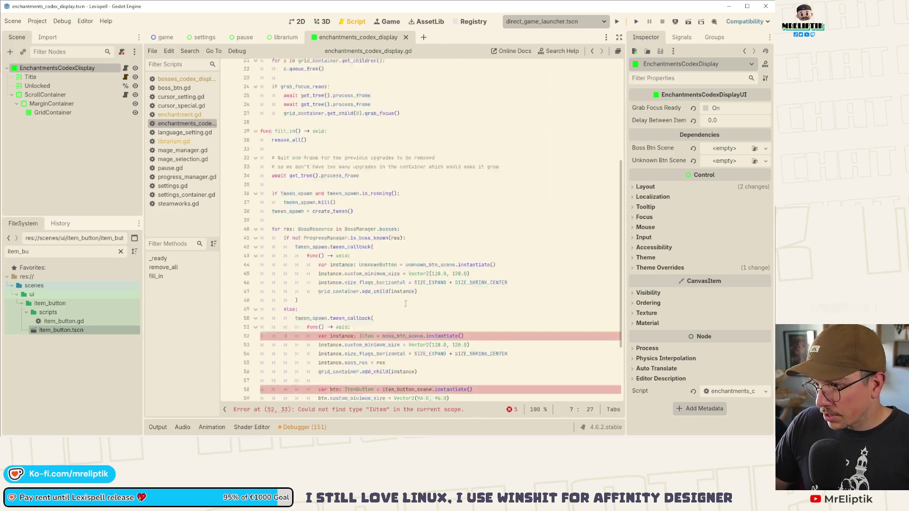
double_click(401, 333)
key(ctrl+v)
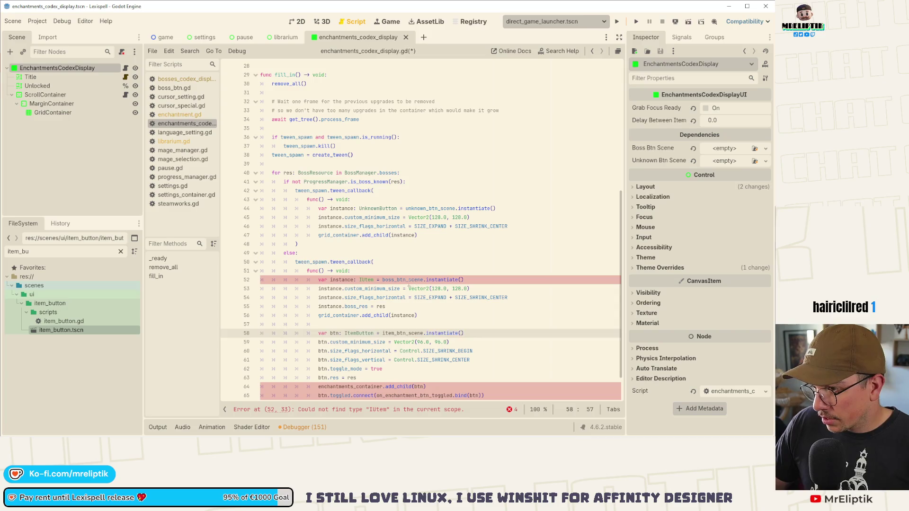
click(406, 280)
scroll(406, 282, down, 1)
key(ctrl+x)
- Set the button's minimum size to Vector2(128, 128) and save
click(425, 298)
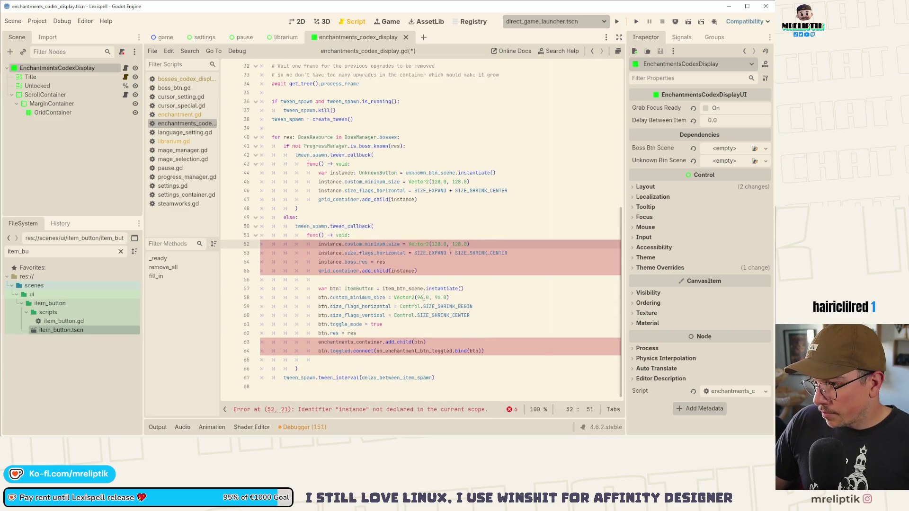
text(28)
key(Right)
key(Right)
key(Right)
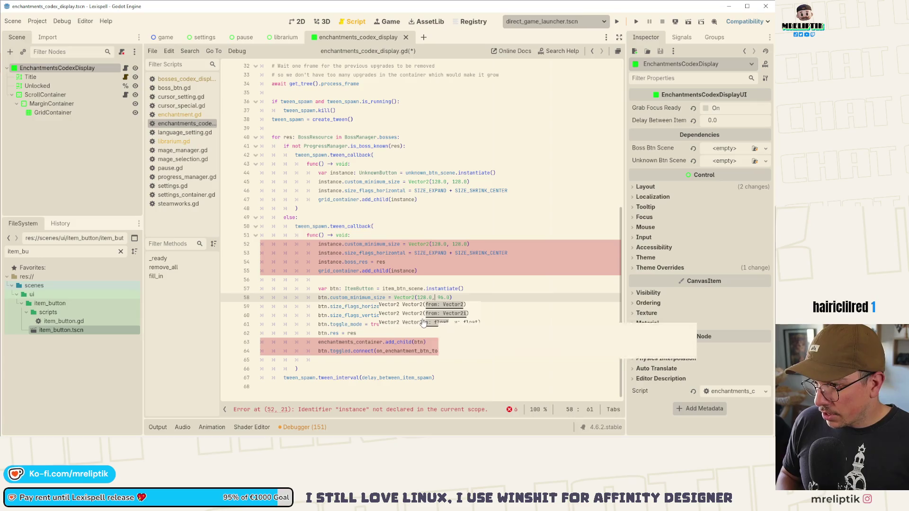
text(128)
key(ctrl+s)
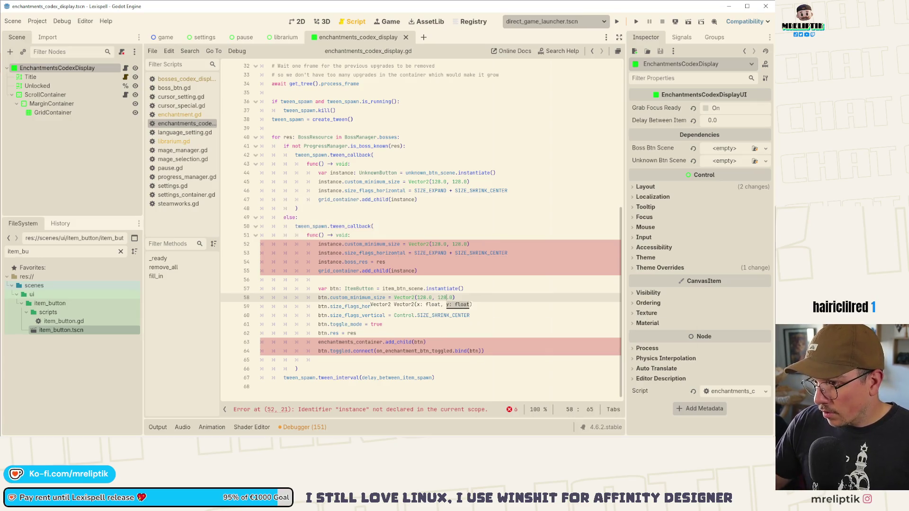
- Move the expand size-flag line into the button code and delete the old instance size and boss_res lines
click(402, 235)
click(398, 252)
key(alt+Down)
key(alt+Down)
key(alt+Down)
key(ctrl+x)
key(ctrl+x)
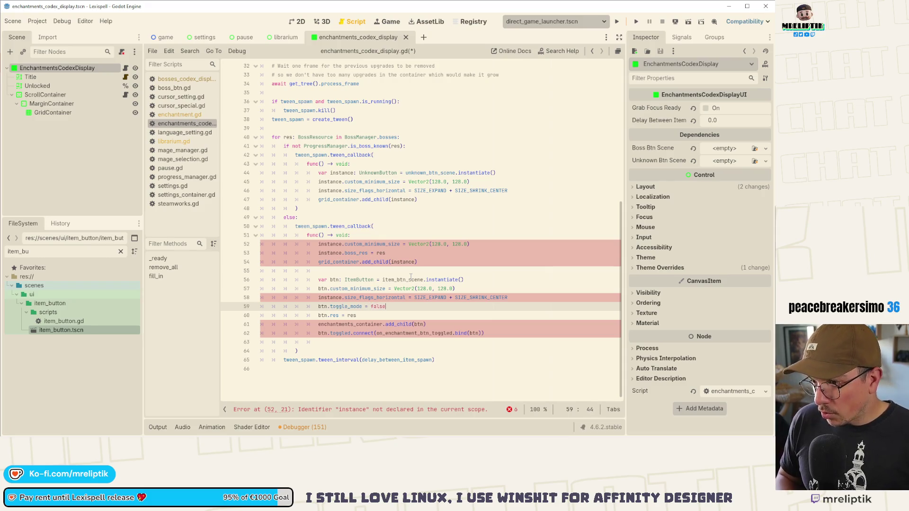
key(Up)
key(Up)
key(Up)
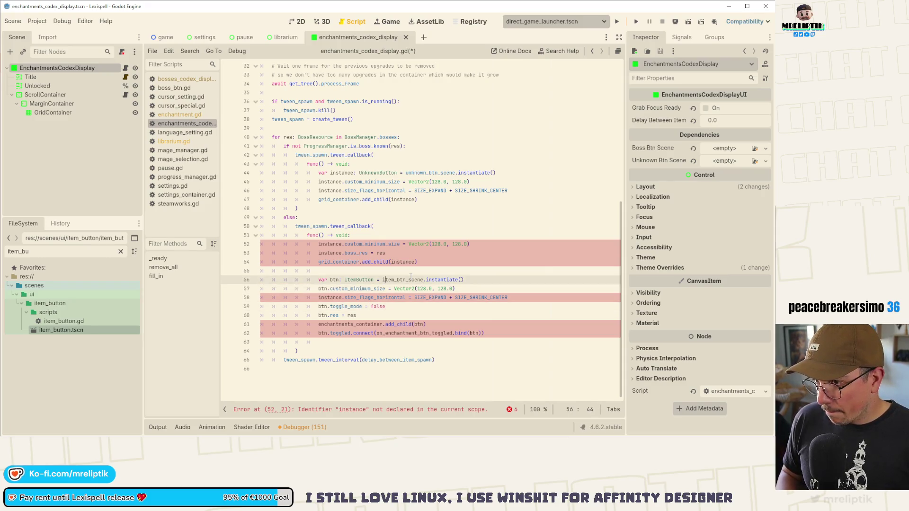
key(ctrl+x)
key(ctrl+x)
- Move the grid add_child below the button setup, remove leftover signal and blank lines, and save
key(alt+Down)
key(alt+Down)
key(alt+Down)
key(Down)
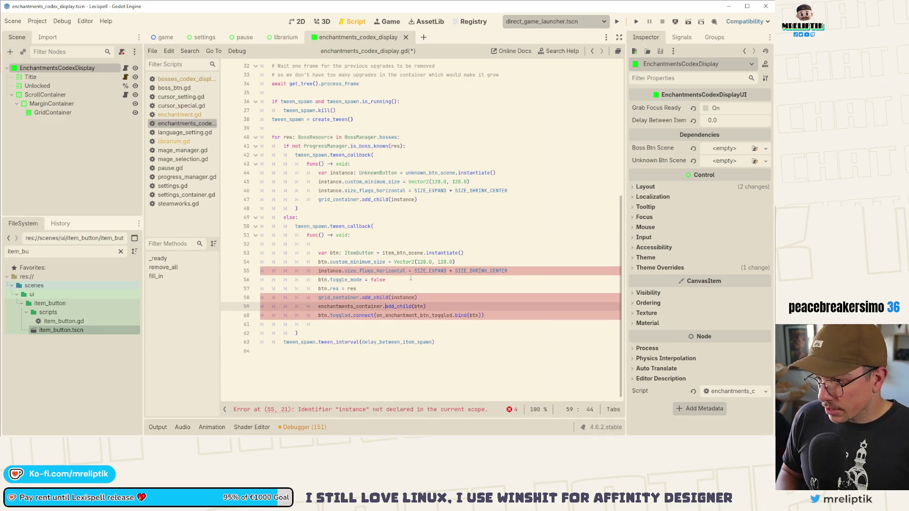
key(ctrl+x)
key(ctrl+x)
key(ctrl+x)
key(Up)
key(Up)
key(Up)
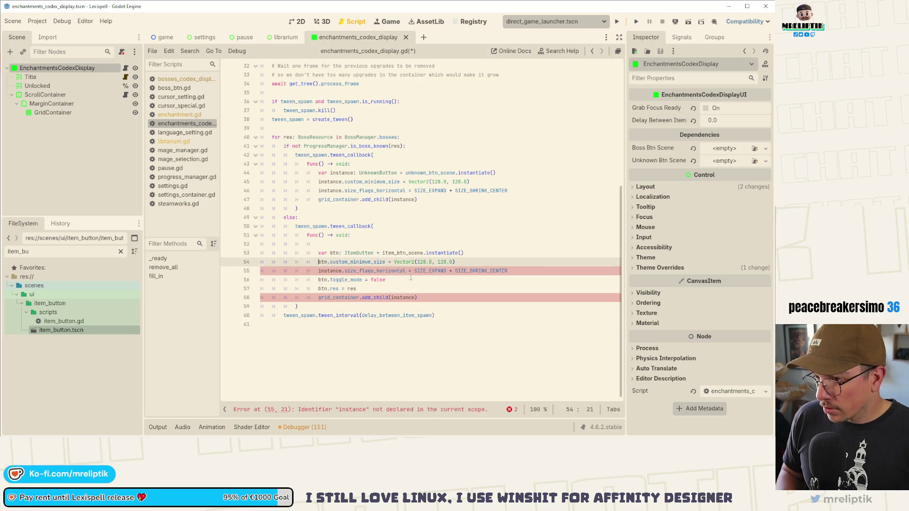
key(Up)
key(Up)
key(ctrl+x)
key(ctrl+s)
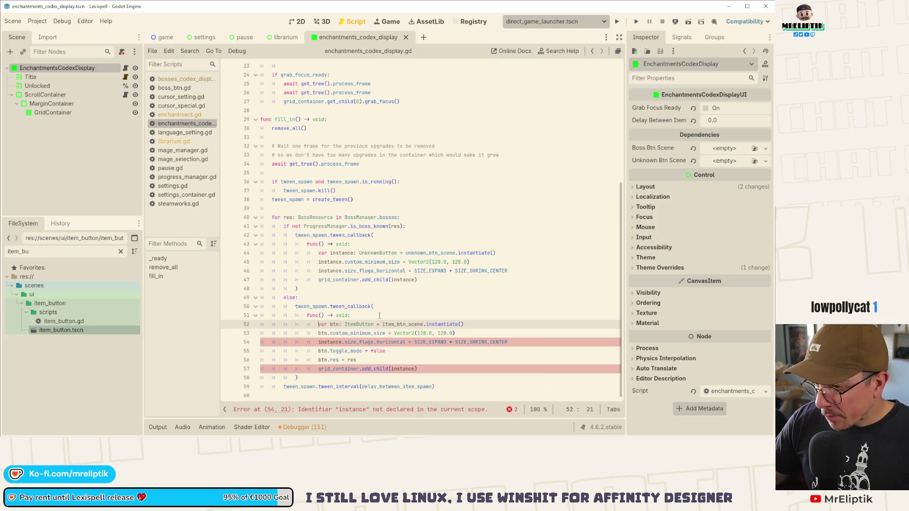
- Replace instance with btn on the size-flags and add_child lines, saving after each
double_click(325, 333)
double_click(332, 341)
text(btn)
key(ctrl+s)
double_click(402, 369)
text(btn)
key(ctrl+s)
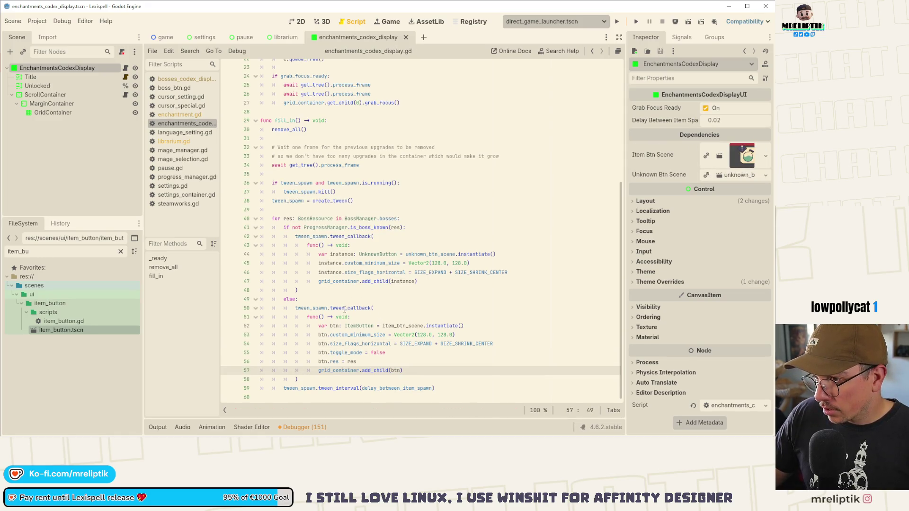
scroll(226, 238, up, 6)
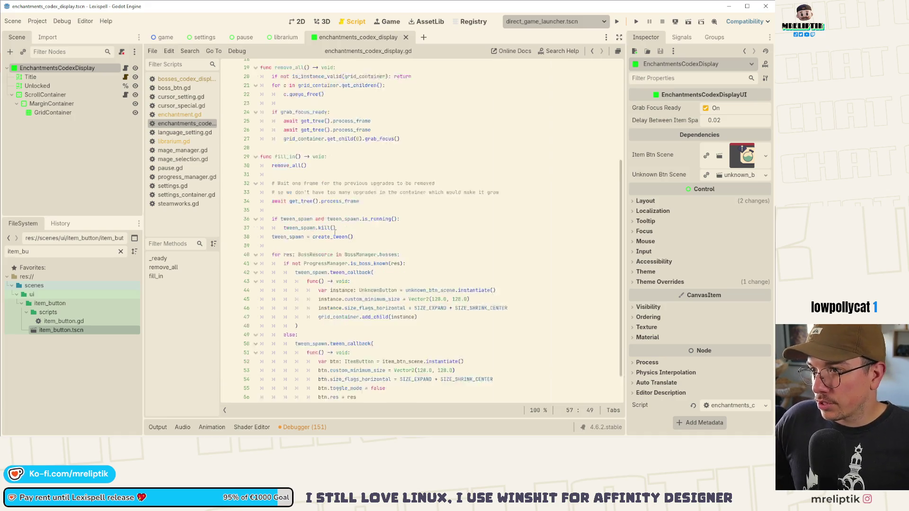
- View the codex display layout, then select the Codex node in the Librarium scene
click(302, 22)
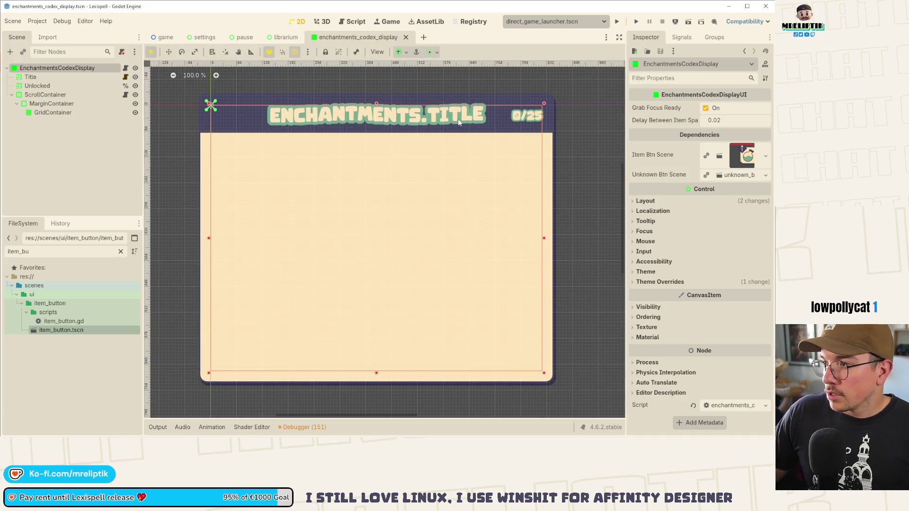
click(283, 37)
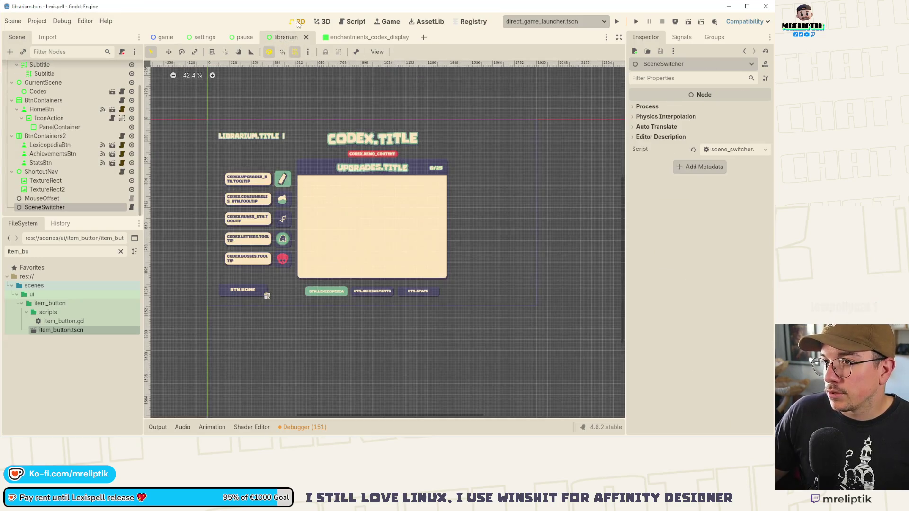
click(286, 266)
scroll(286, 266, up, 1)
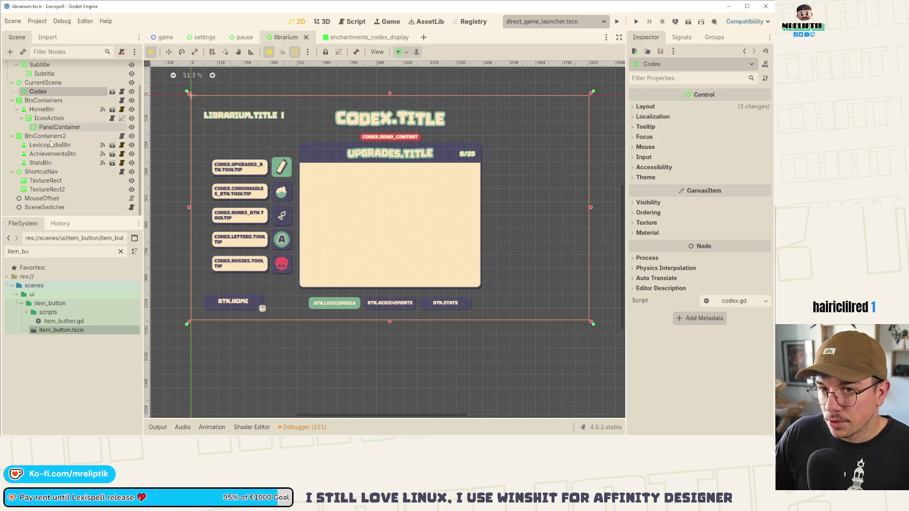
scroll(27, 130, up, 2)
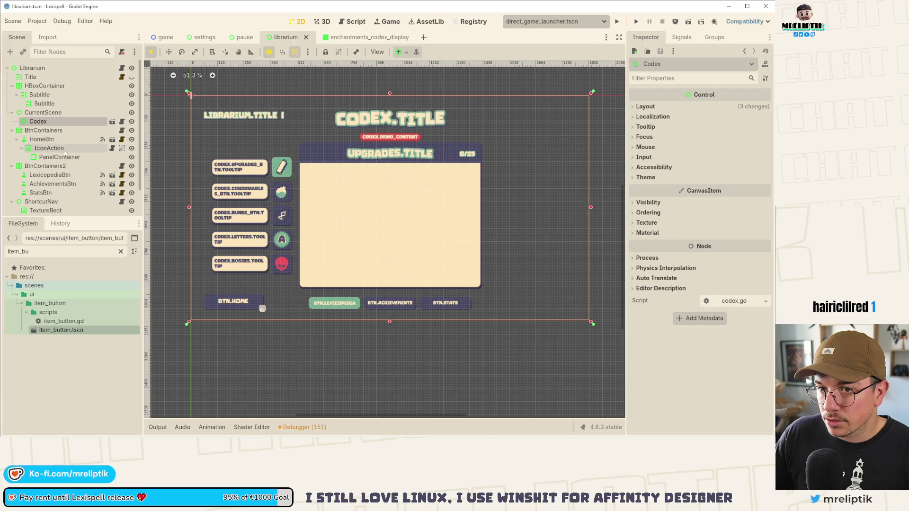
- Collapse the button groups, reselect the Codex node, and open codex.tscn in its own tab
click(47, 174)
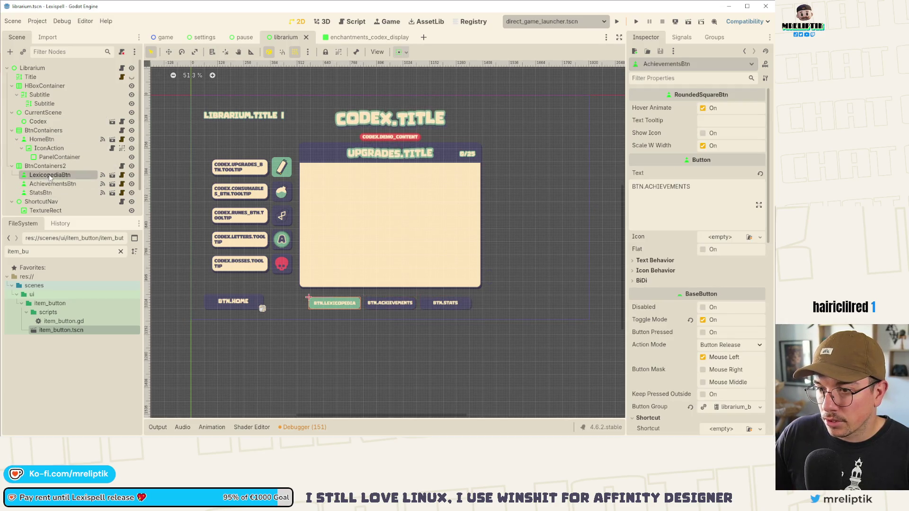
click(11, 166)
click(12, 130)
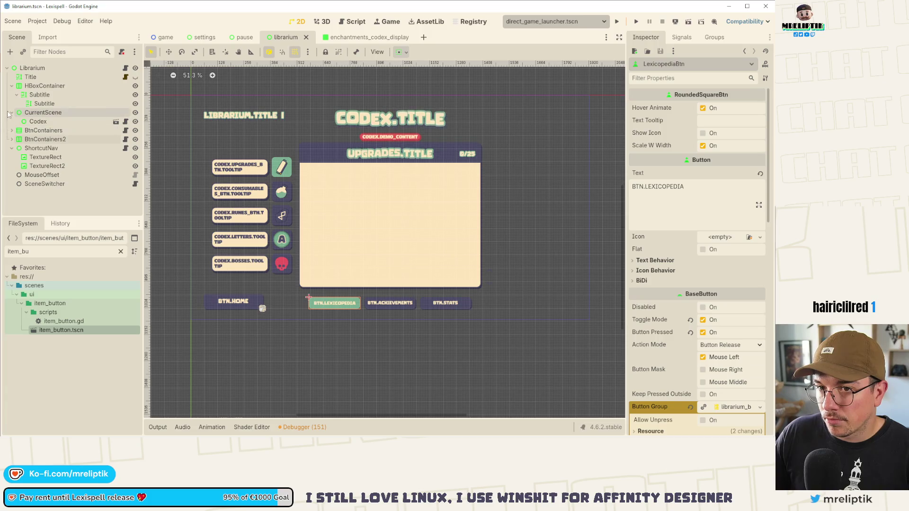
click(49, 122)
click(115, 122)
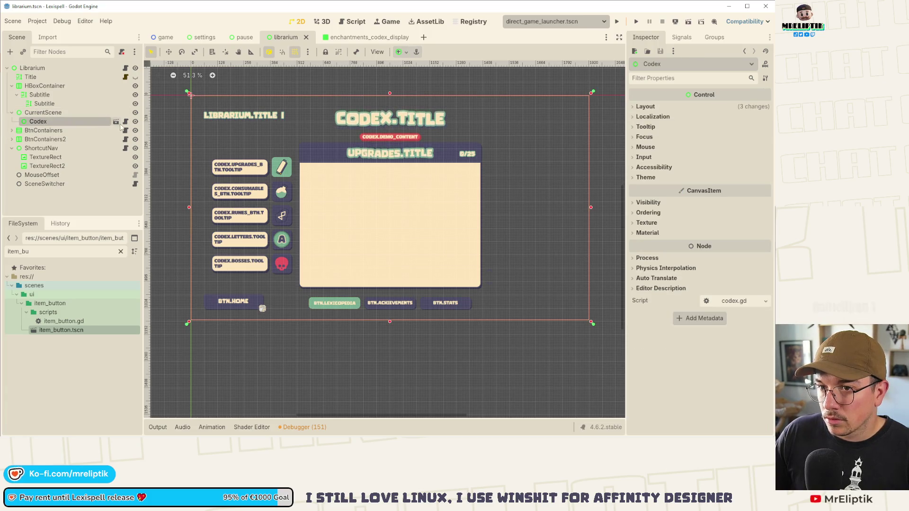
key(Down)
key(Down)
key(Down)
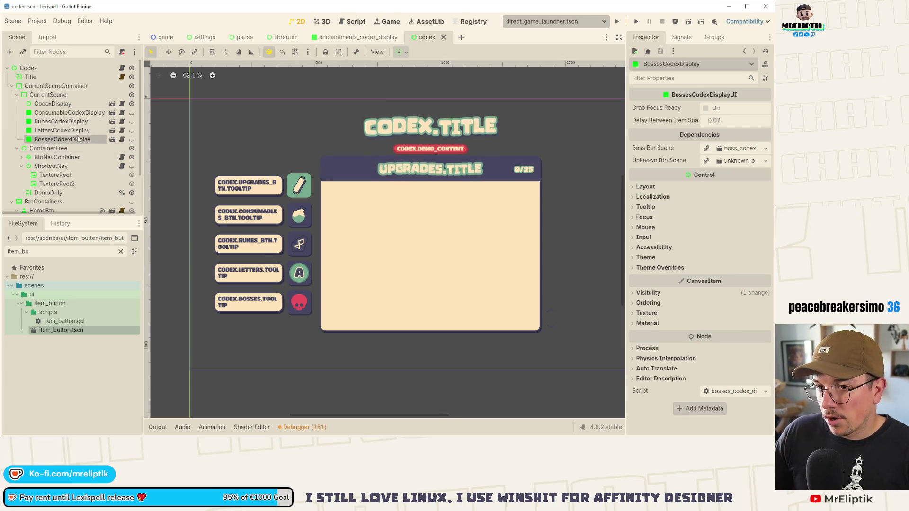
- Instantiate the enchantments codex display scene as a child of CurrentScene
key(Up)
click(74, 129)
key(Escape)
key(Escape)
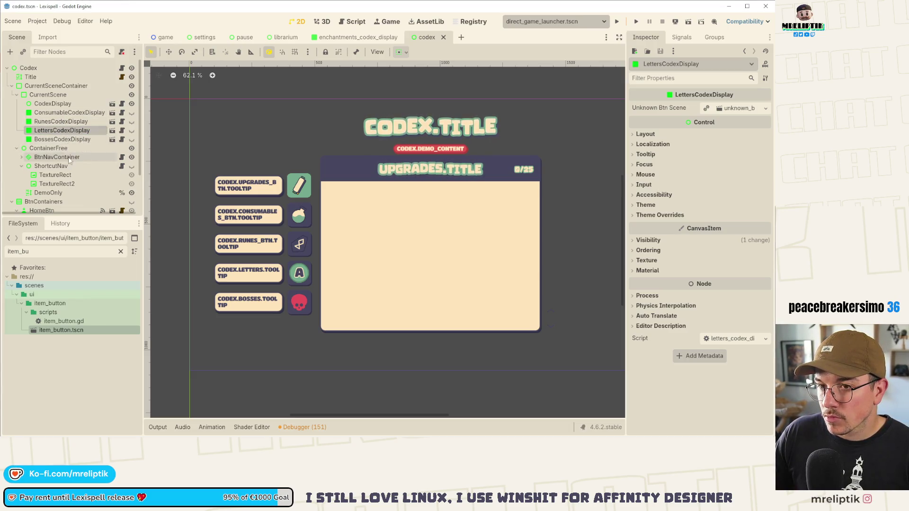
right_click(57, 96)
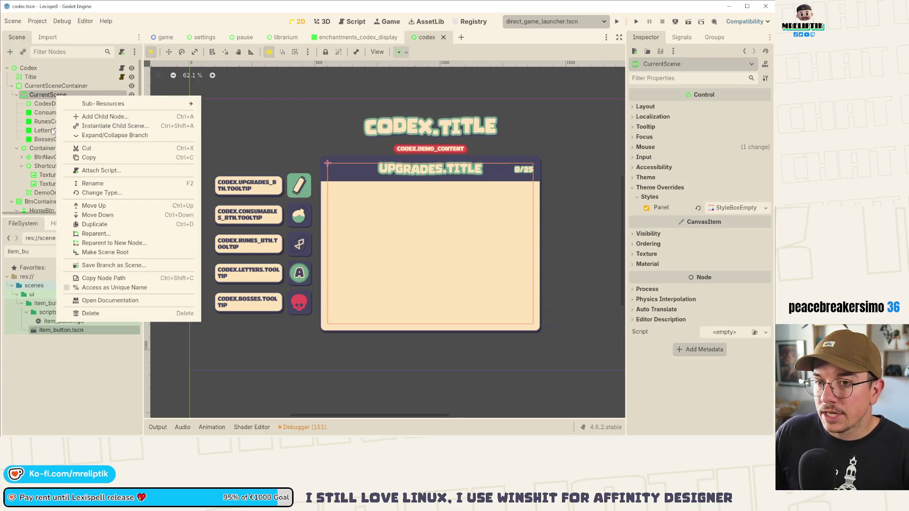
click(87, 127)
text(enchant)
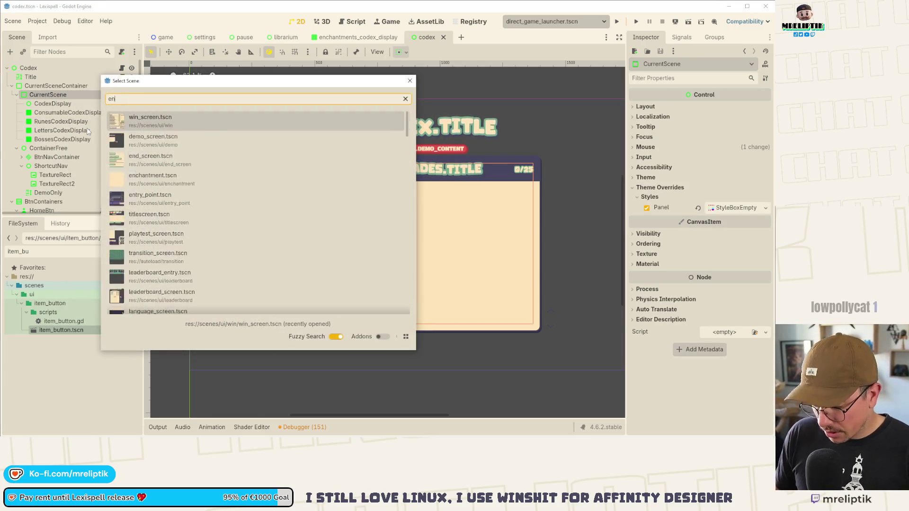
key(Down)
key(Return)
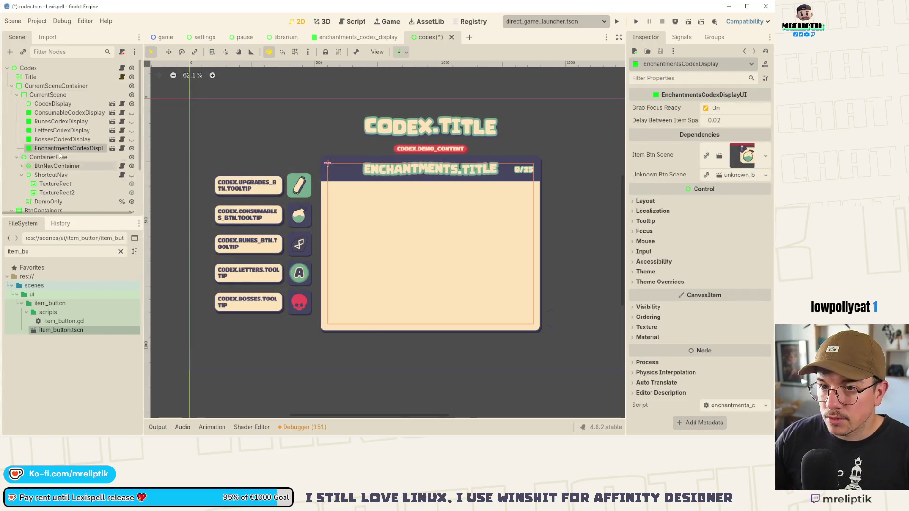
- Move EnchantmentsCodexDisplay above BossesCodexDisplay, save the Codex scene, and hide the new instance
drag(61, 139, 61, 137)
key(ctrl+s)
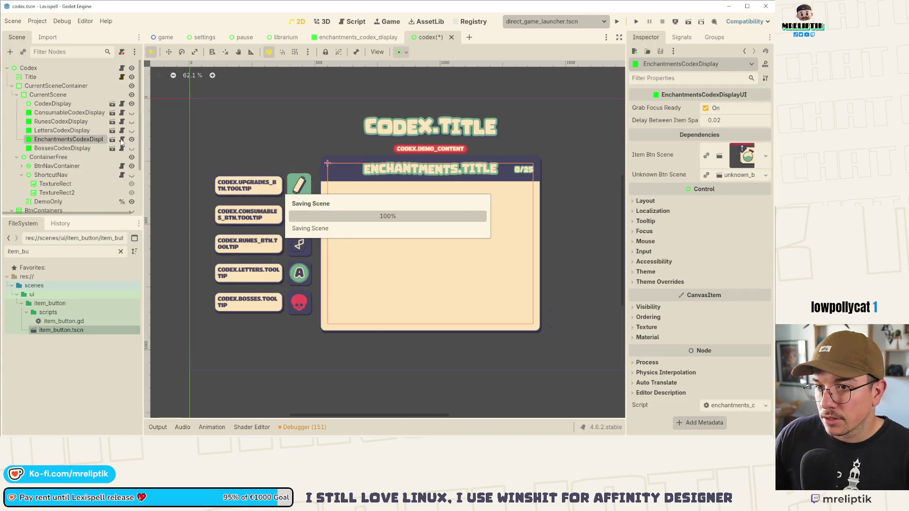
click(132, 139)
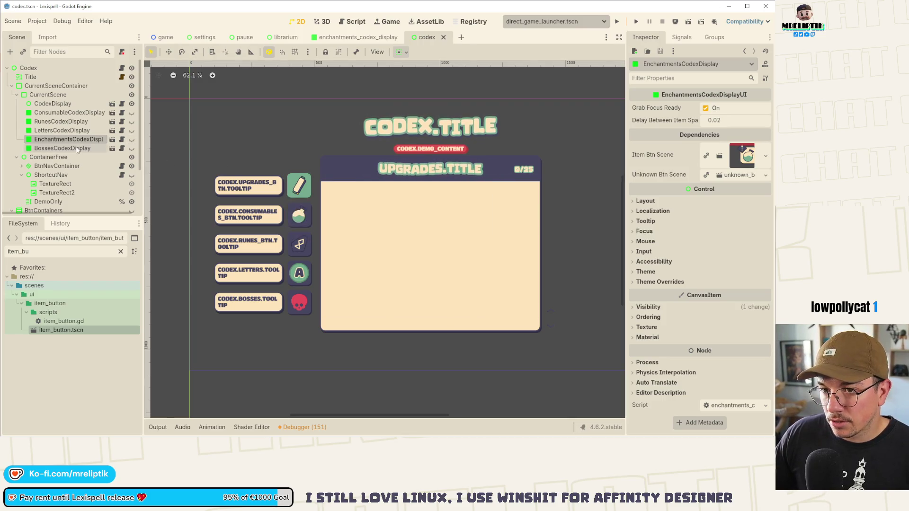
scroll(76, 151, down, 3)
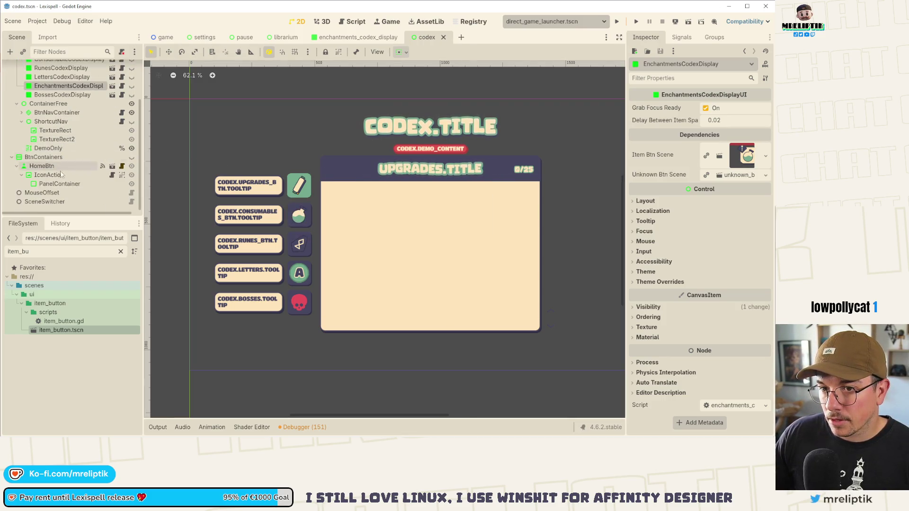
click(298, 244)
- Duplicate the LettersBtn navigation button, rename the copy EnchantmentsBtn, and save
click(26, 134)
click(27, 142)
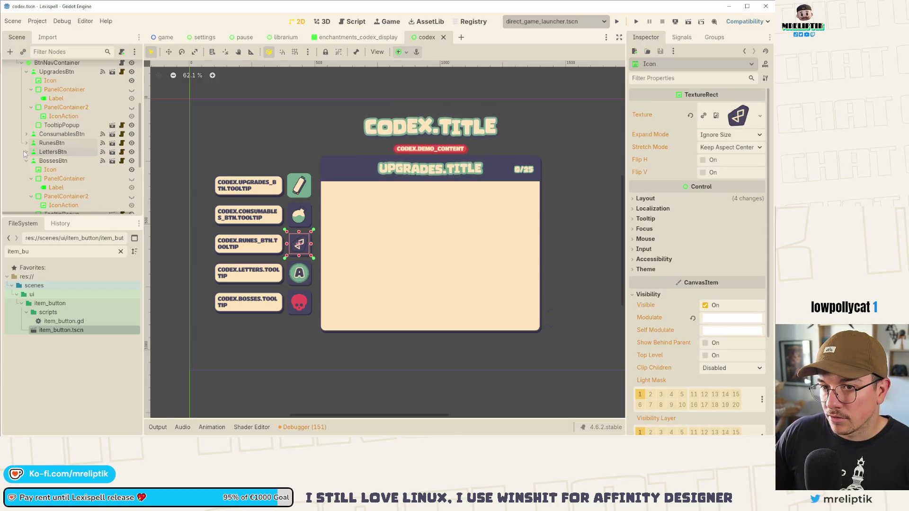
click(27, 151)
click(48, 152)
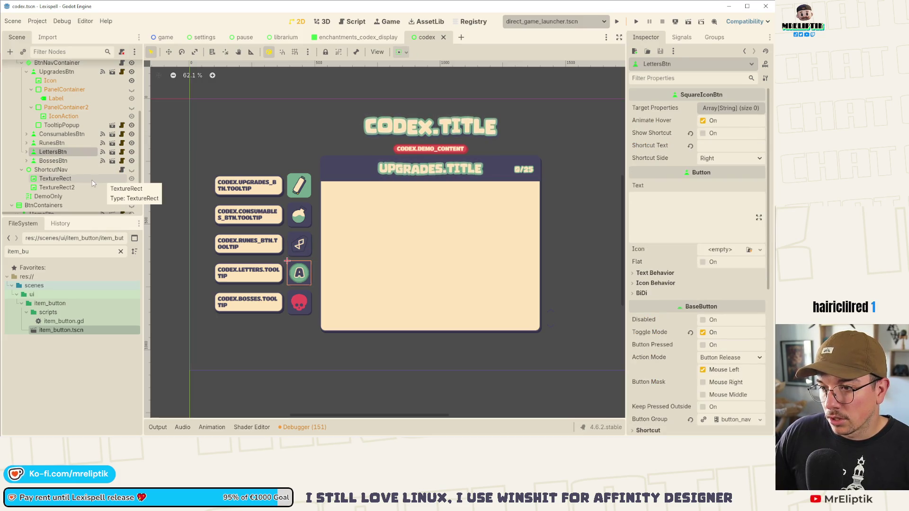
key(ctrl+d)
key(ctrl+s)
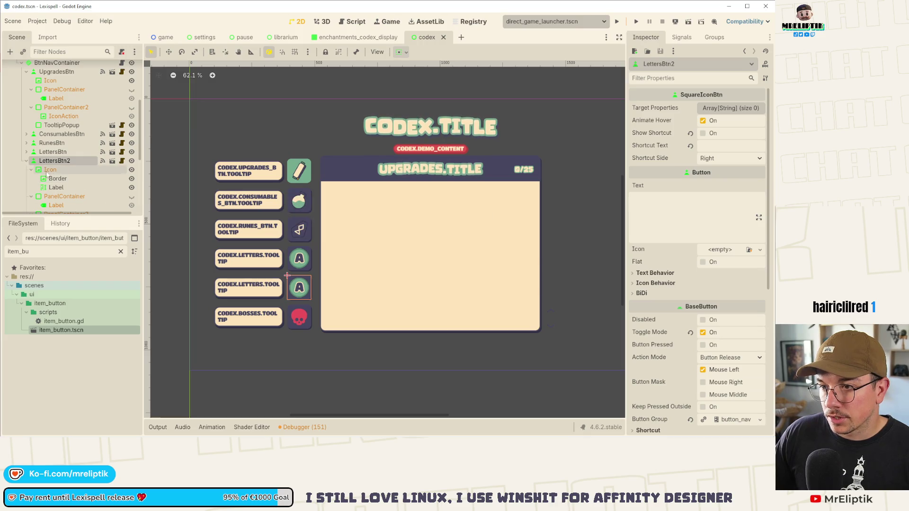
double_click(76, 161)
key(ctrl+a)
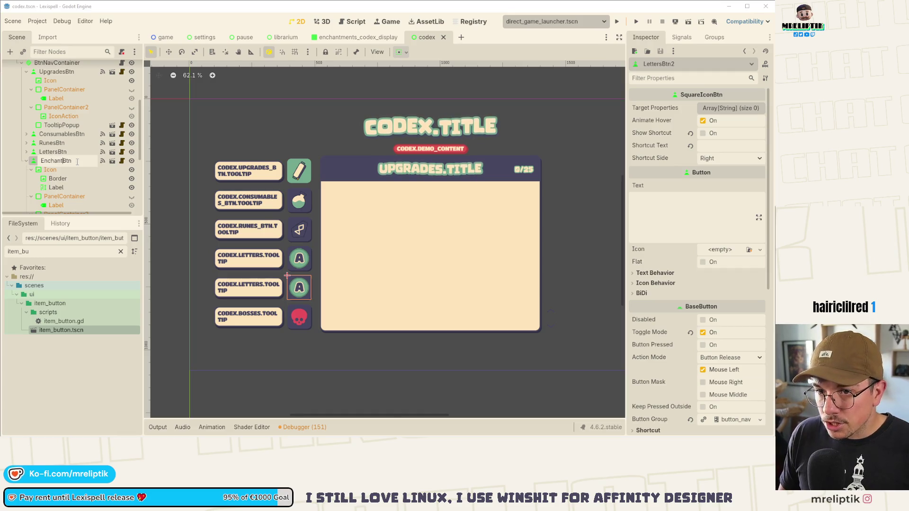
text(ments)
key(Return)
key(ctrl+s)
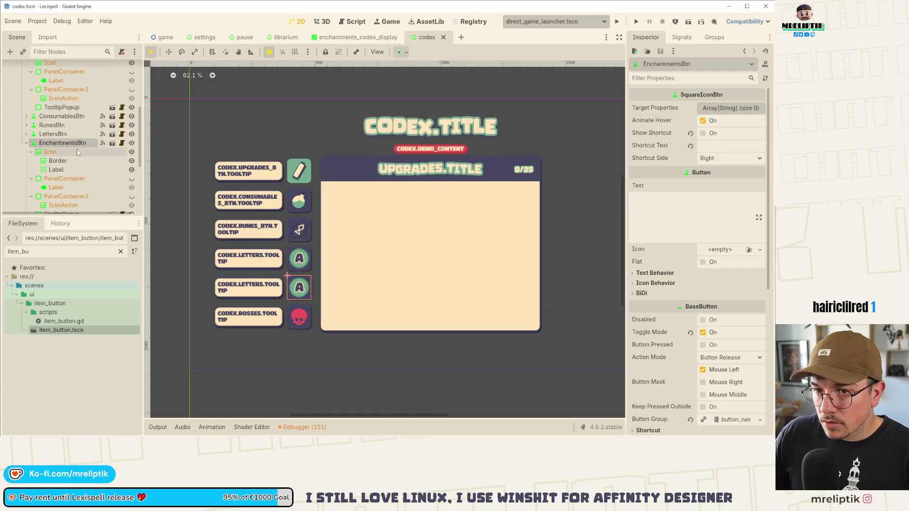
- Change the EnchantmentsBtn tooltip popup text to CODEX.ENCHANTMENTS.TOOLTIP
click(264, 285)
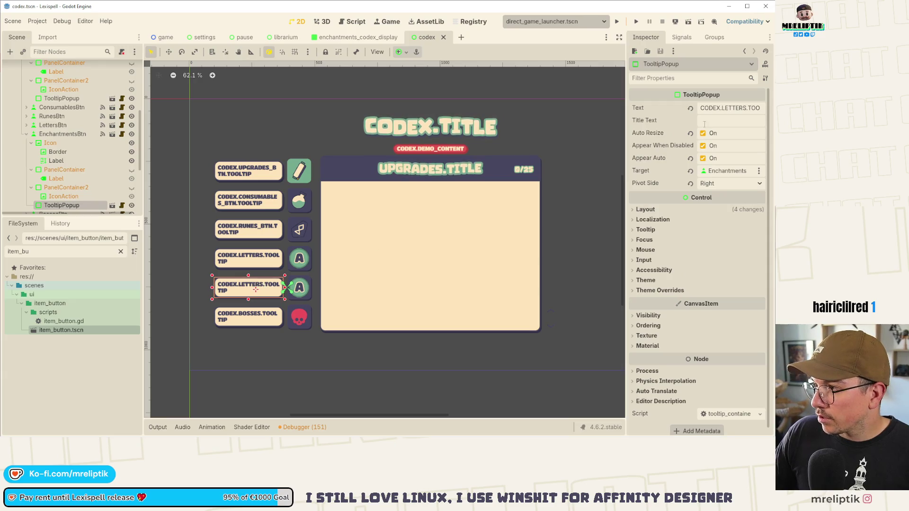
drag(626, 237, 570, 237)
double_click(705, 108)
text(ENCHAN)
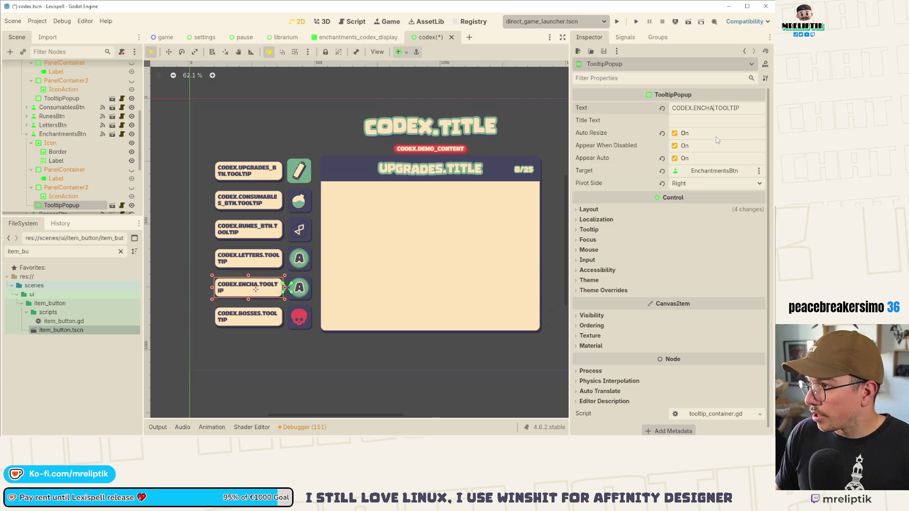
text(TMENTS)
key(Return)
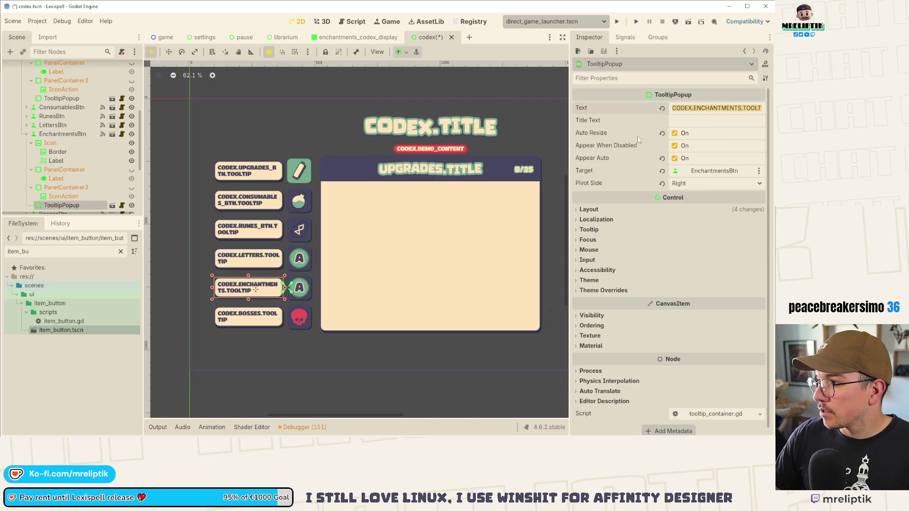
key(alt+Tab)
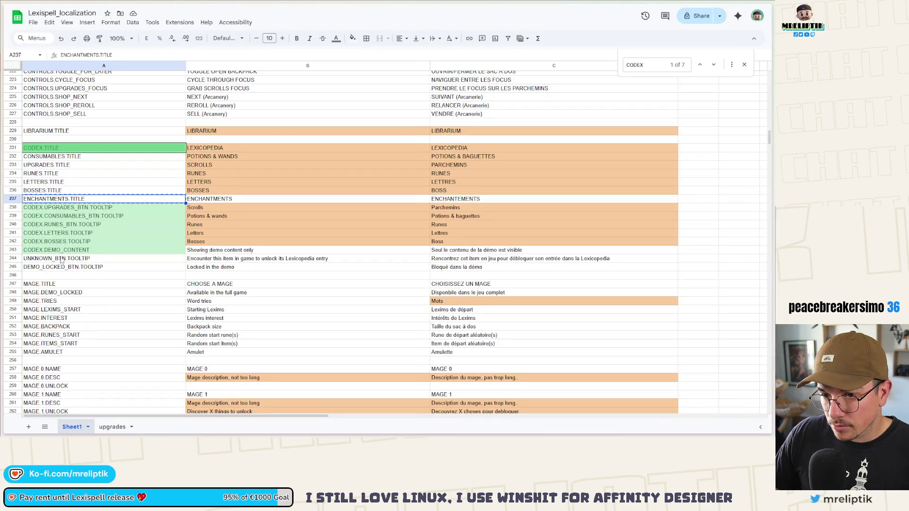
- Insert row 242 with key CODEX.ENCHANTMENTS.TOOLTIP, English 'Enchantments' and French 'Enchantements'
right_click(61, 243)
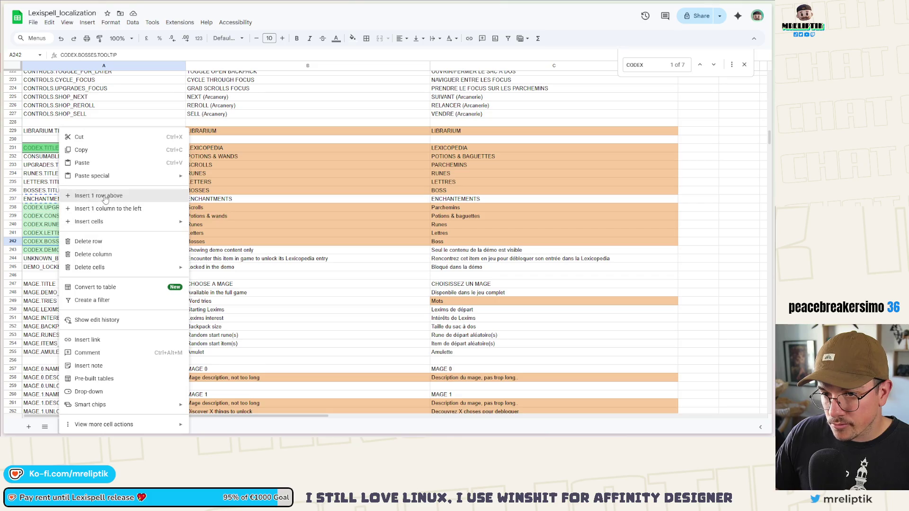
click(90, 195)
text(CODEX.ENCHANTMENTS.TOOLTIP)
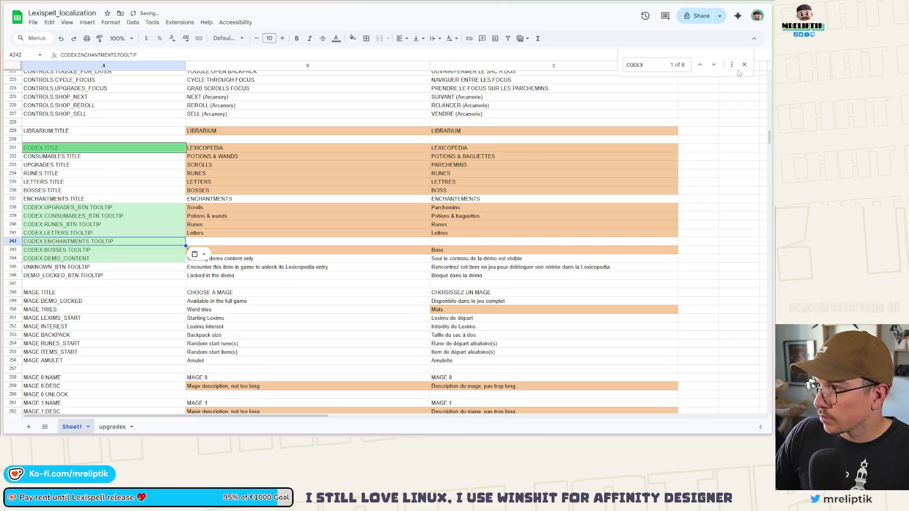
key(Escape)
click(200, 241)
text(Enchantments)
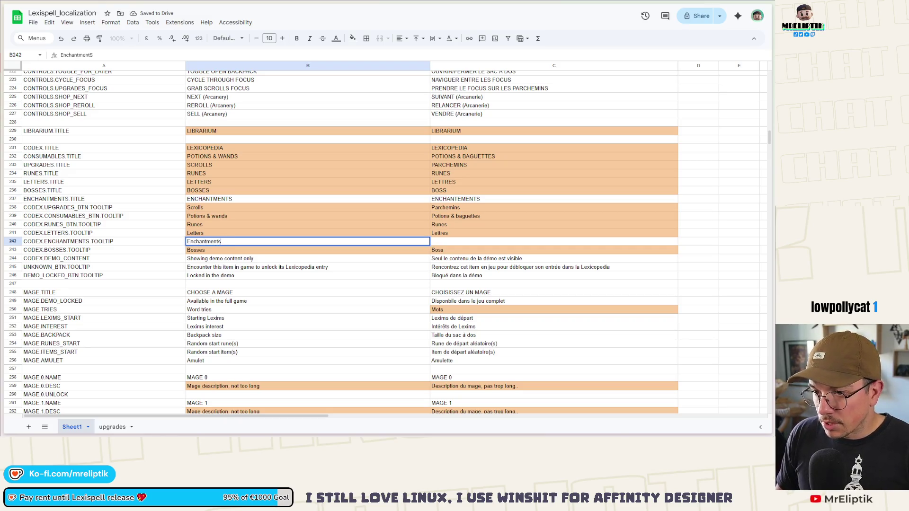
key(Tab)
text(ENcha)
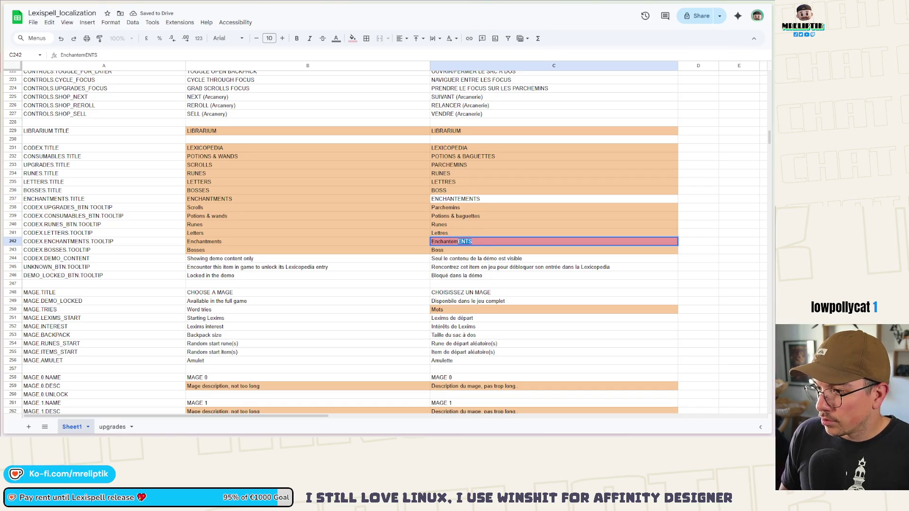
click(224, 260)
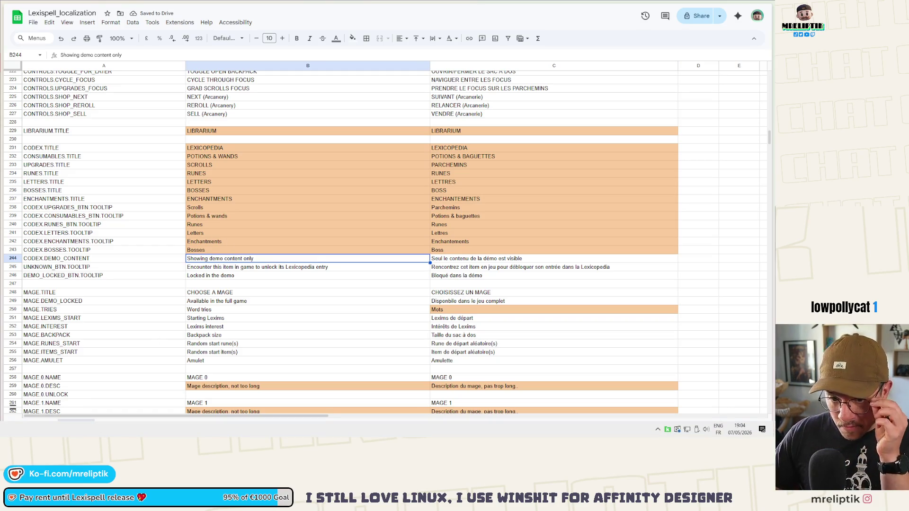
key(alt+Tab)
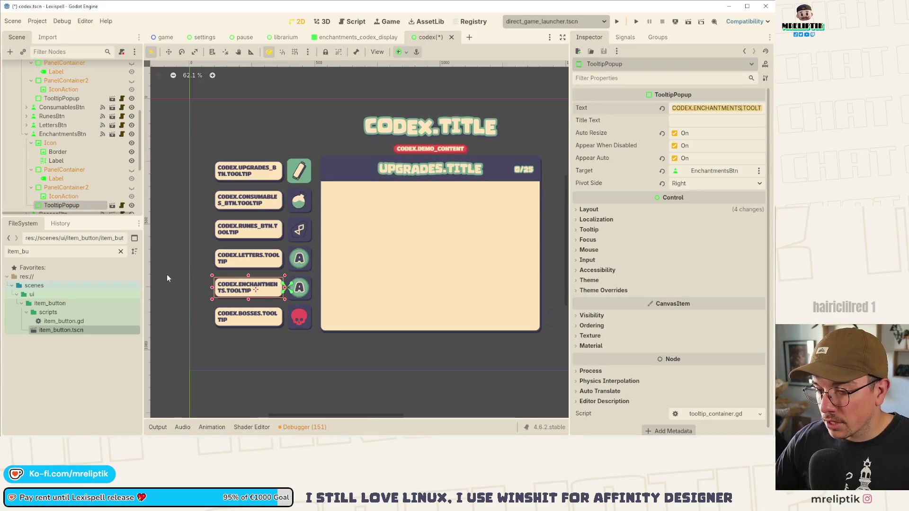
- Quick-load the enchantment_1.png texture into the Enchantments button's Icon and save
click(299, 287)
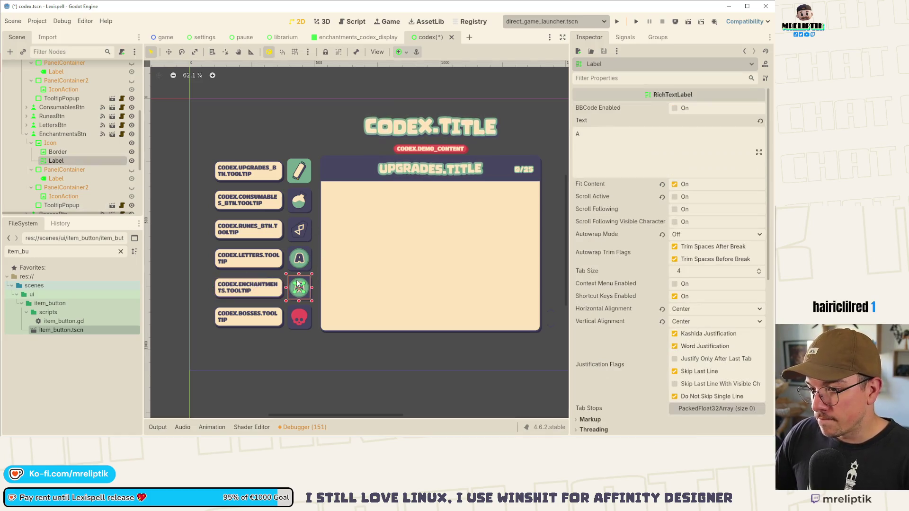
click(58, 151)
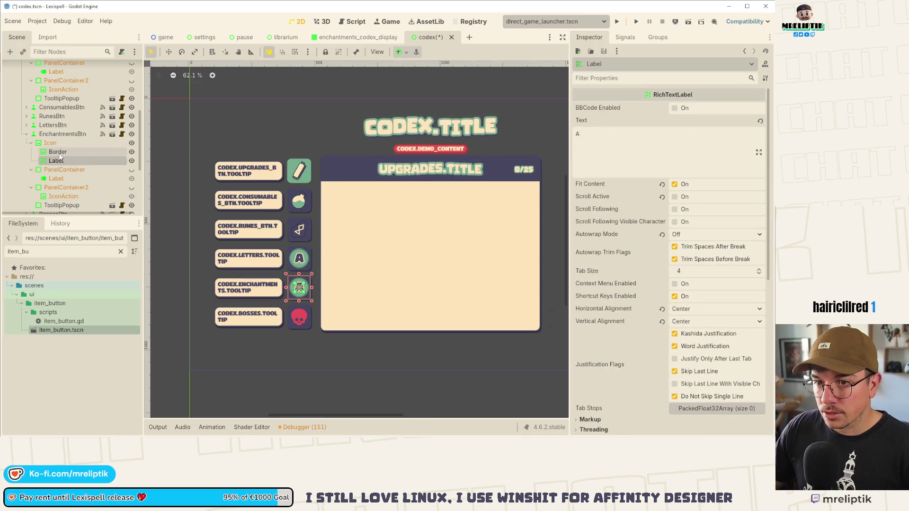
click(764, 116)
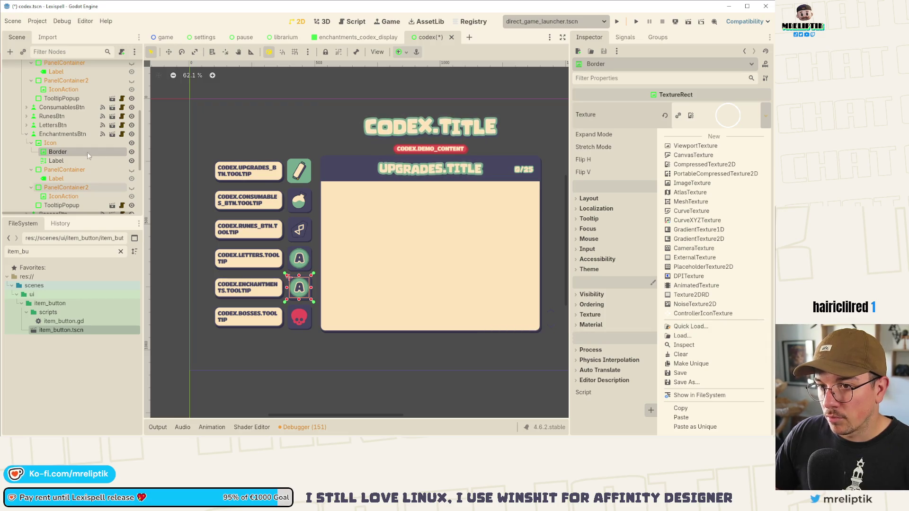
click(55, 141)
click(55, 142)
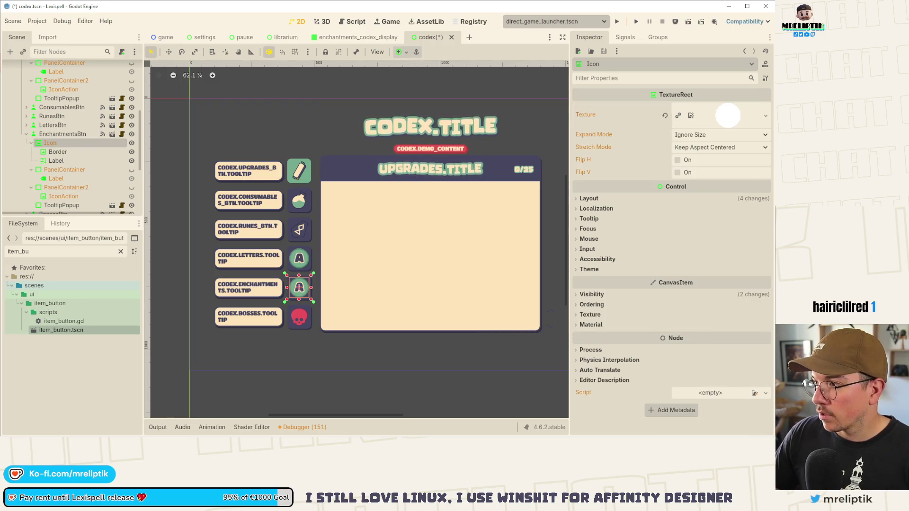
click(766, 116)
click(681, 327)
text(enchan)
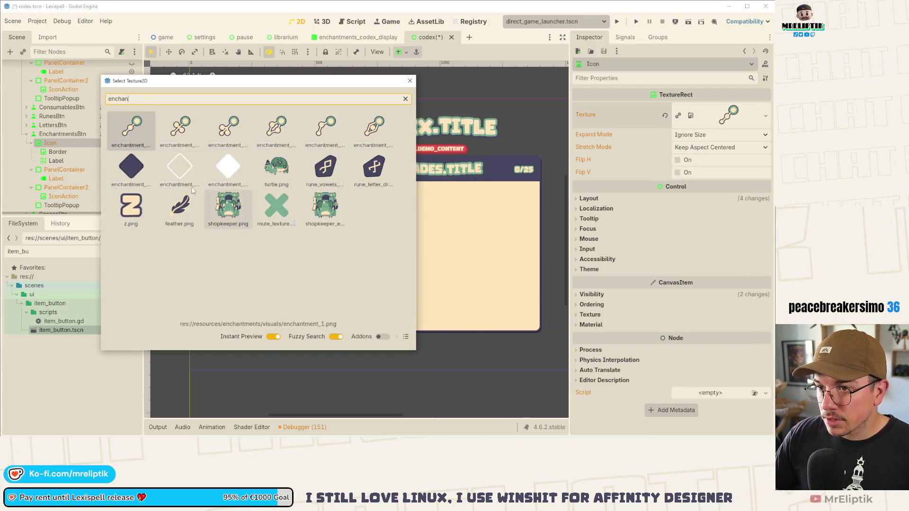
double_click(148, 126)
key(ctrl+s)
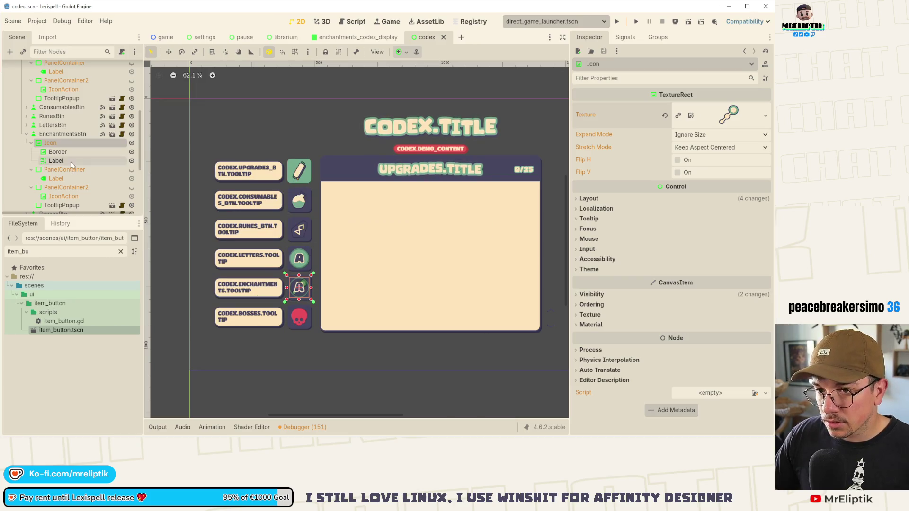
- Delete the leftover Border and Label nodes from the Enchantments button
click(57, 151)
shift+click(57, 161)
key(Delete)
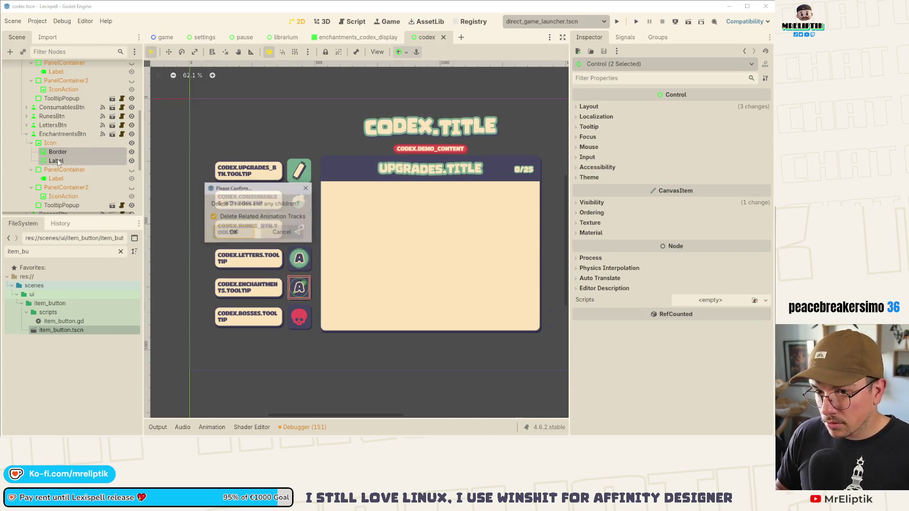
key(Return)
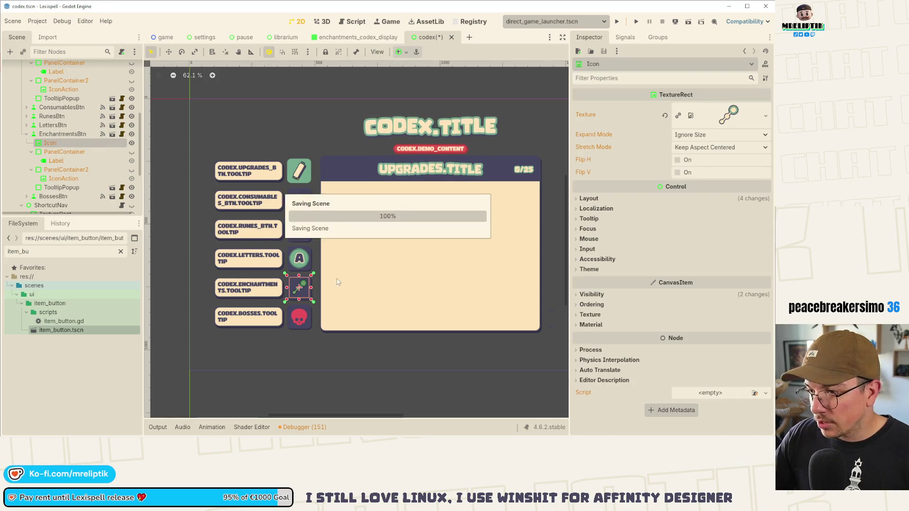
- Set the icon's Modulate tint to white and save the codex scene
click(592, 294)
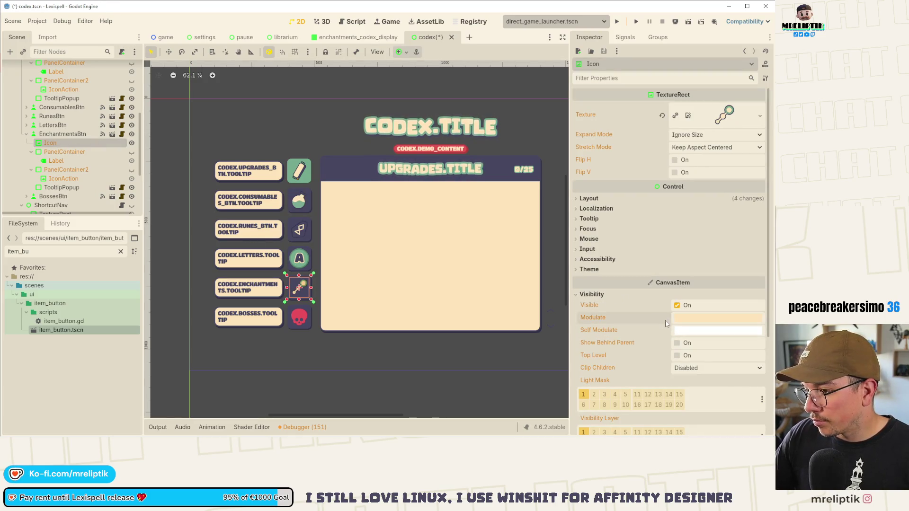
click(689, 318)
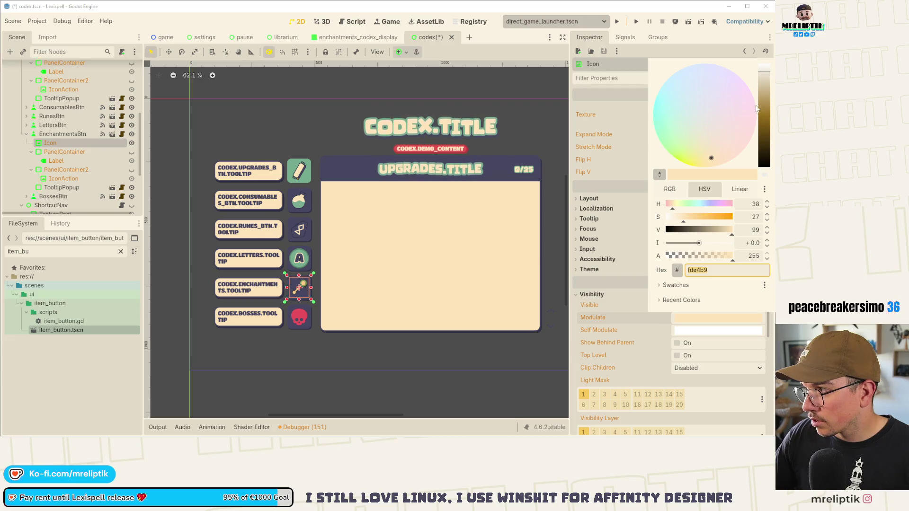
drag(756, 109, 768, 49)
click(439, 64)
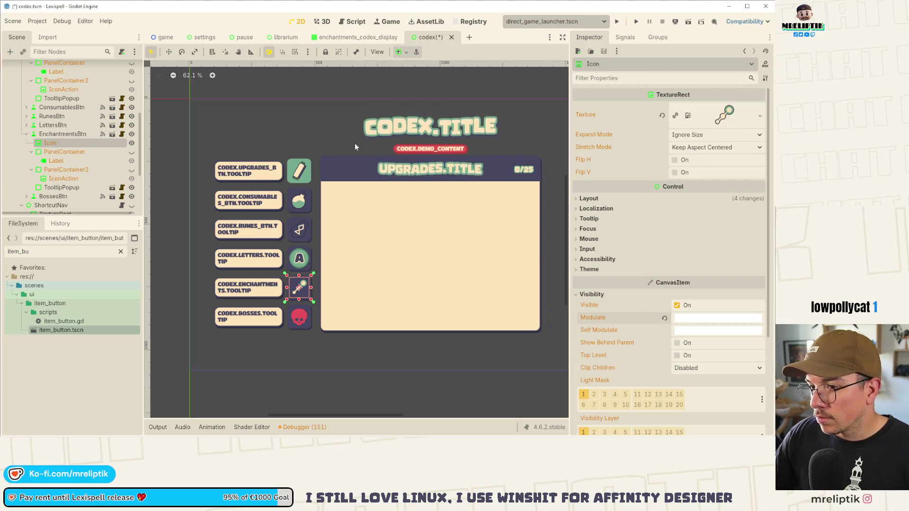
key(ctrl+s)
- Collapse the button's children and view the EnchantmentsBtn signals
scroll(304, 236, up, 1)
scroll(298, 251, right, 2)
scroll(293, 268, up, 2)
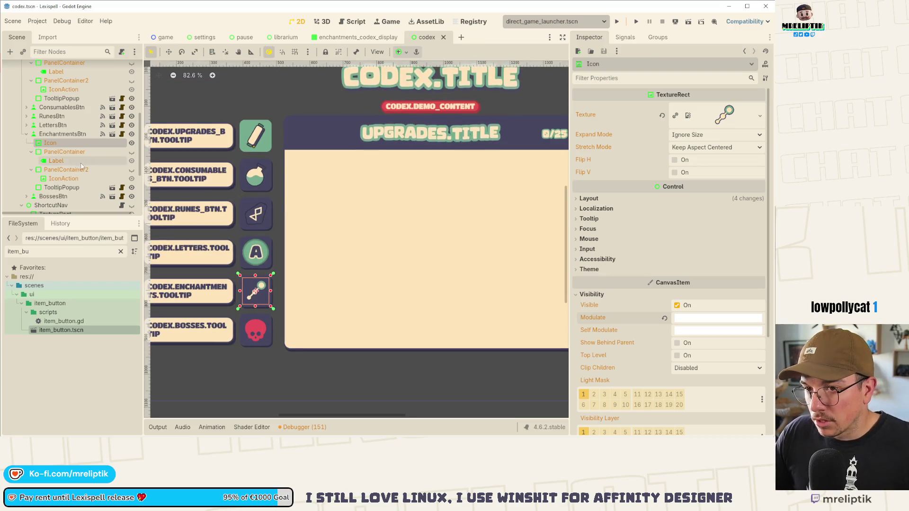
click(26, 134)
click(62, 190)
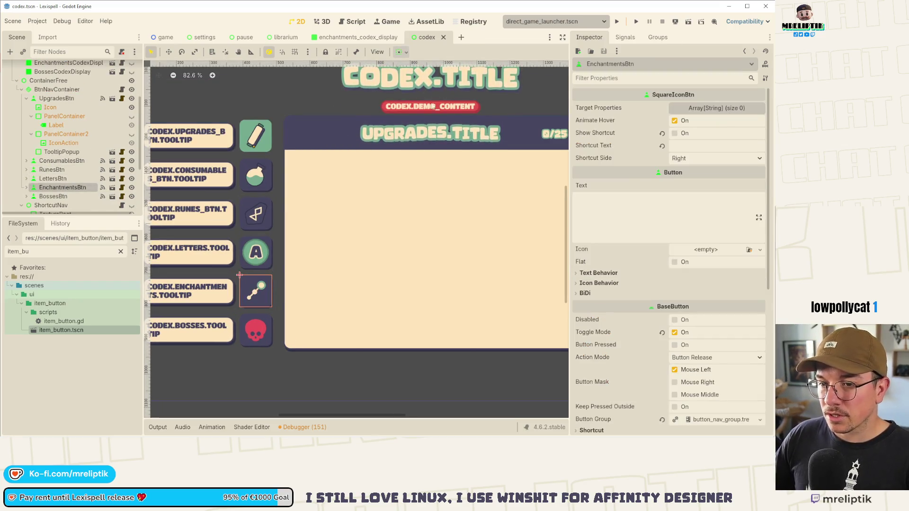
click(625, 37)
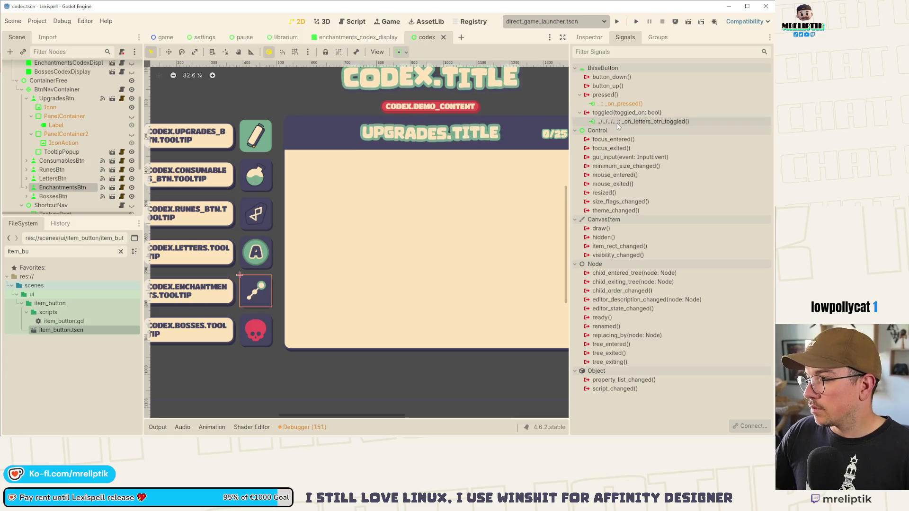
- Reconnect EnchantmentsBtn's toggled signal from the letters handler to a new _on_enchantments_btn_toggled
right_click(628, 122)
click(658, 153)
double_click(620, 113)
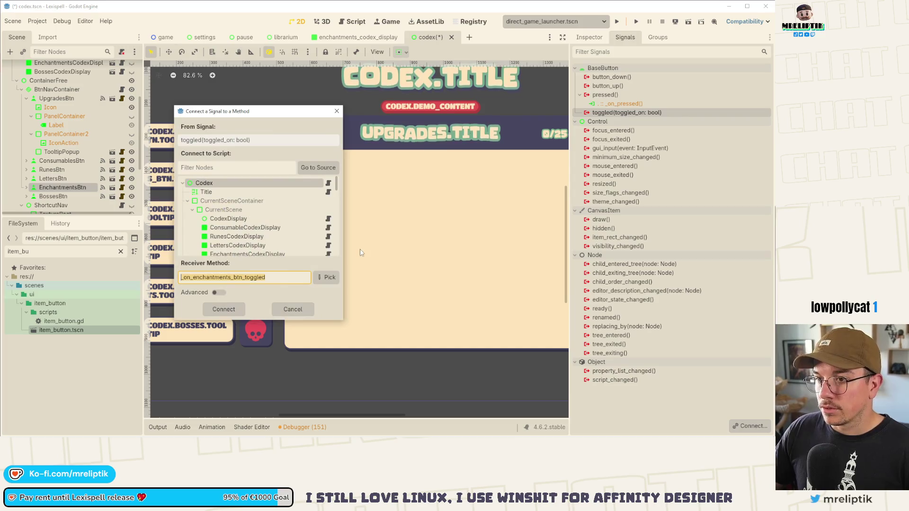
click(224, 308)
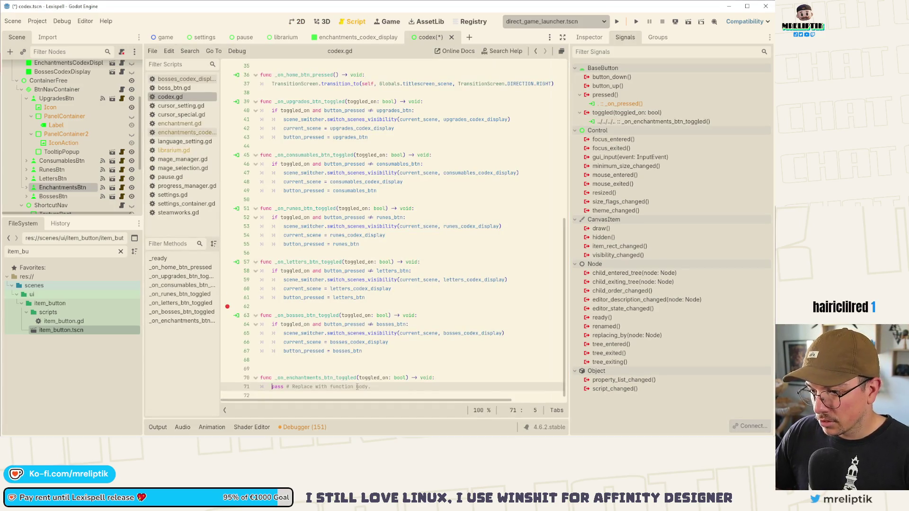
- Move the enchantments handler below the letters handler and copy the letters body into it
click(392, 291)
key(Return)
key(Return)
text(func _on_enchantments_btn_toggled(toggled_on: bool) -> void: 	pass # Replace with function body.)
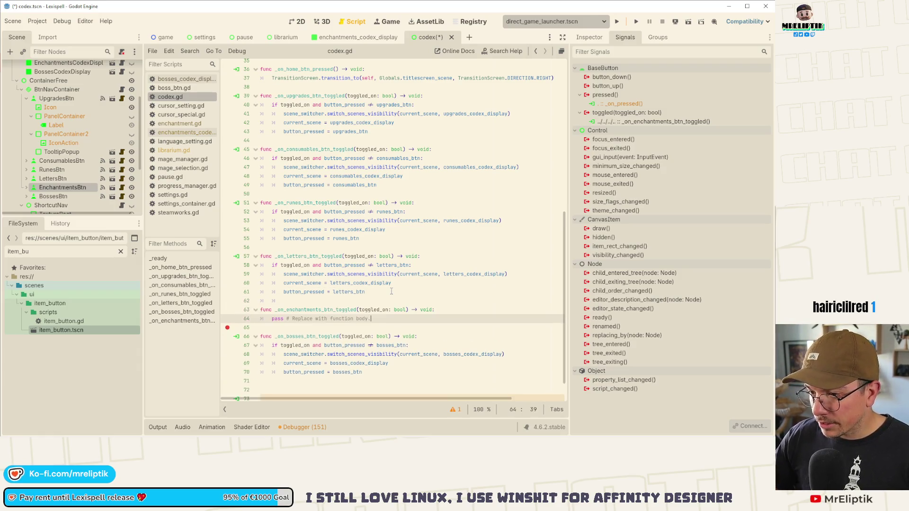
key(ctrl+s)
drag(379, 292, 278, 265)
key(ctrl+c)
mouse_move(272, 322)
mouse_down()
mouse_move(393, 320)
mouse_move(393, 311)
mouse_up()
key(ctrl+v)
key(ctrl+s)
- Add an onready enchantments_btn reference to EnchantmentsBtn on line 18
scroll(406, 341, up, 1)
scroll(406, 342, up, 10)
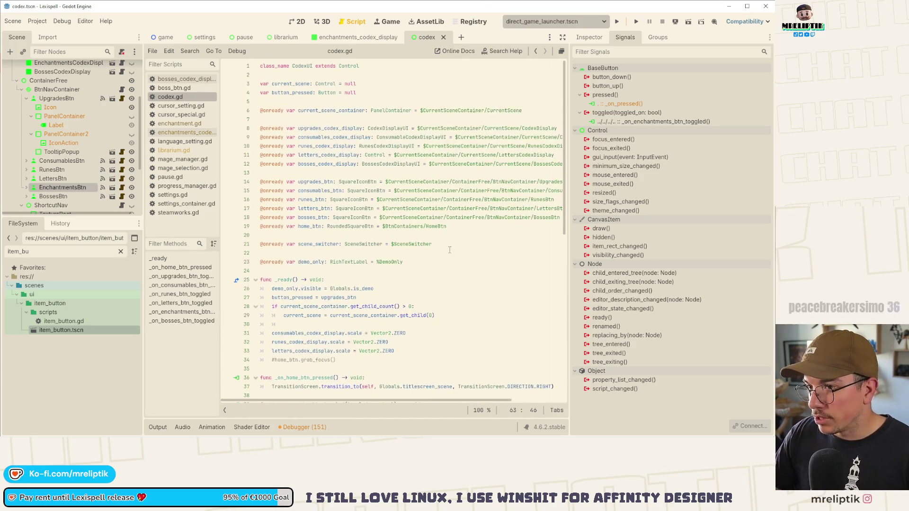
click(260, 218)
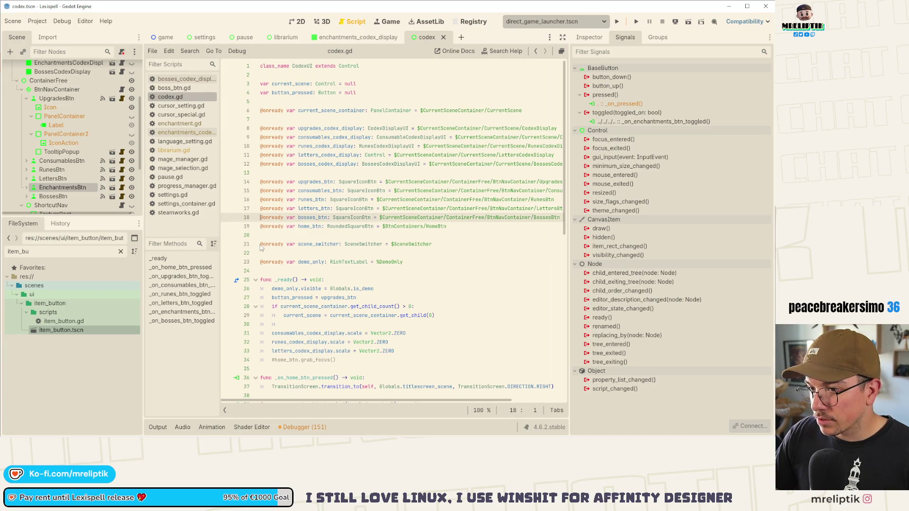
key(Return)
key(Up)
mouse_move(101, 188)
mouse_down()
mouse_move(332, 209)
mouse_move(300, 223)
mouse_up()
key(Delete)
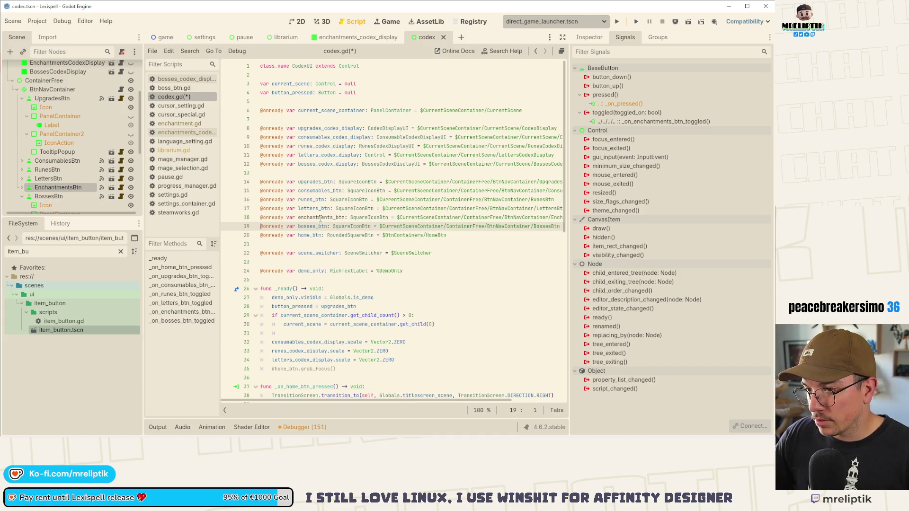
double_click(318, 217)
scroll(320, 218, down, 12)
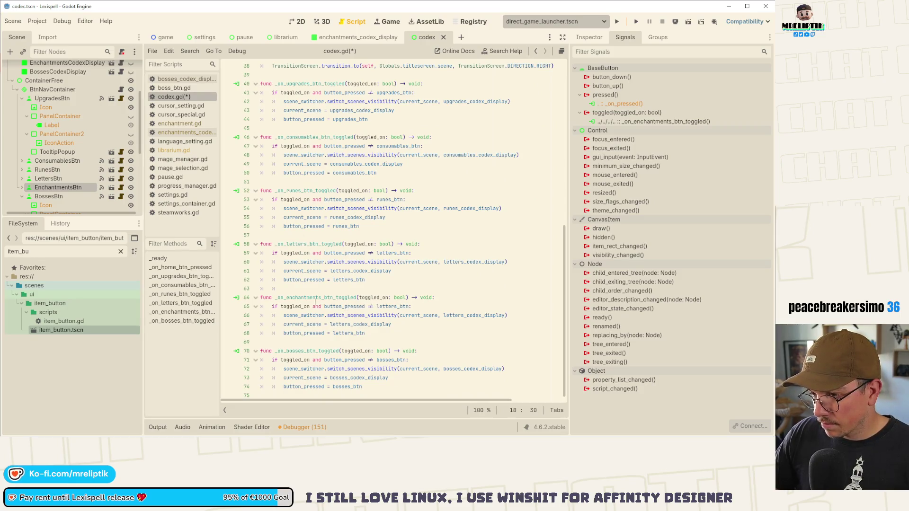
- Replace both letters_btn uses in the enchantments handler with enchantments_btn and save
double_click(315, 297)
double_click(397, 307)
key(ctrl+v)
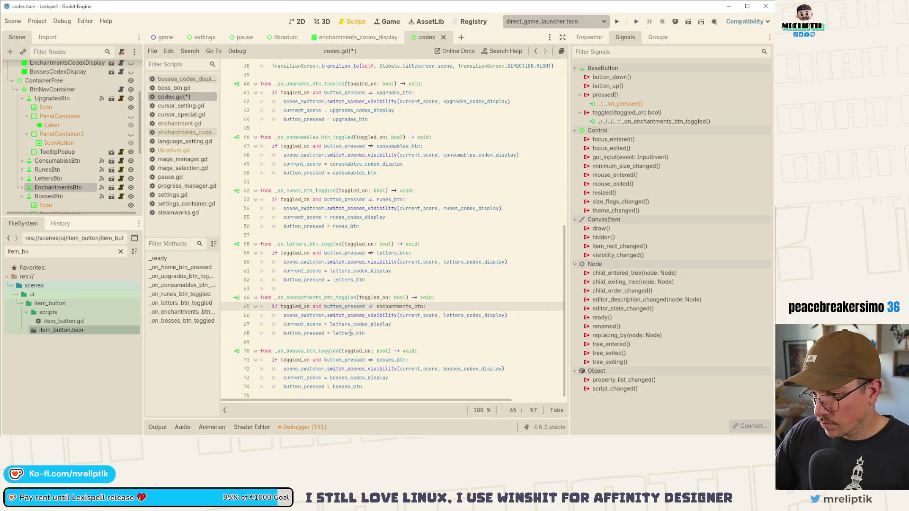
double_click(363, 333)
key(ctrl+v)
key(ctrl+s)
- Add an enchantments_codex_display reference below the letters display reference
double_click(360, 325)
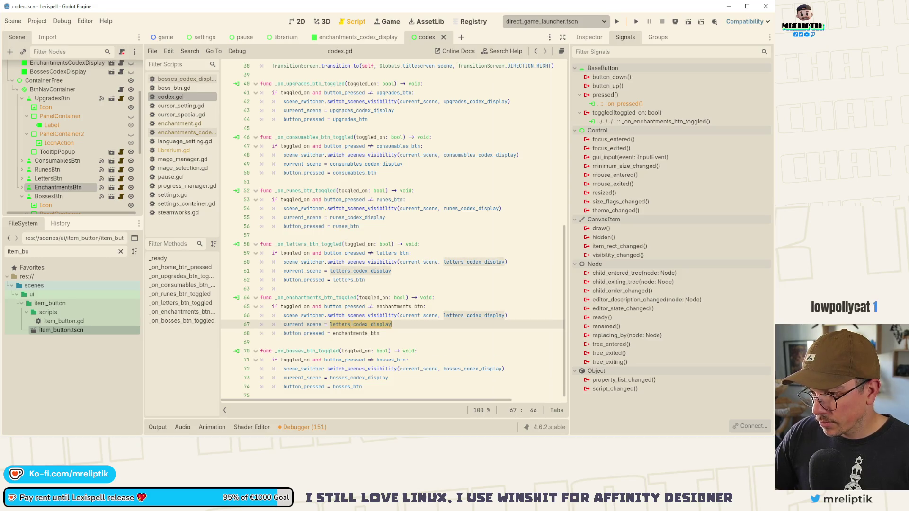
scroll(354, 336, up, 12)
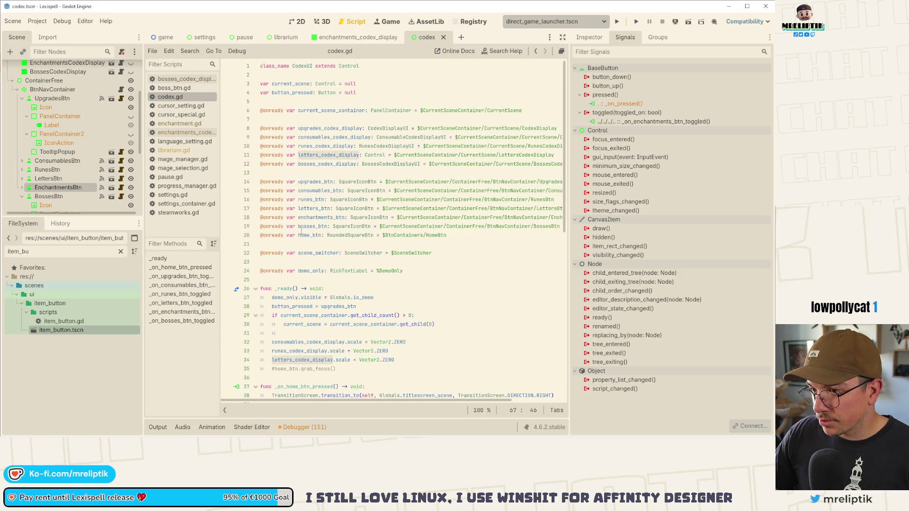
click(261, 164)
key(Return)
key(Up)
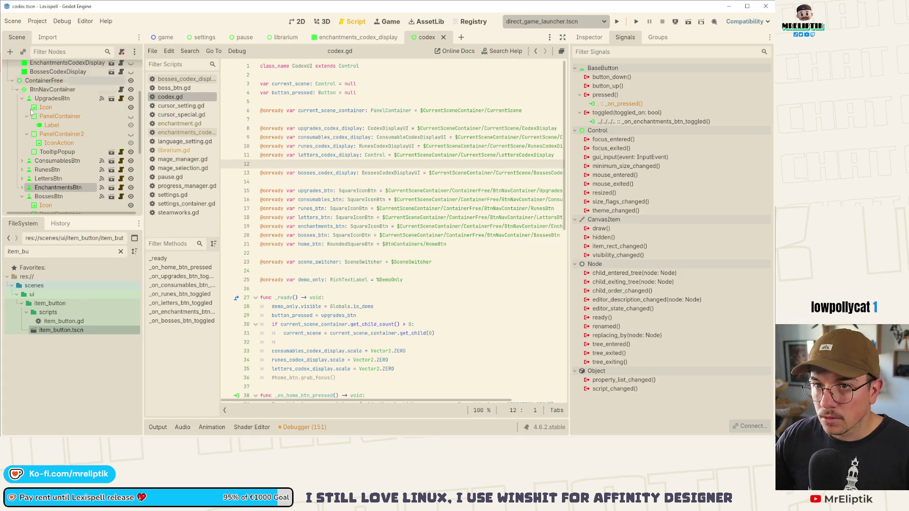
scroll(31, 112, up, 3)
mouse_move(62, 116)
mouse_down()
mouse_move(303, 209)
mouse_move(300, 164)
mouse_up()
scroll(341, 268, down, 12)
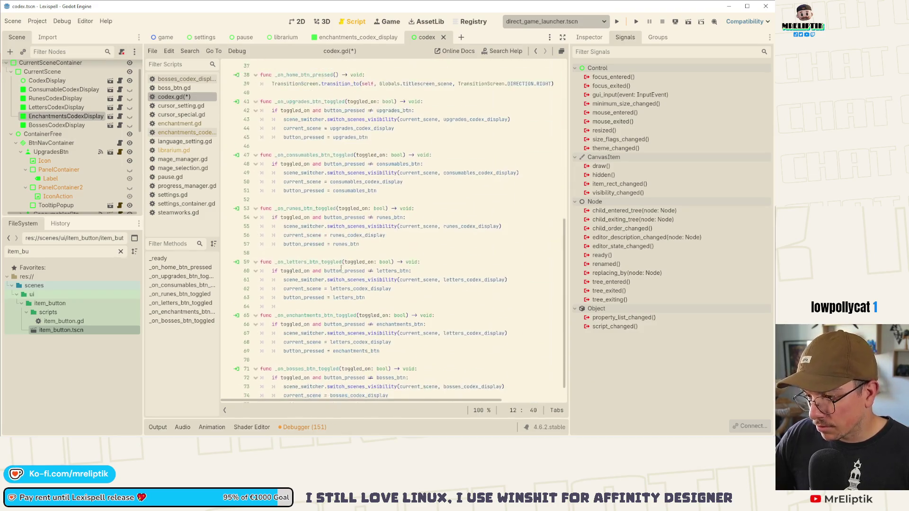
scroll(341, 268, down, 1)
- Swap letters_codex_display for enchantments_codex_display on lines 67–68 and save codex.gd
double_click(349, 322)
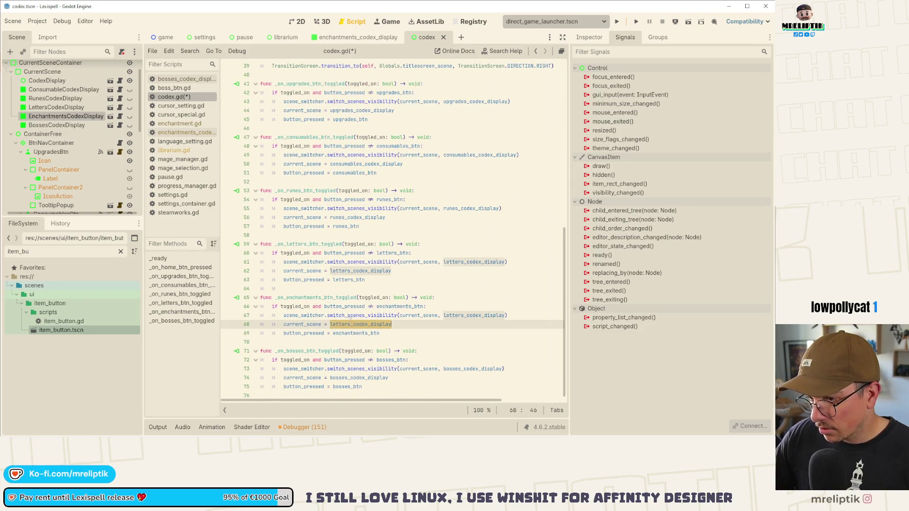
key(ctrl+v)
double_click(479, 316)
key(ctrl+v)
key(ctrl+s)
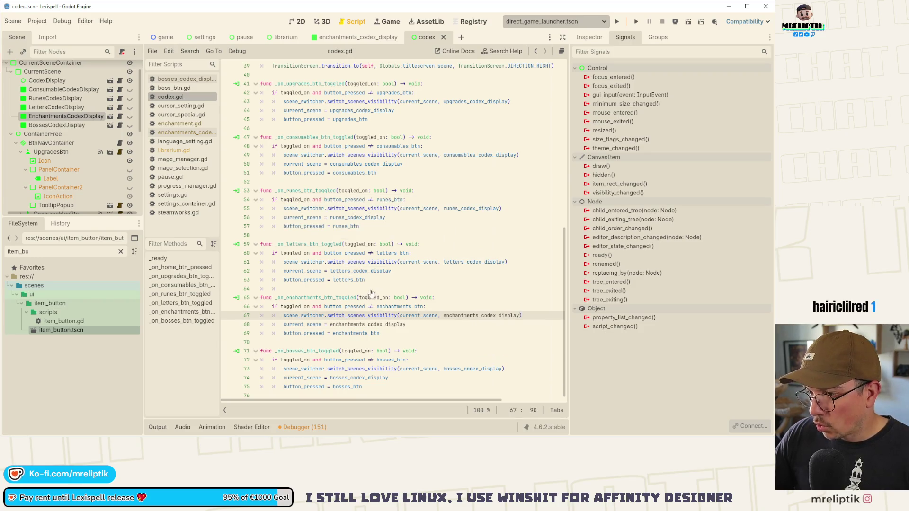
click(637, 22)
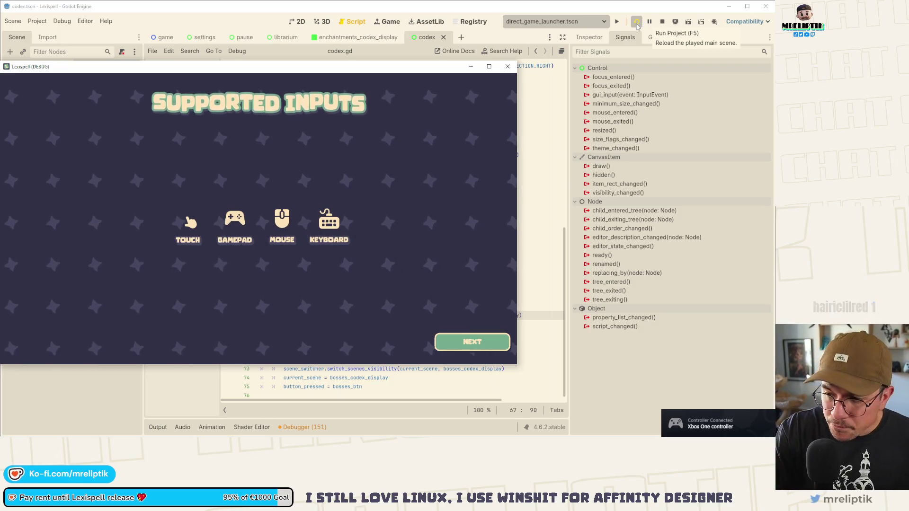
- Browse the Librarium's Stats, Achievements and Lexicopedia pages, then stop the game and open enchantments_codex_display
click(638, 24)
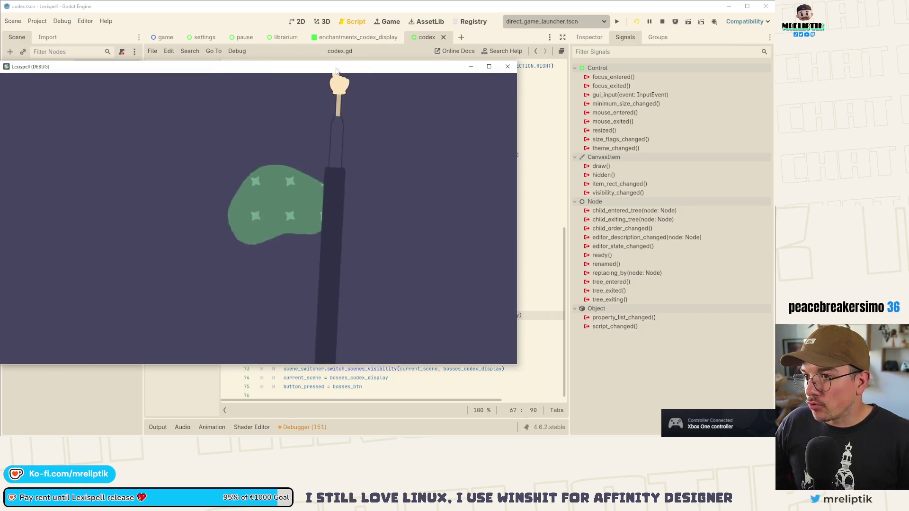
key(Down)
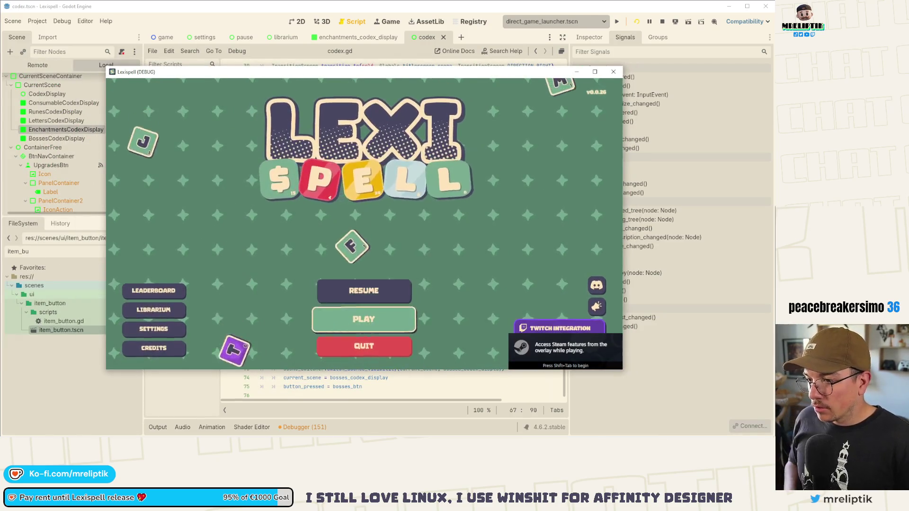
key(Left)
key(Return)
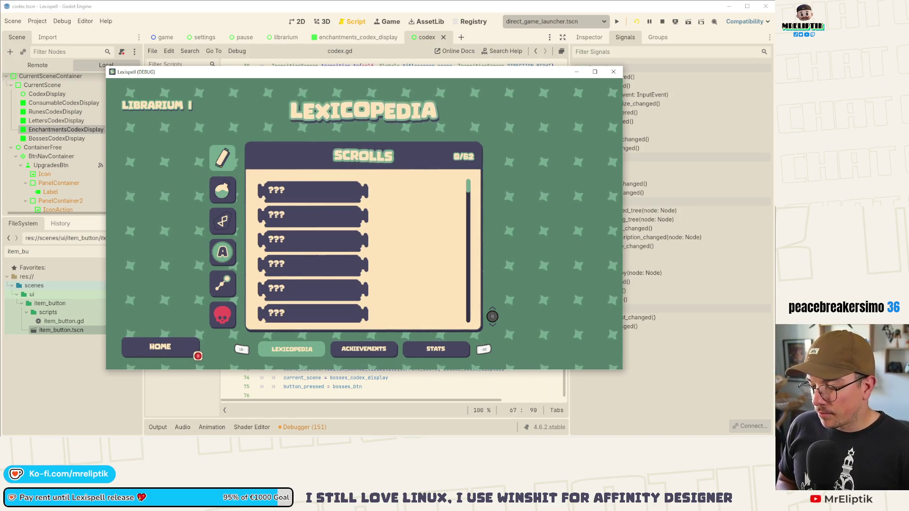
key(Right)
key(Right)
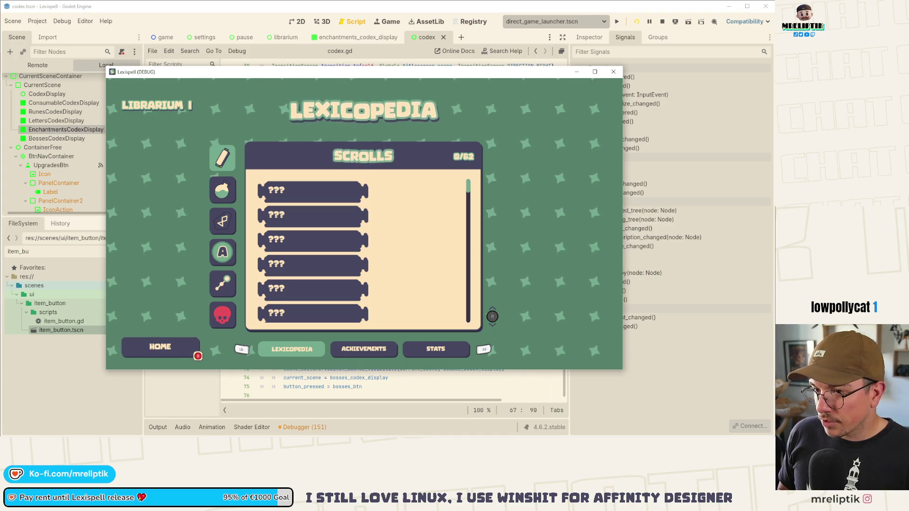
key(Right)
key(Right)
key(Left)
key(Left)
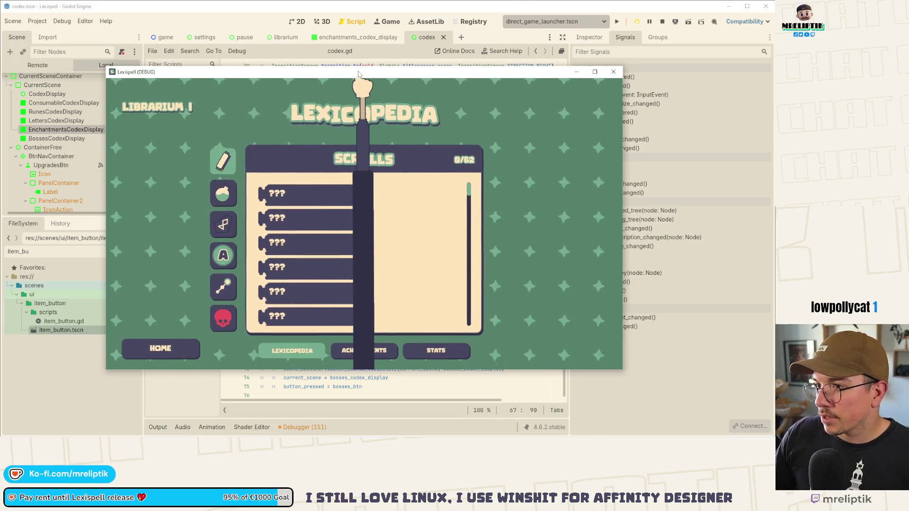
key(F8)
click(349, 38)
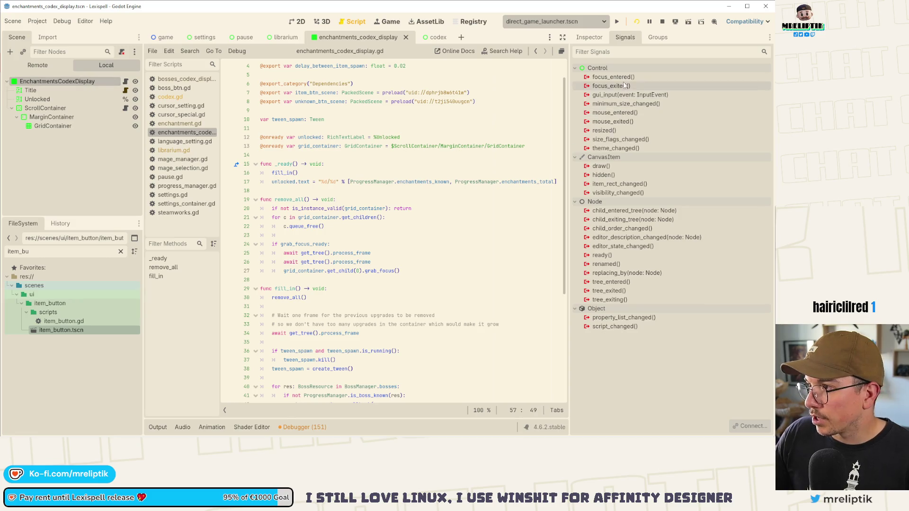
- Save the enchantments codex scene, return to the codex scene, and restart the game
click(599, 39)
key(ctrl+s)
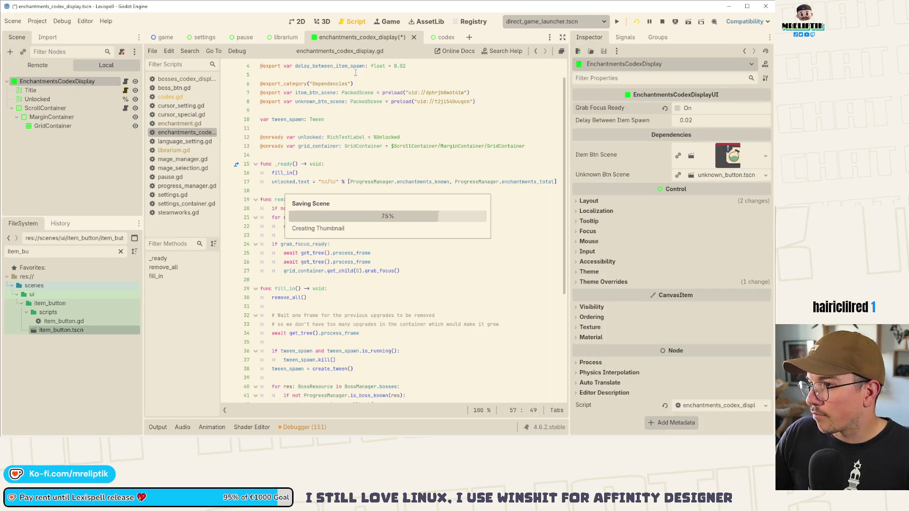
click(428, 38)
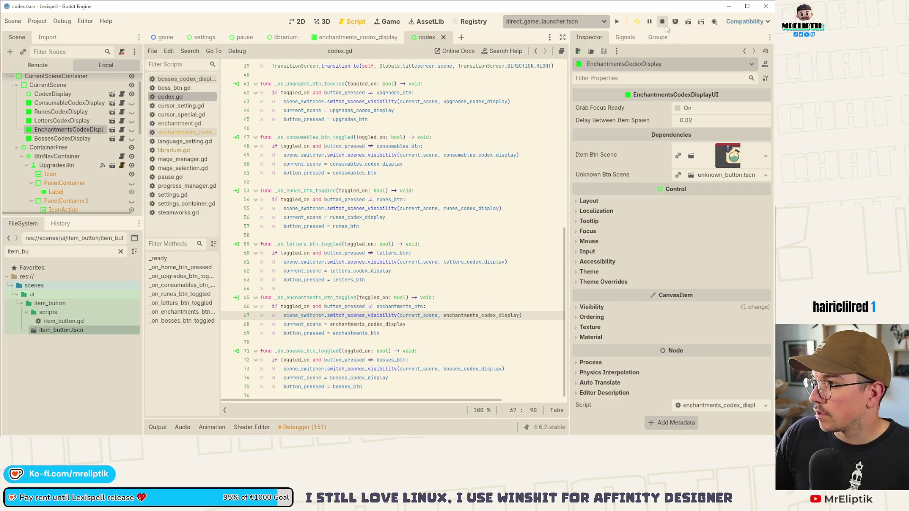
click(637, 22)
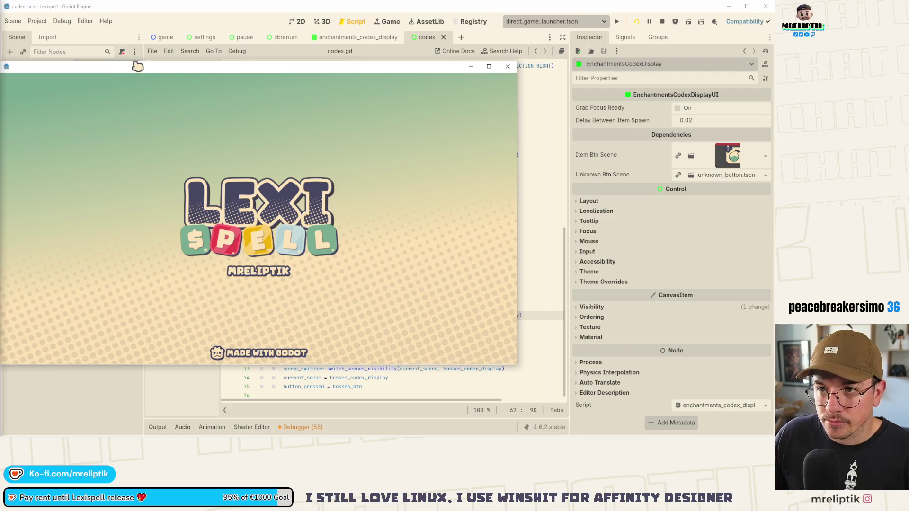
drag(197, 74, 261, 73)
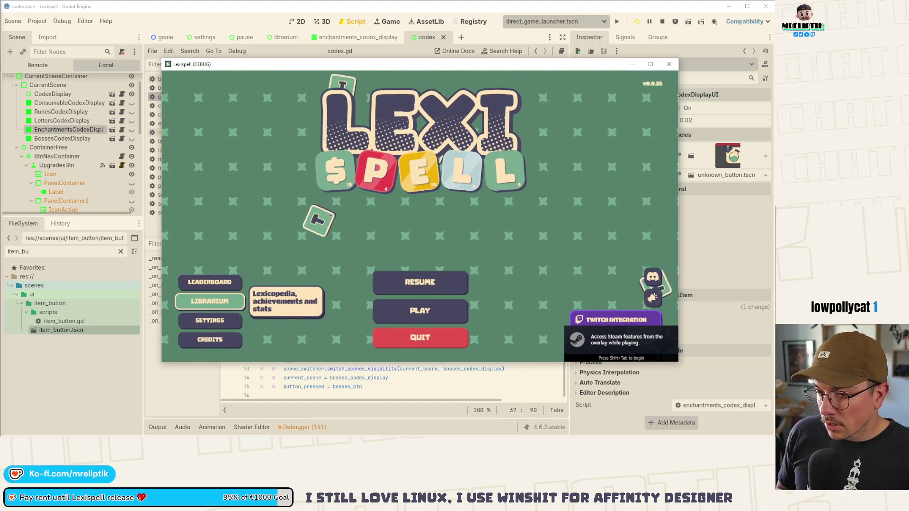
- Open the Lexicopedia and cycle through its categories to check the Enchantments page
key(Return)
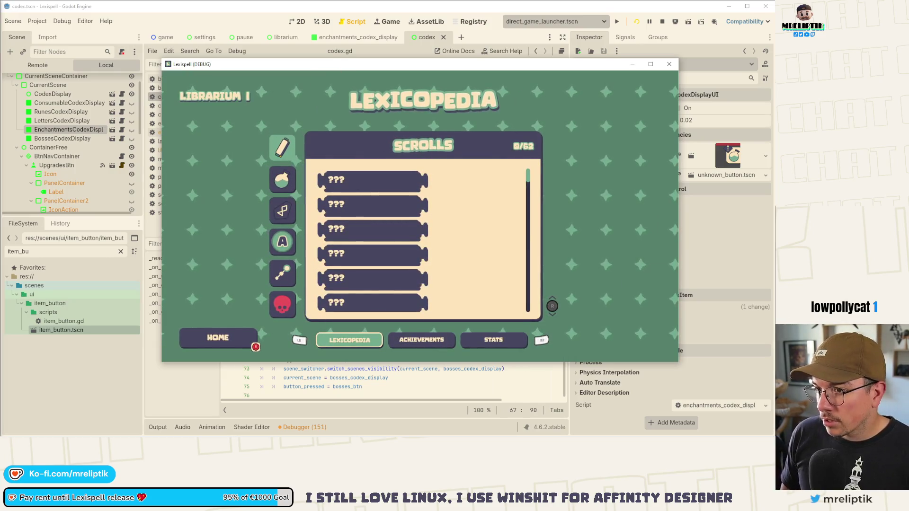
key(Up)
scroll(421, 239, down, 1)
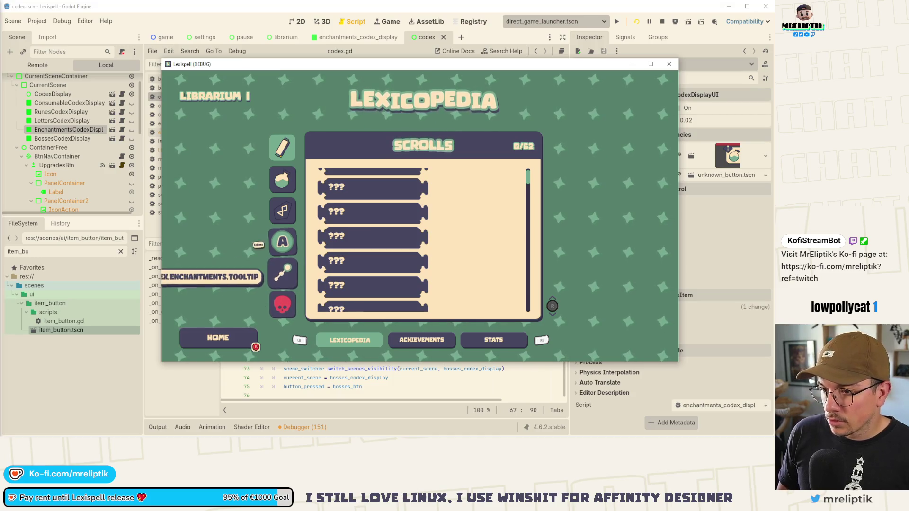
key(Return)
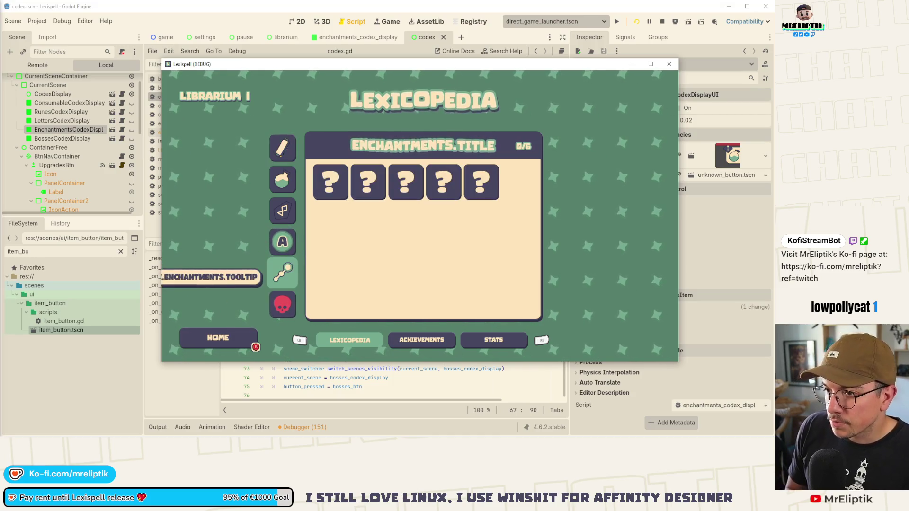
key(Return)
key(Up)
key(Return)
key(Down)
key(Return)
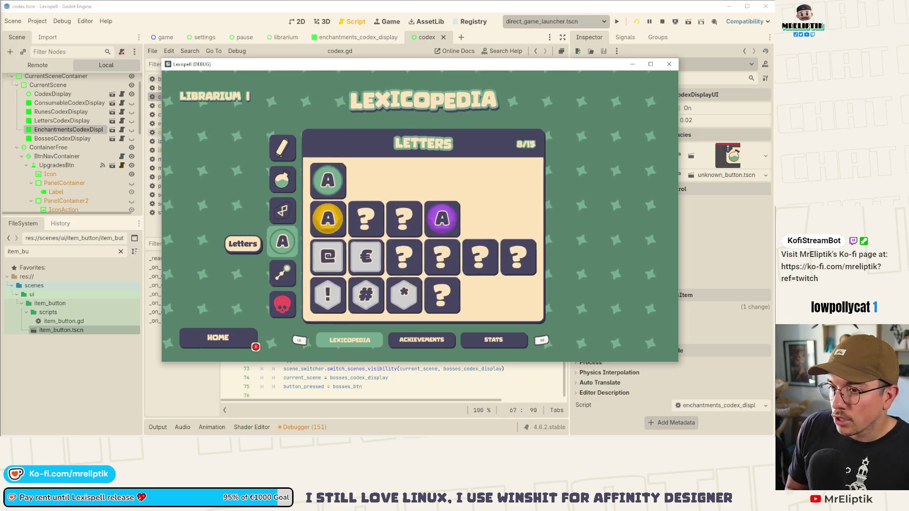
key(Down)
key(Return)
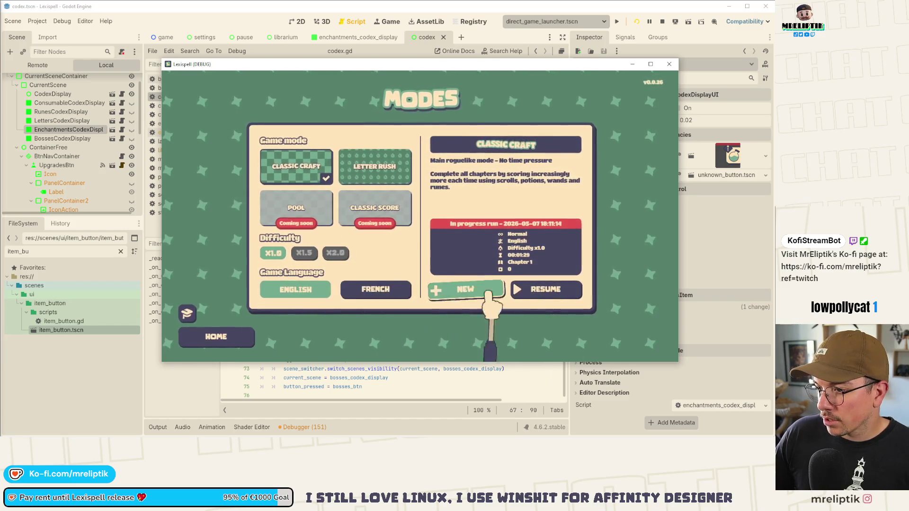
- Start a NEW run with the first mage via Let's Spell! and begin Chapter 1
click(473, 289)
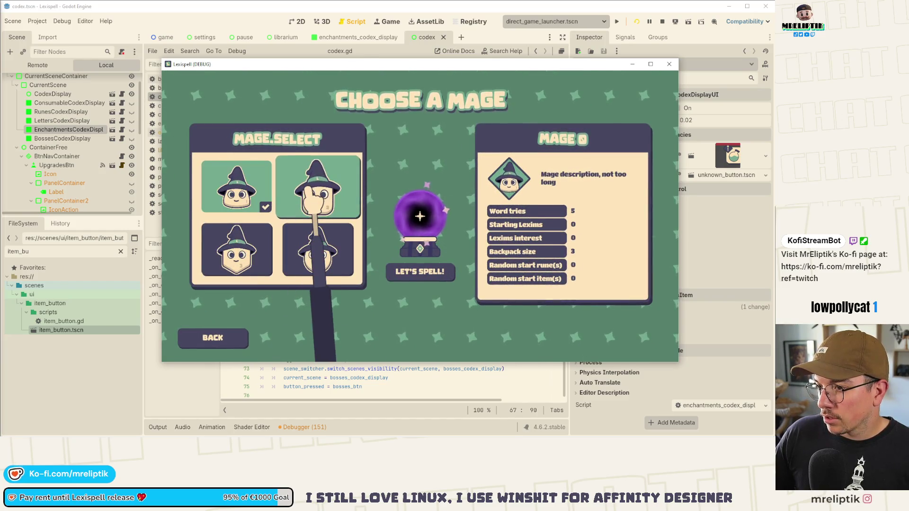
click(419, 276)
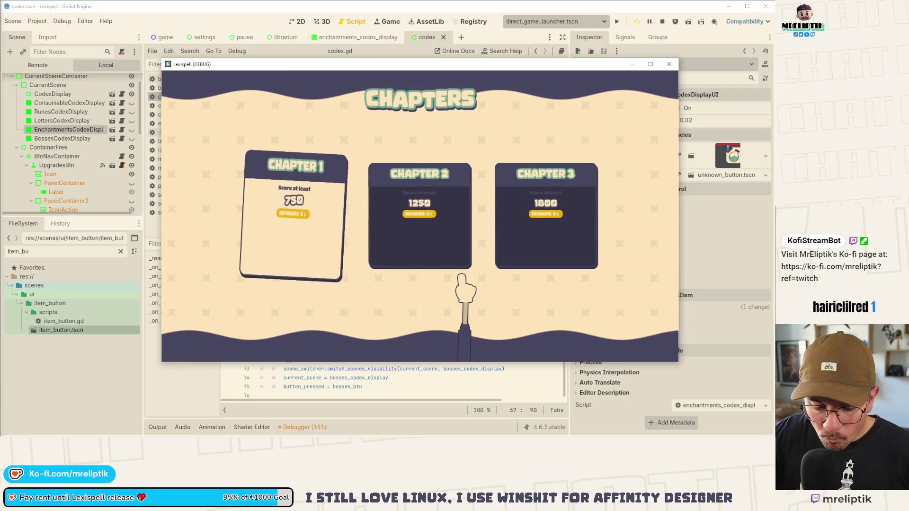
click(282, 208)
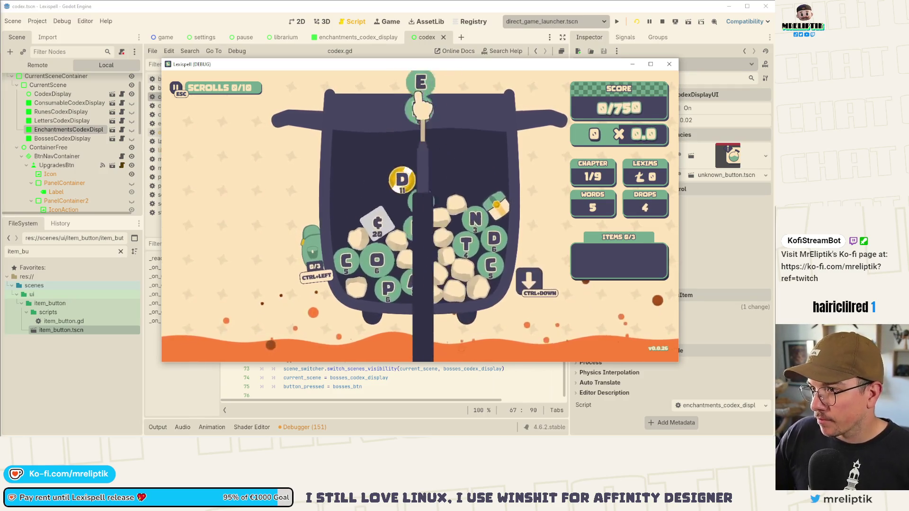
mouse_move(396, 69)
mouse_down()
mouse_move(383, 136)
mouse_move(391, 120)
mouse_move(372, 106)
mouse_move(374, 1)
mouse_up()
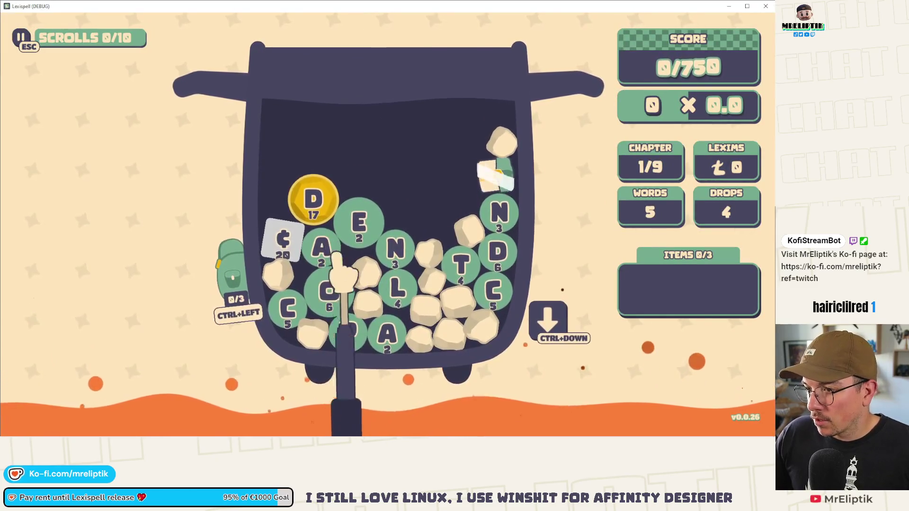
- Stash the D tile in the backpack, spell ¢ALC, and drop new letters into the pot
key(ctrl+Left)
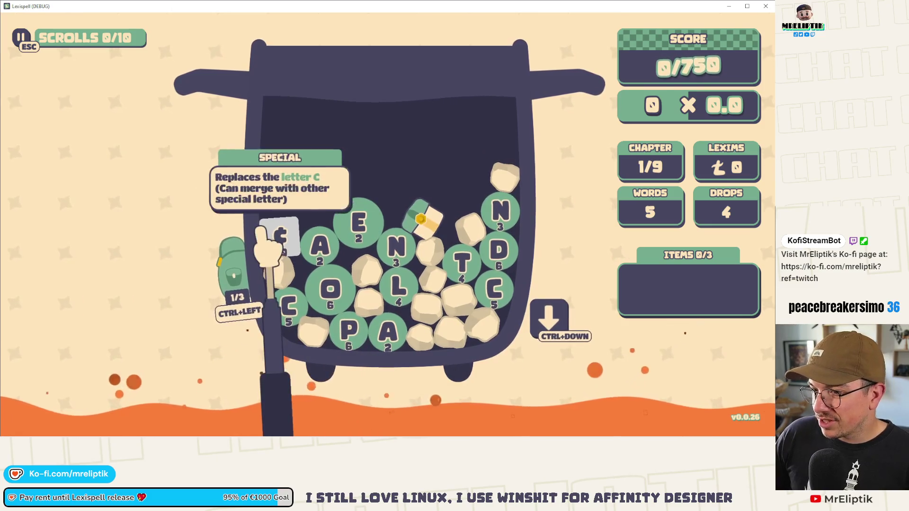
mouse_move(239, 283)
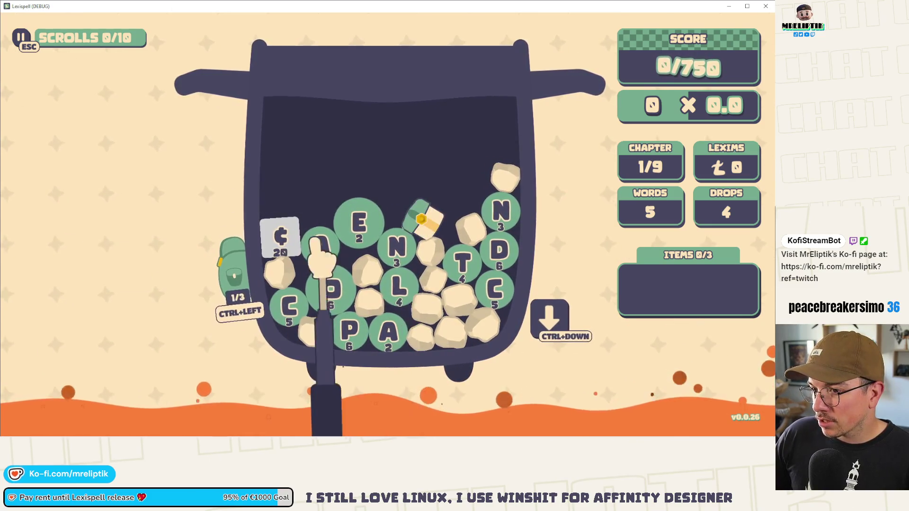
click(291, 307)
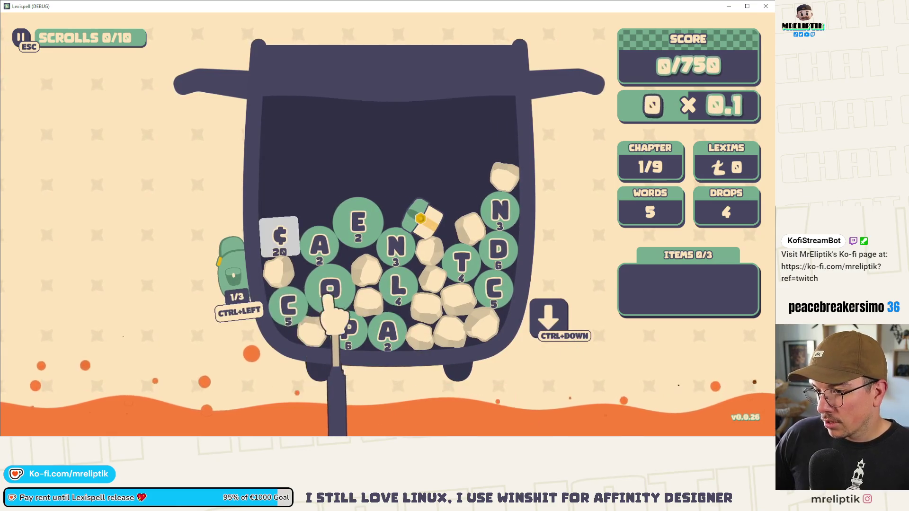
click(279, 237)
click(319, 246)
click(398, 286)
click(494, 291)
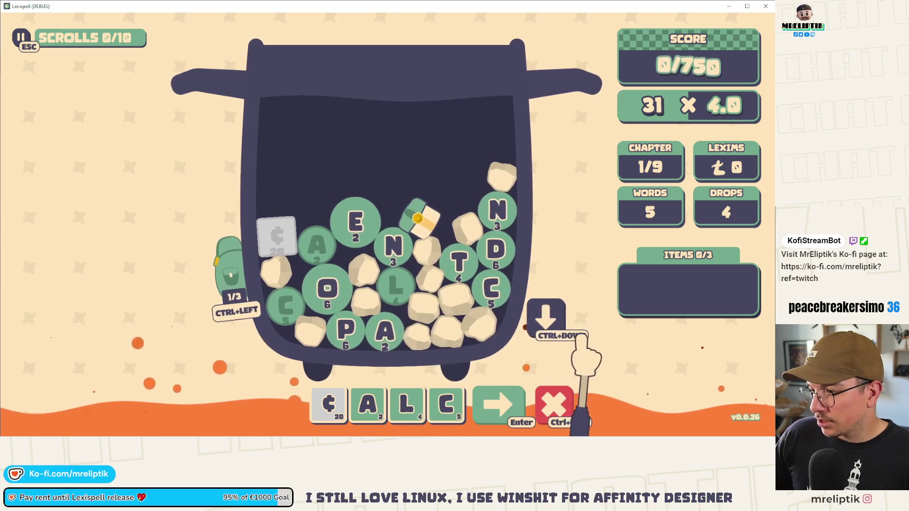
click(547, 316)
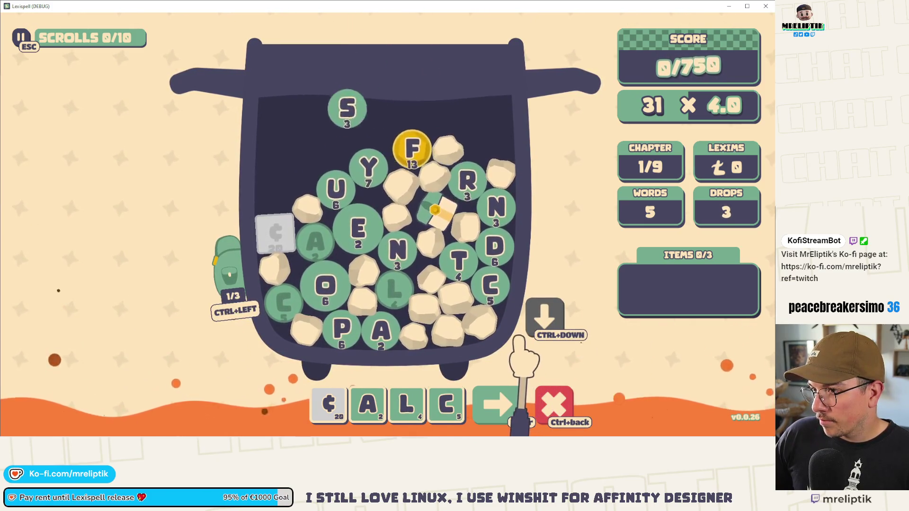
- Bag the gold F and submit CALENDARS for 405/750, then open the treasure chest
click(442, 161)
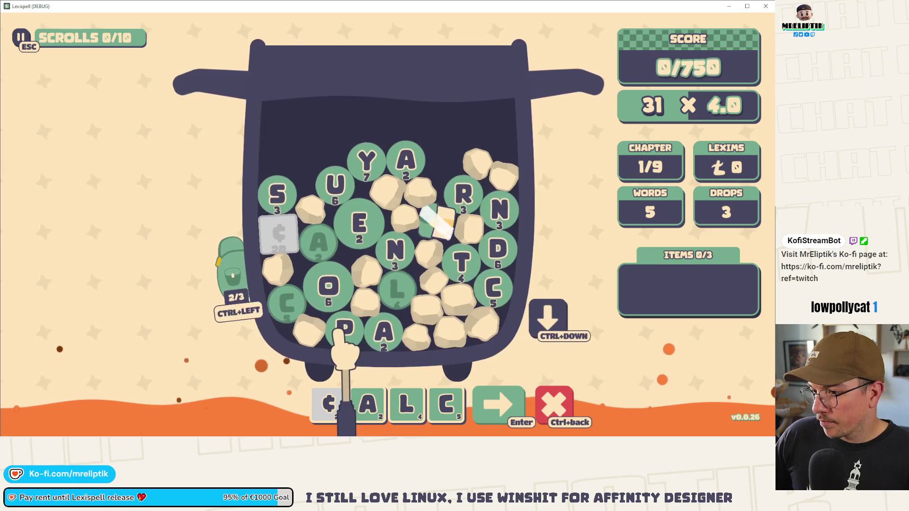
click(452, 400)
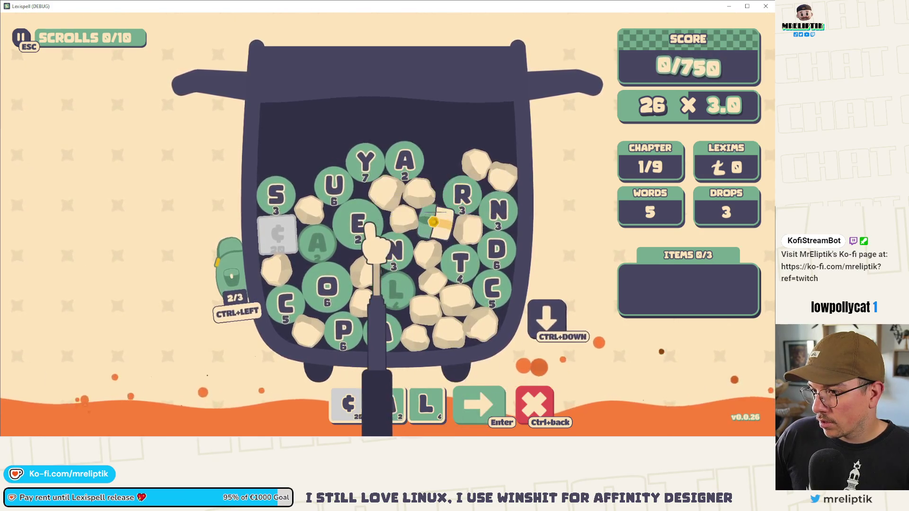
text(en)
click(493, 251)
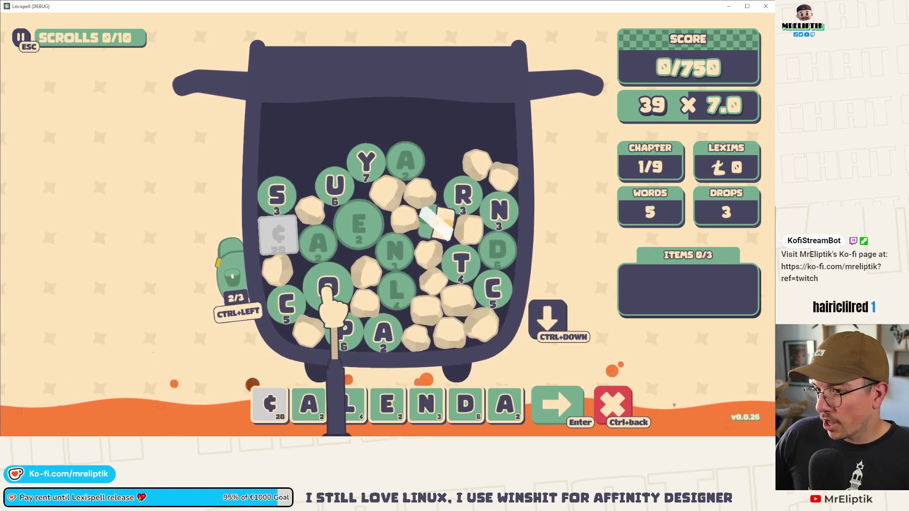
click(480, 185)
click(288, 195)
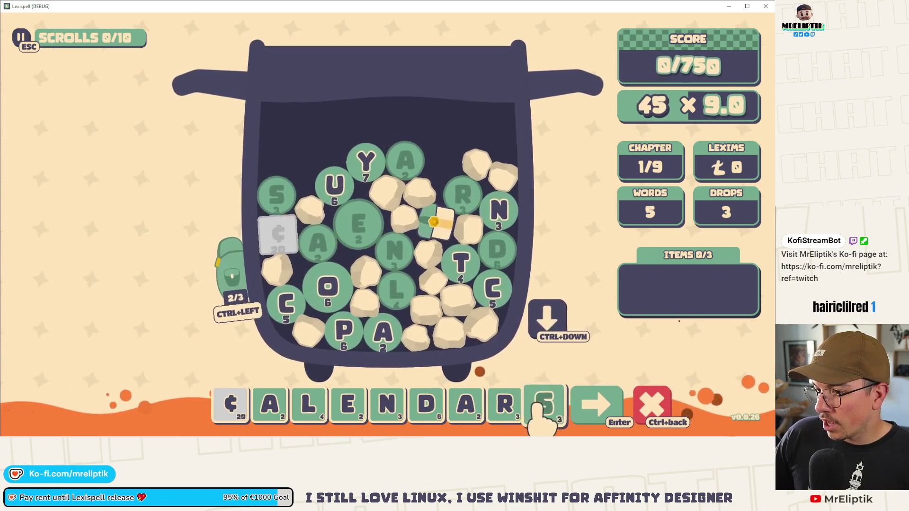
key(Return)
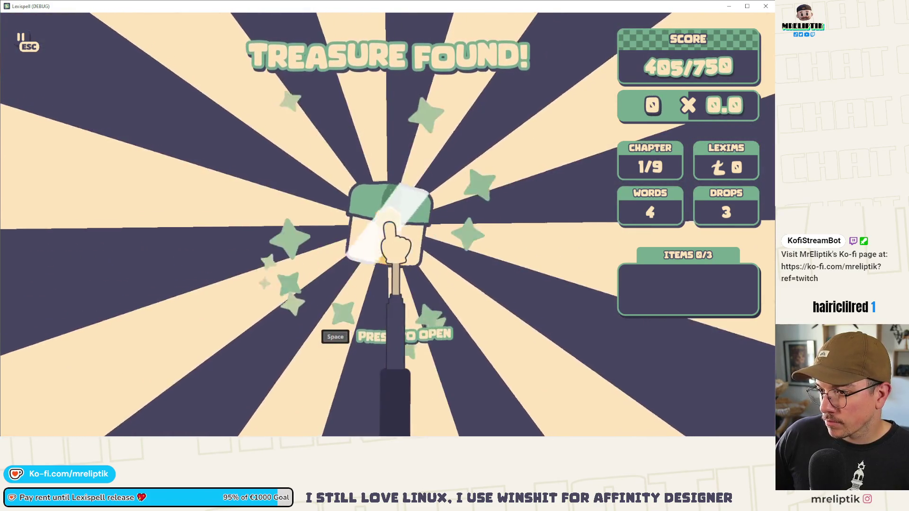
key(space)
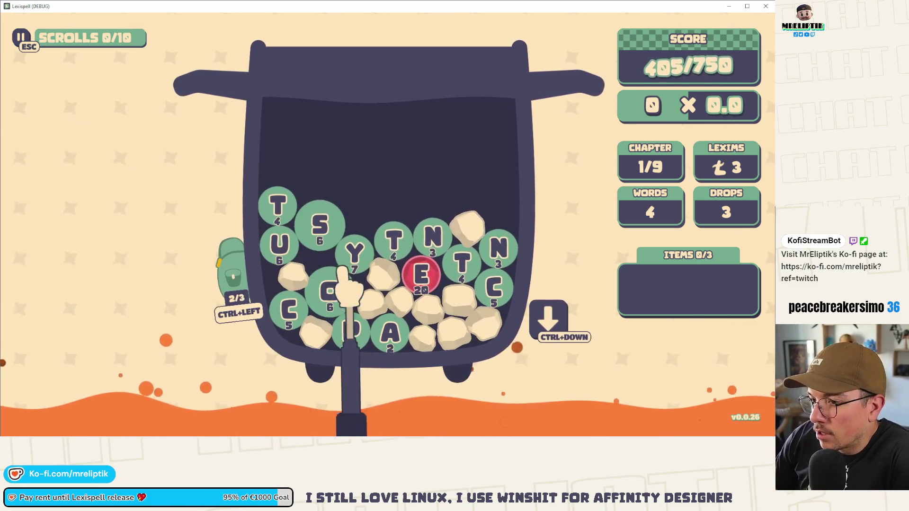
- Drop new letters into the cauldron, then try SUB and clear it
click(553, 316)
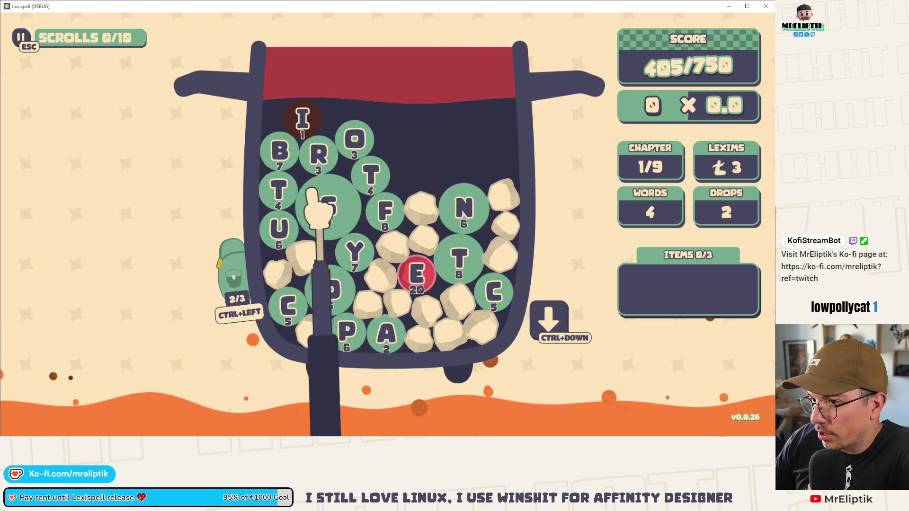
click(319, 208)
click(279, 228)
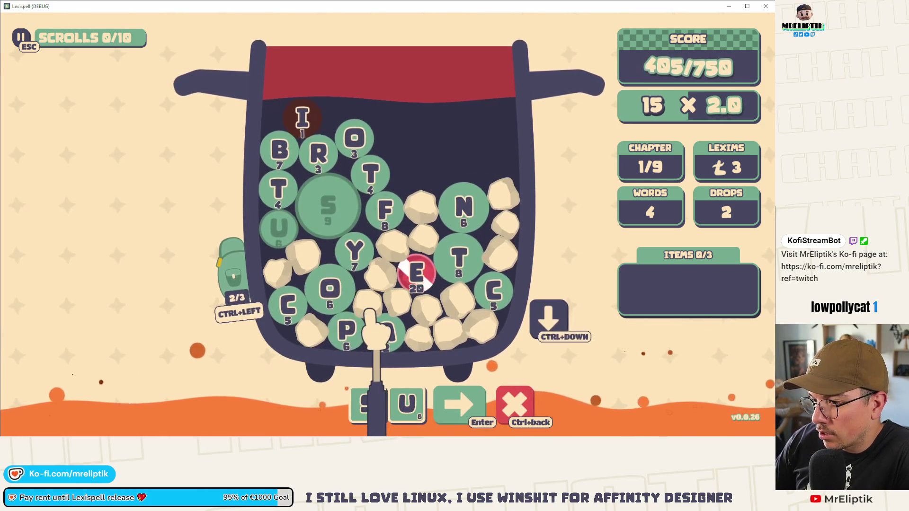
click(288, 165)
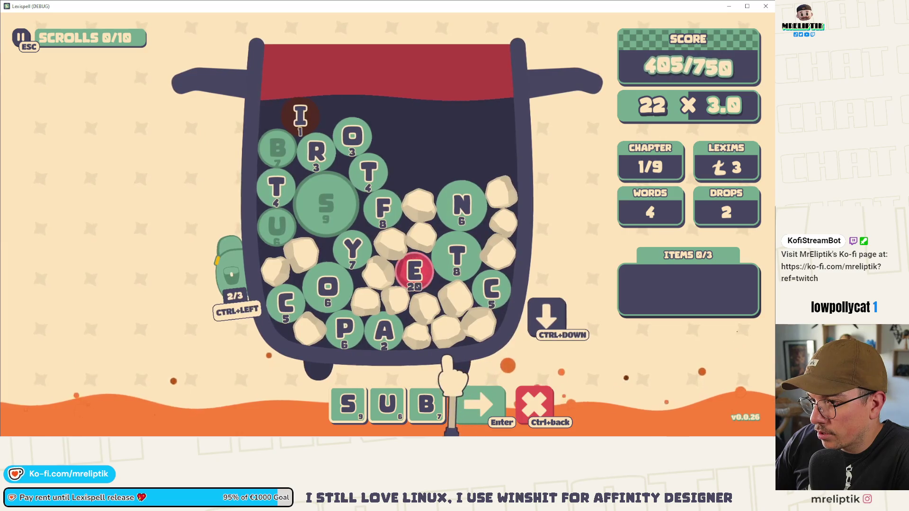
click(538, 400)
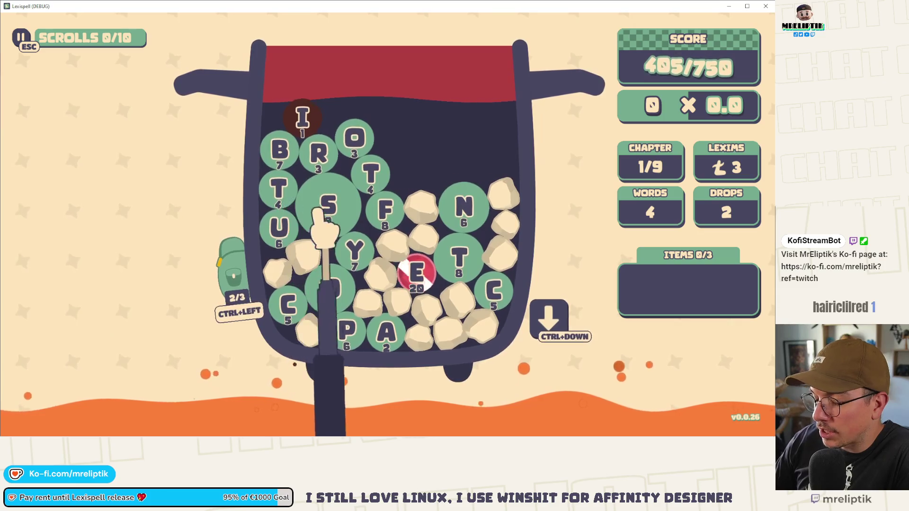
- Spell PACTS in the word tray
mouse_move(423, 265)
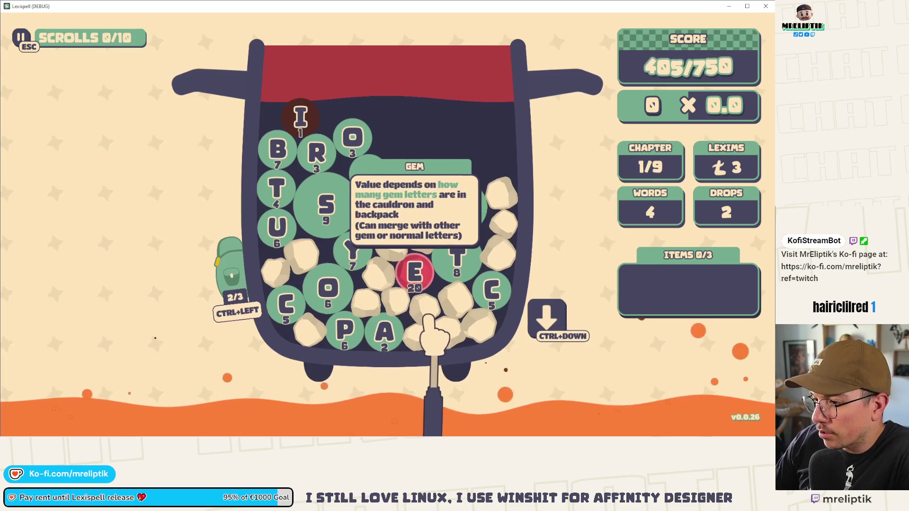
click(346, 327)
click(388, 332)
click(389, 334)
text(c)
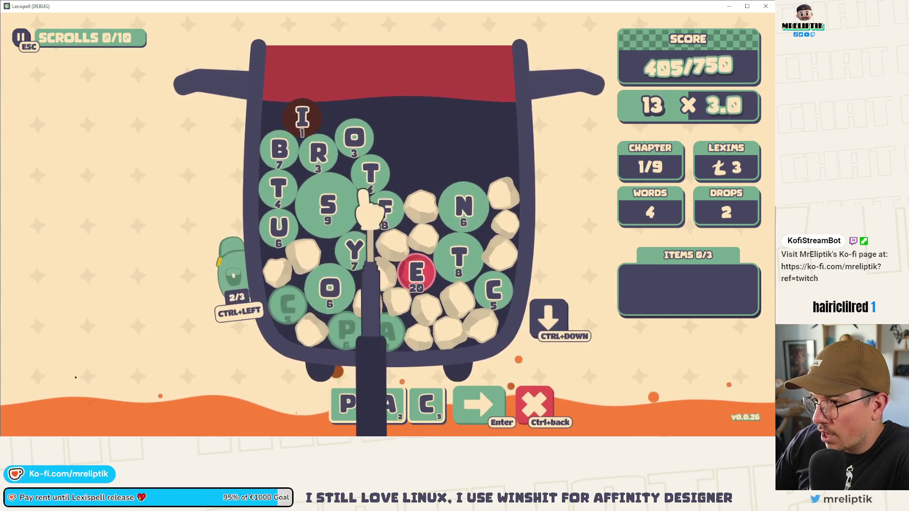
click(374, 179)
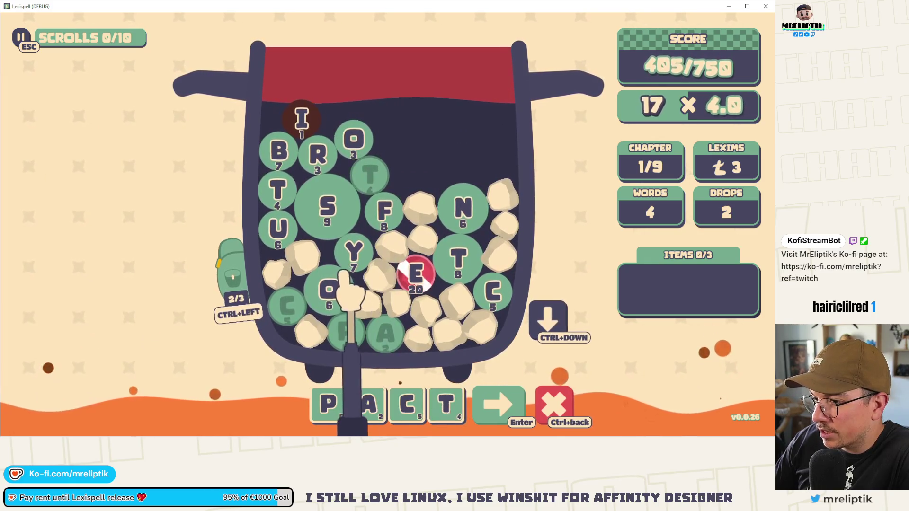
click(328, 206)
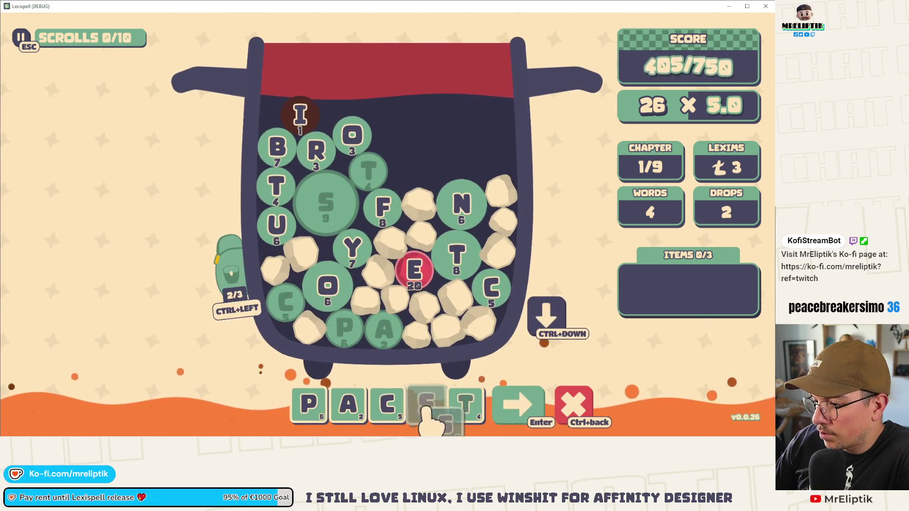
- Swap C for O and R to make PASTOR, check the backpack, and submit it
click(389, 405)
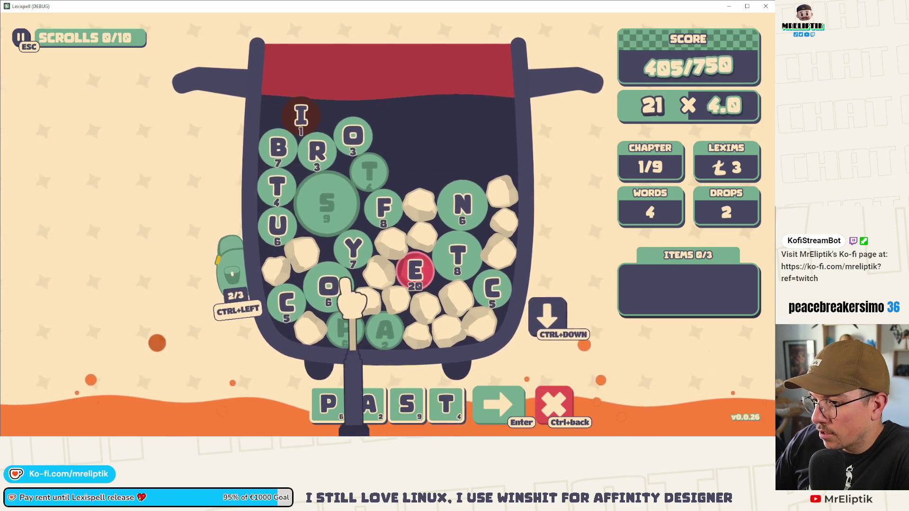
click(329, 287)
click(317, 152)
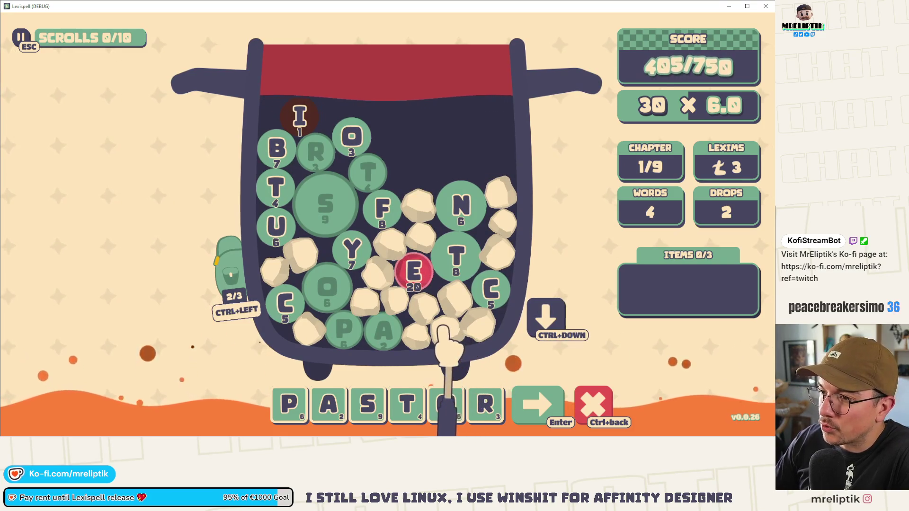
click(237, 303)
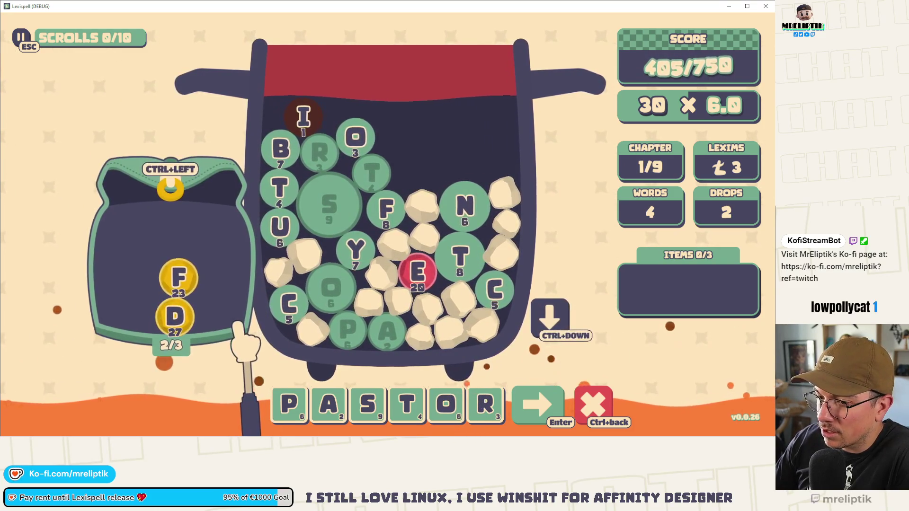
click(189, 334)
key(Return)
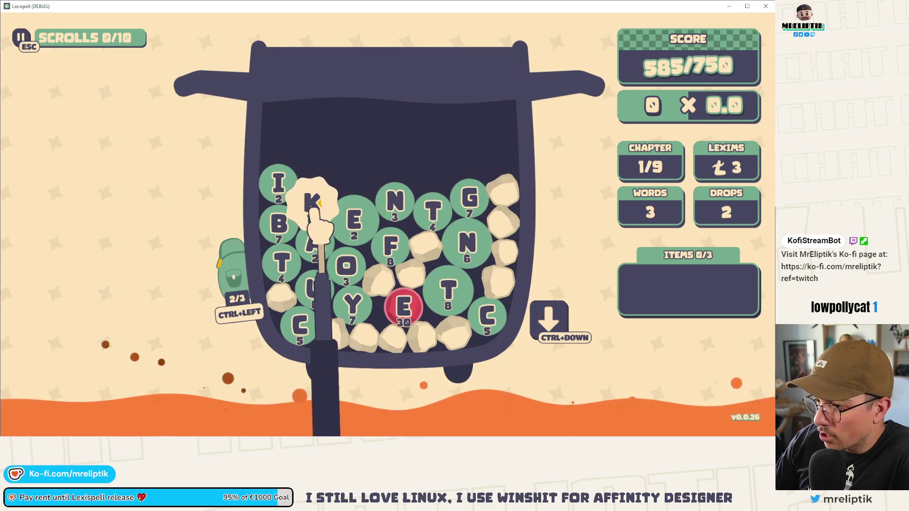
- Stash the gold K in the backpack, then try BA and clear it
key(ctrl+Left)
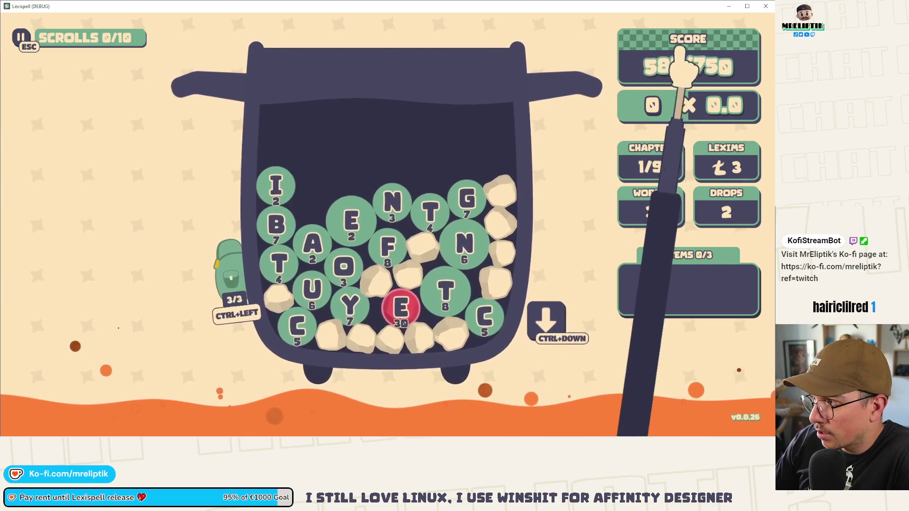
click(287, 229)
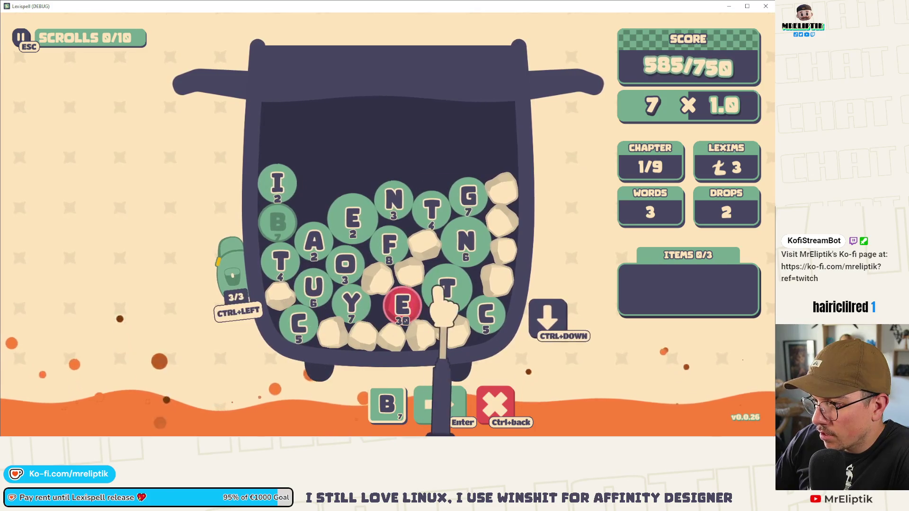
click(317, 247)
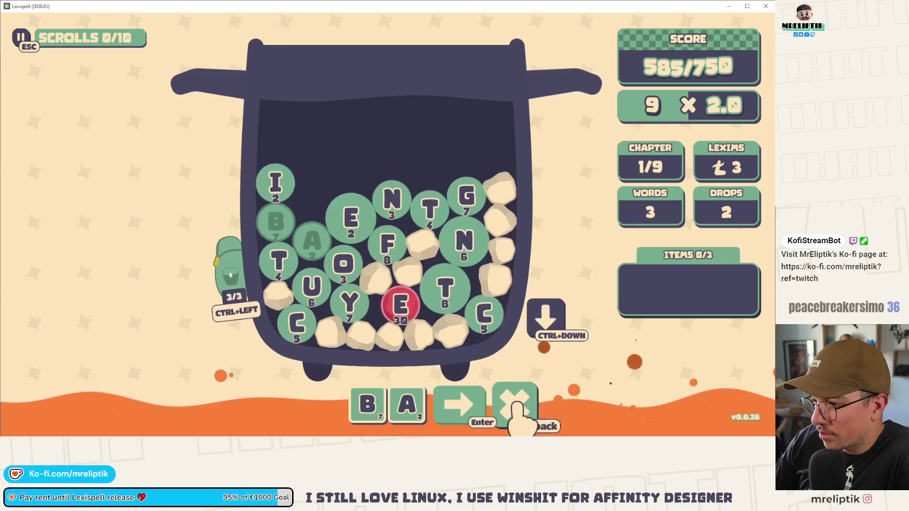
key(ctrl+BackSpace)
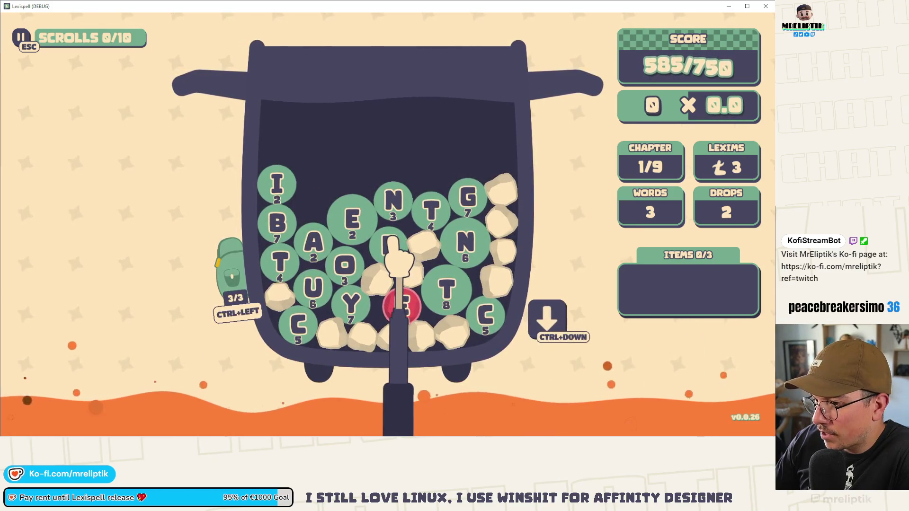
- Try FABU, use a drop for new letters, clear it, and start a word with D
click(391, 239)
click(279, 223)
click(314, 287)
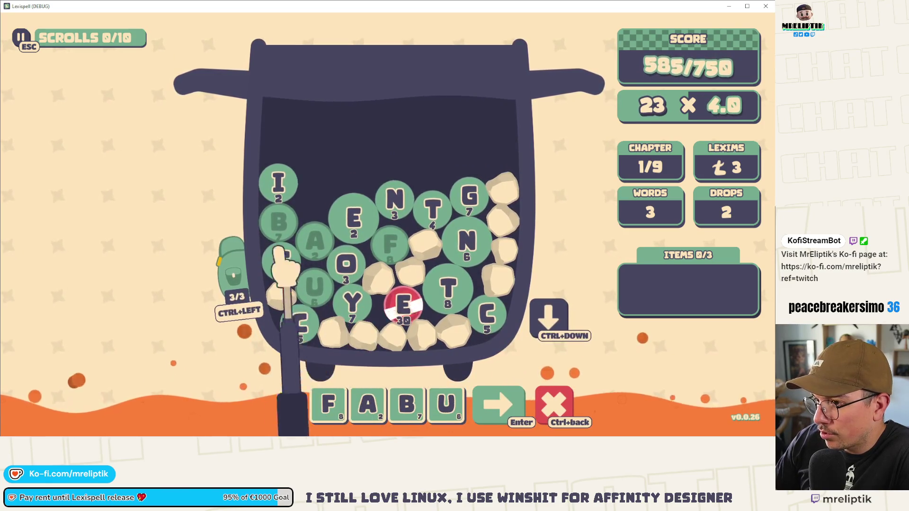
click(547, 322)
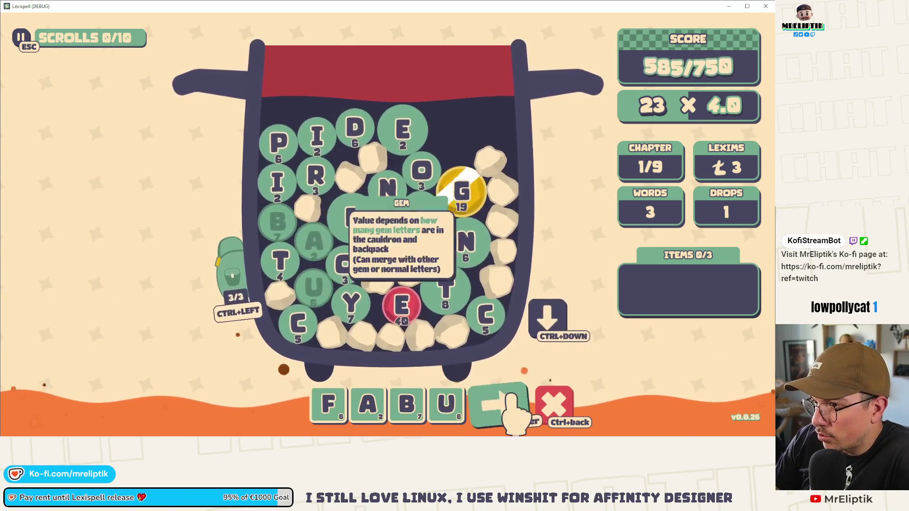
key(ctrl+BackSpace)
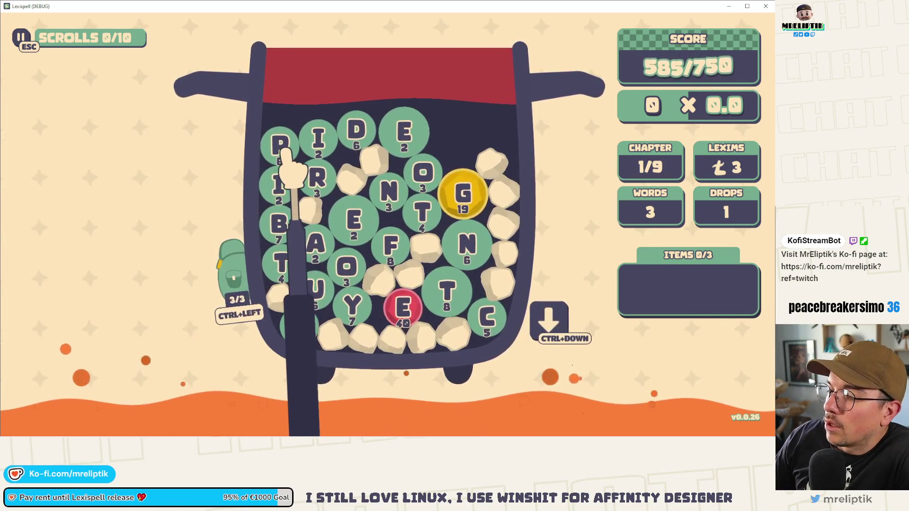
click(358, 137)
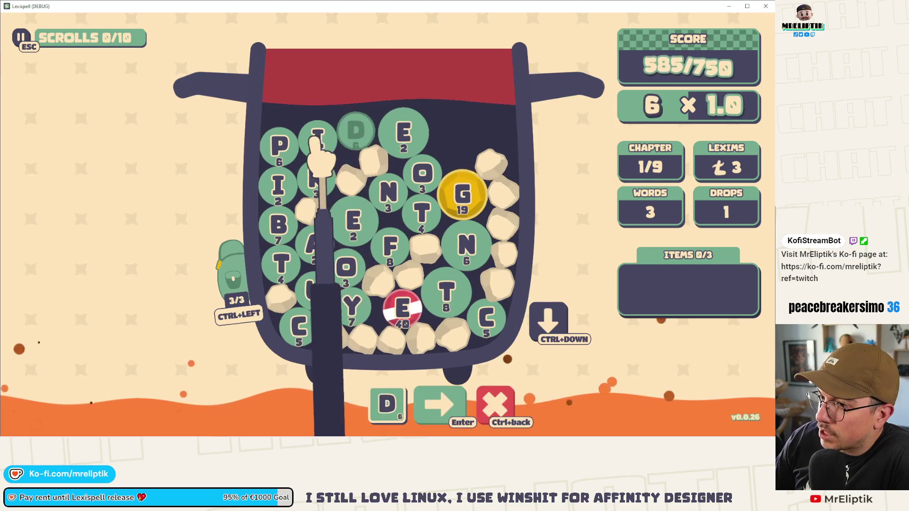